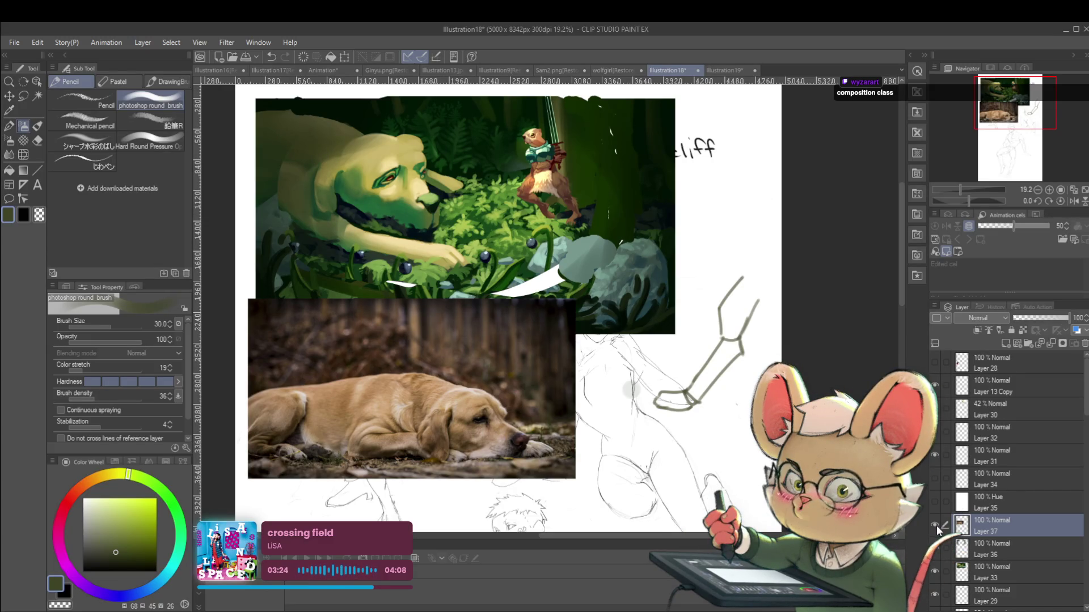
Step: Undo a stray paste of the dog photo and set the drawing colour to vivid red
key("ctrl+v")
key("ctrl+z")
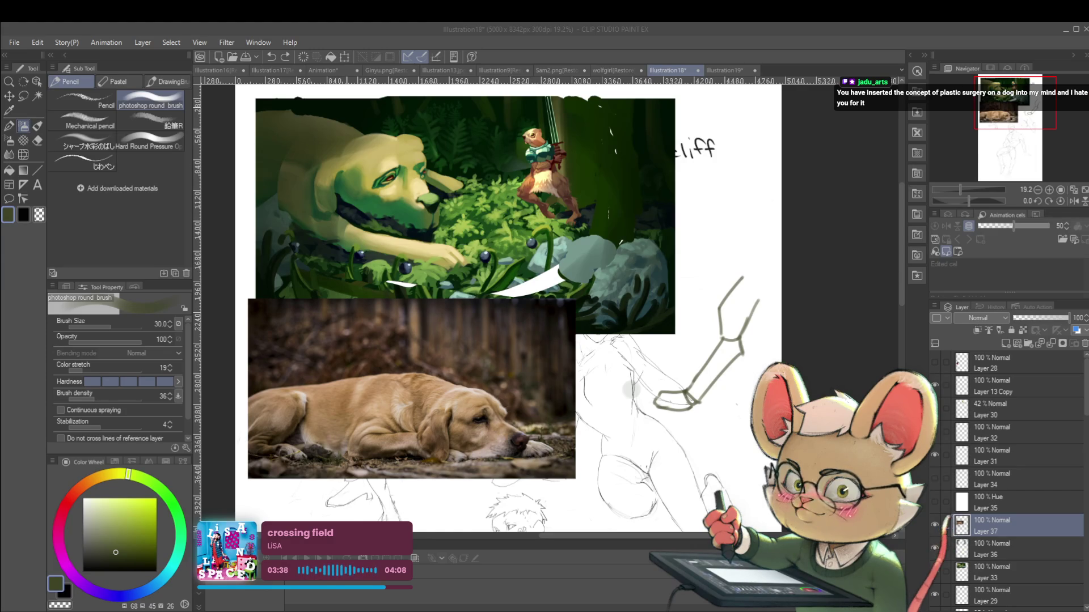
left_click(322, 178)
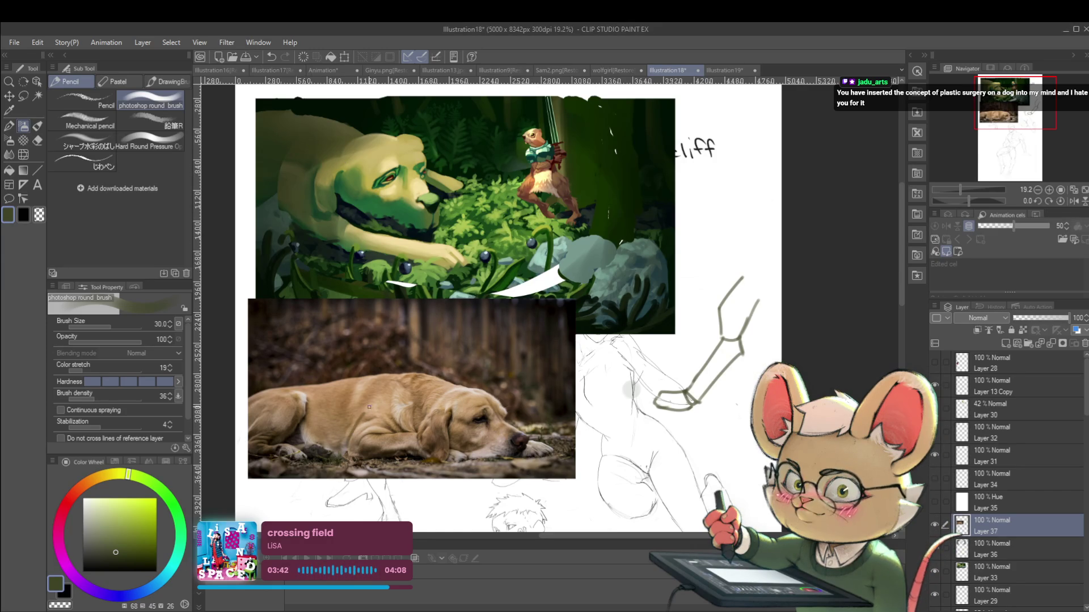
left_click(66, 504)
left_click_drag(349, 445, 375, 399)
left_click(157, 513)
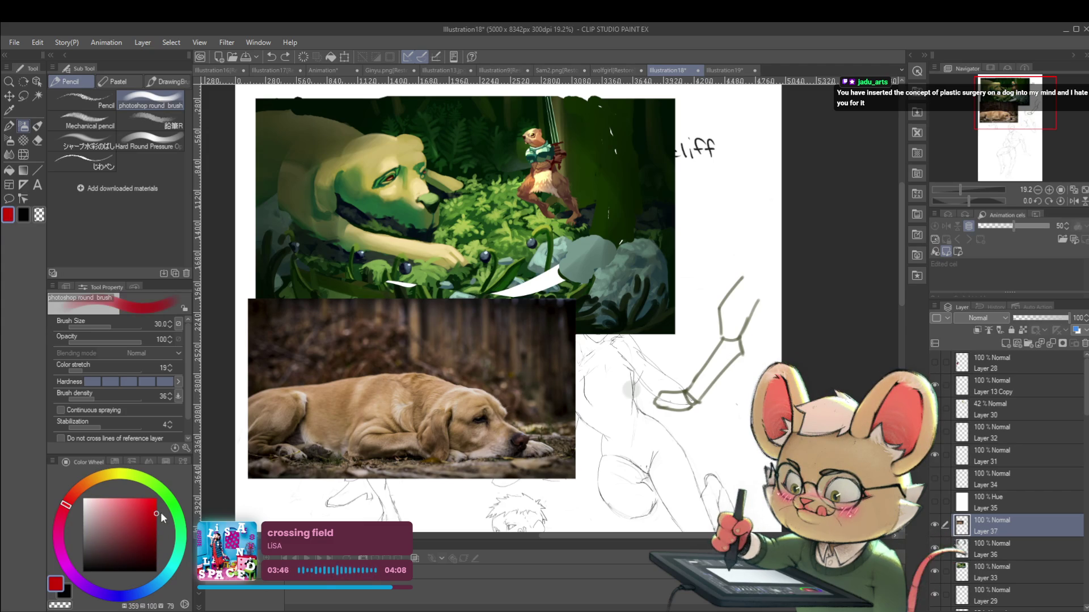
Step: Replace the test strokes with red lines on the dog photo's back and leg, plus a head arrow and jaw line
key("ctrl+z")
key("ctrl+z")
mouse_move(392, 382)
left_mouse_down()
mouse_move(378, 380)
mouse_move(347, 445)
mouse_move(390, 431)
mouse_move(349, 454)
left_mouse_up()
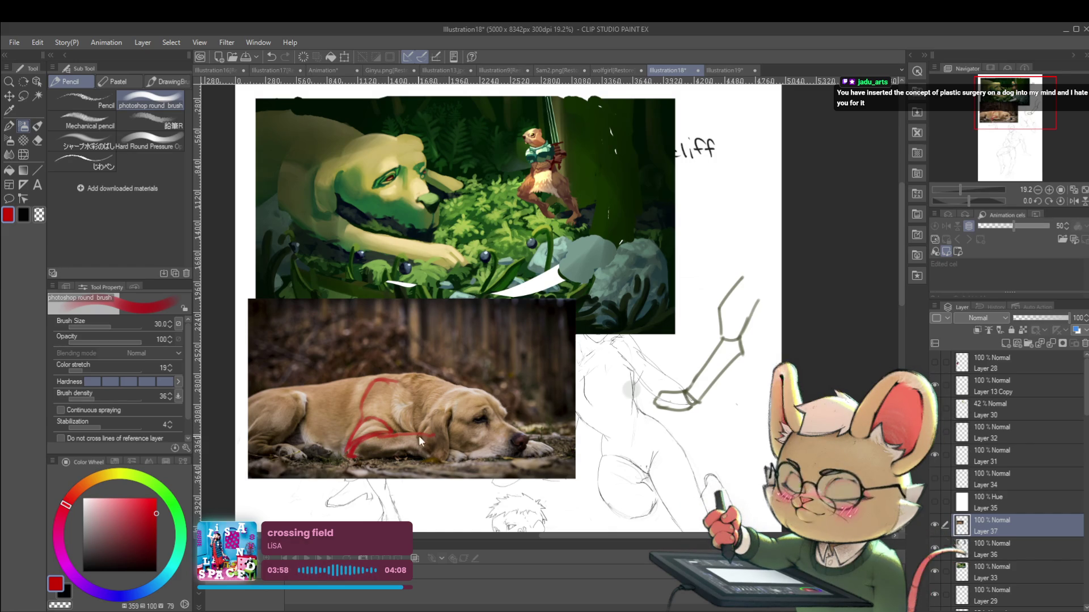
mouse_move(416, 437)
left_mouse_down()
mouse_move(414, 451)
mouse_move(460, 459)
left_mouse_up()
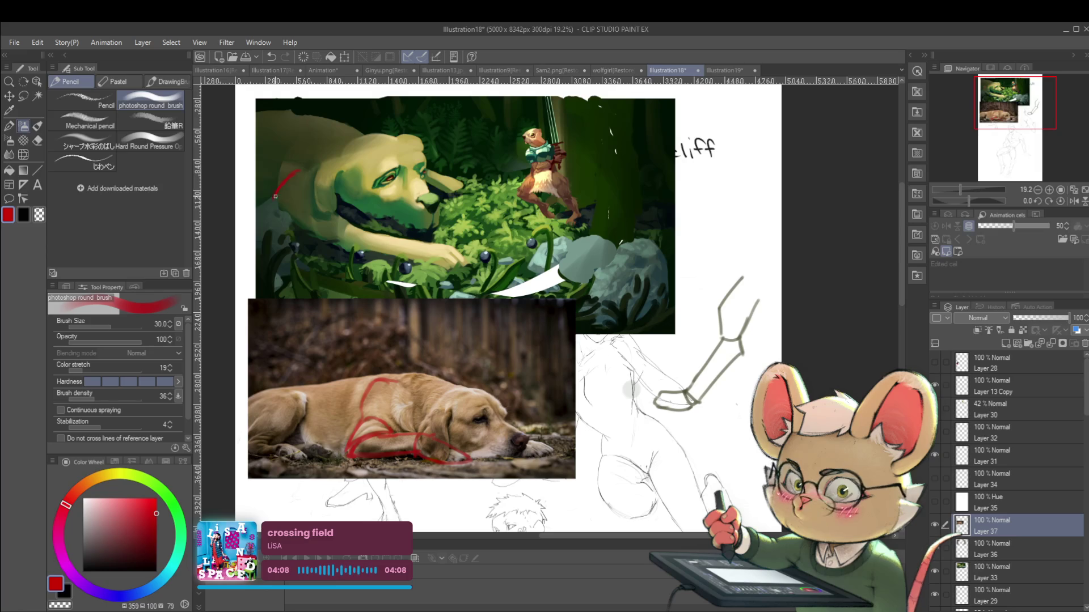
left_click_drag(279, 196, 316, 191)
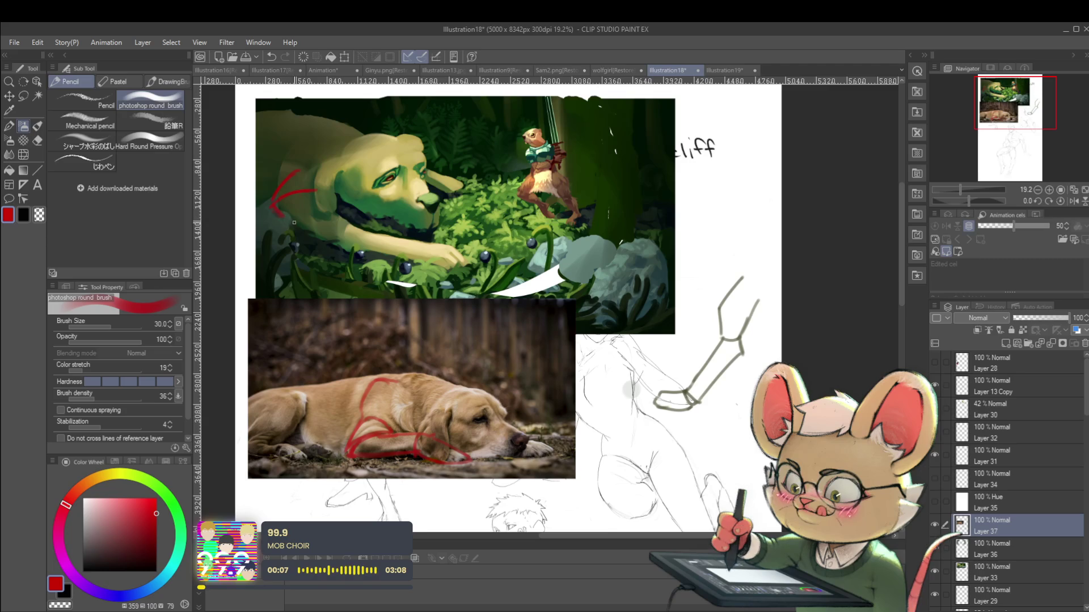
mouse_move(286, 218)
left_mouse_down()
mouse_move(366, 232)
mouse_move(374, 218)
left_mouse_up()
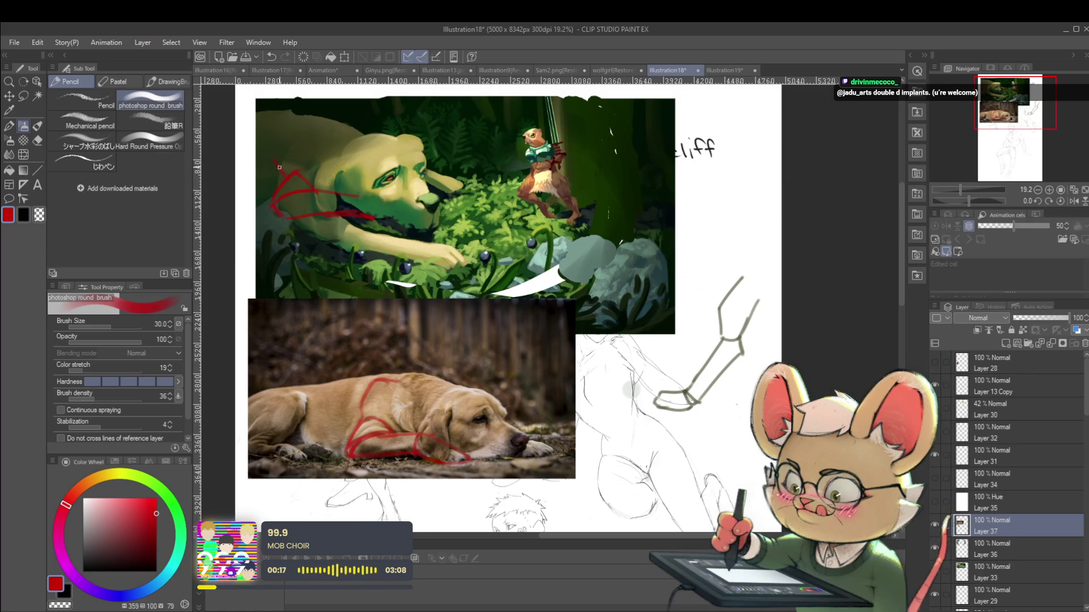
Step: Add descending and rising red correction strokes over the painted dog's head
left_click_drag(283, 152, 276, 193)
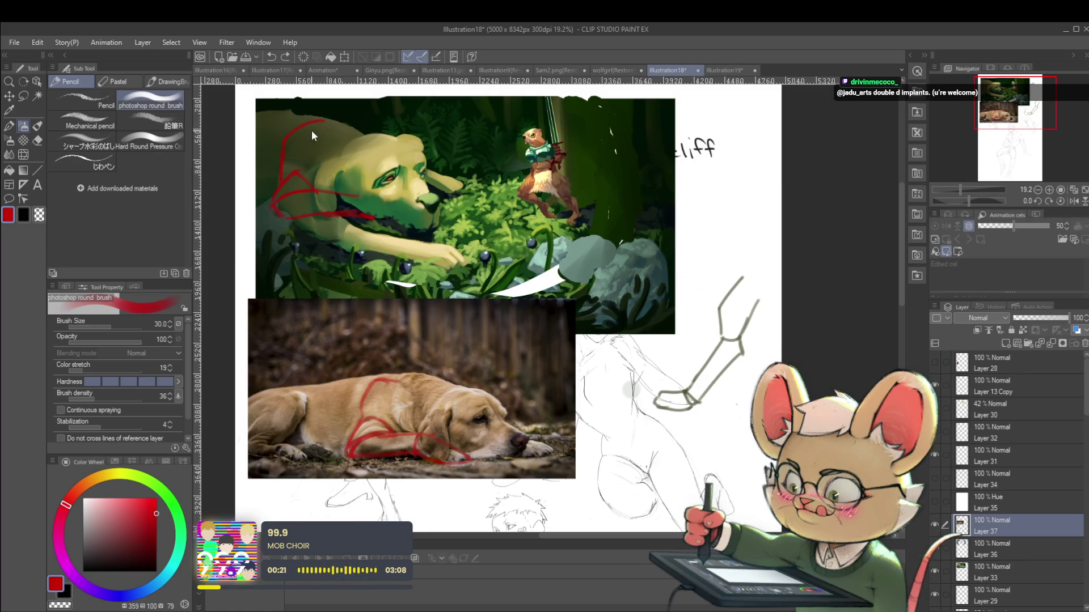
mouse_move(284, 149)
left_mouse_down()
mouse_move(314, 128)
mouse_move(327, 140)
mouse_move(319, 173)
left_mouse_up()
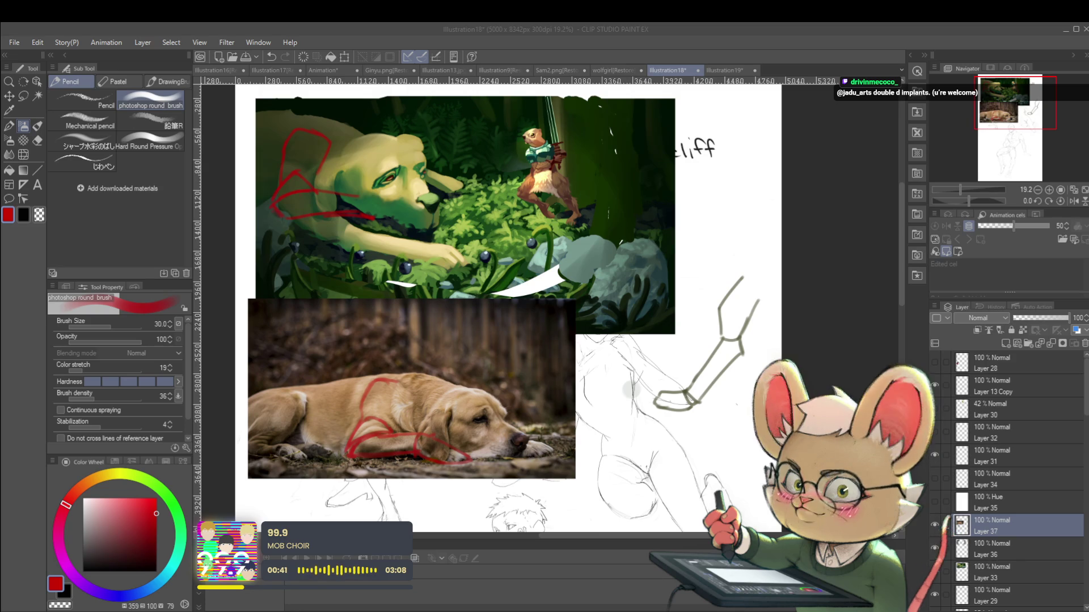
left_click(509, 375)
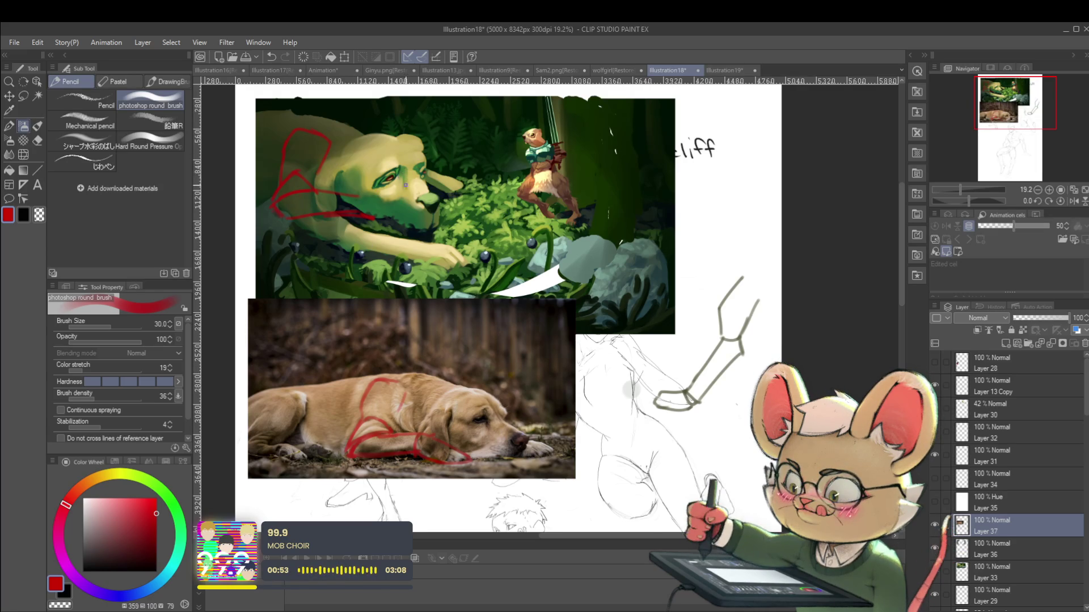
left_click_drag(572, 251, 626, 288)
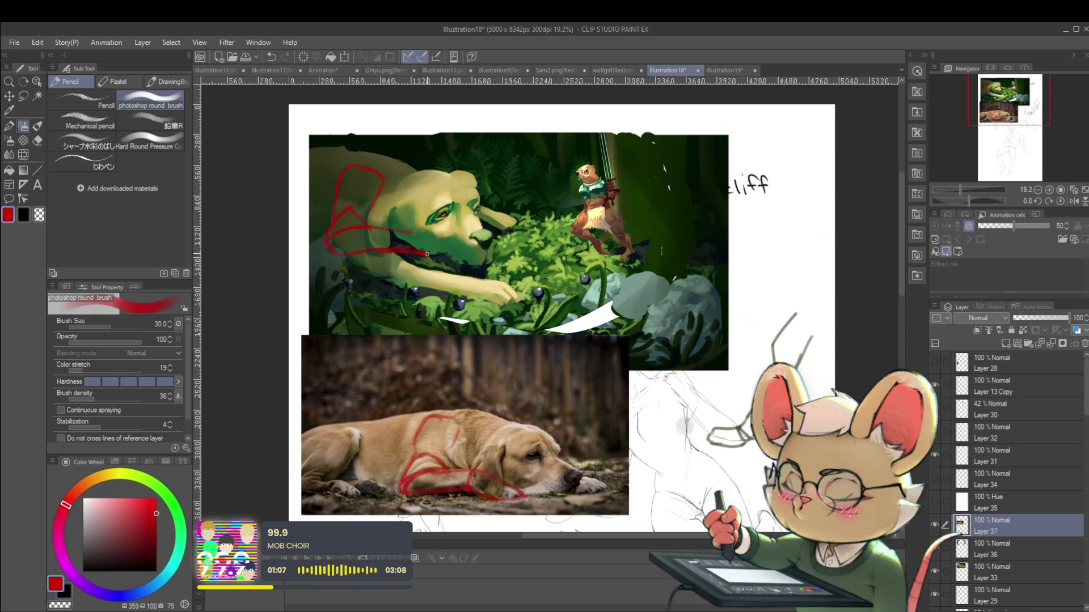
Step: Sketch a red vertical line and face contours on the painted dog's head
scroll(401, 204, "up", 2)
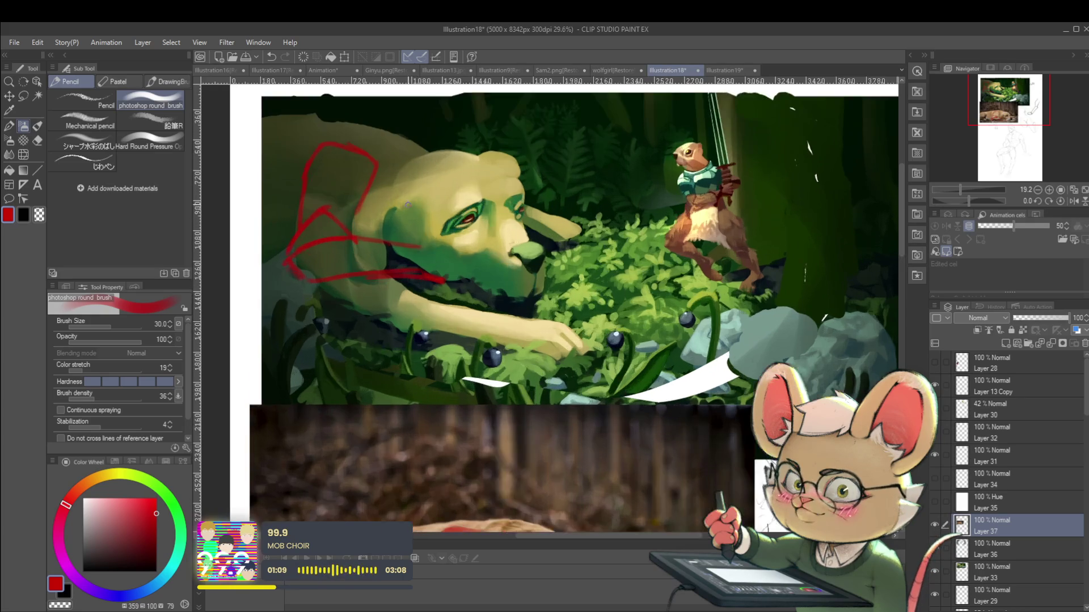
scroll(442, 221, "down", 2)
scroll(464, 239, "up", 3)
left_click_drag(399, 166, 387, 249)
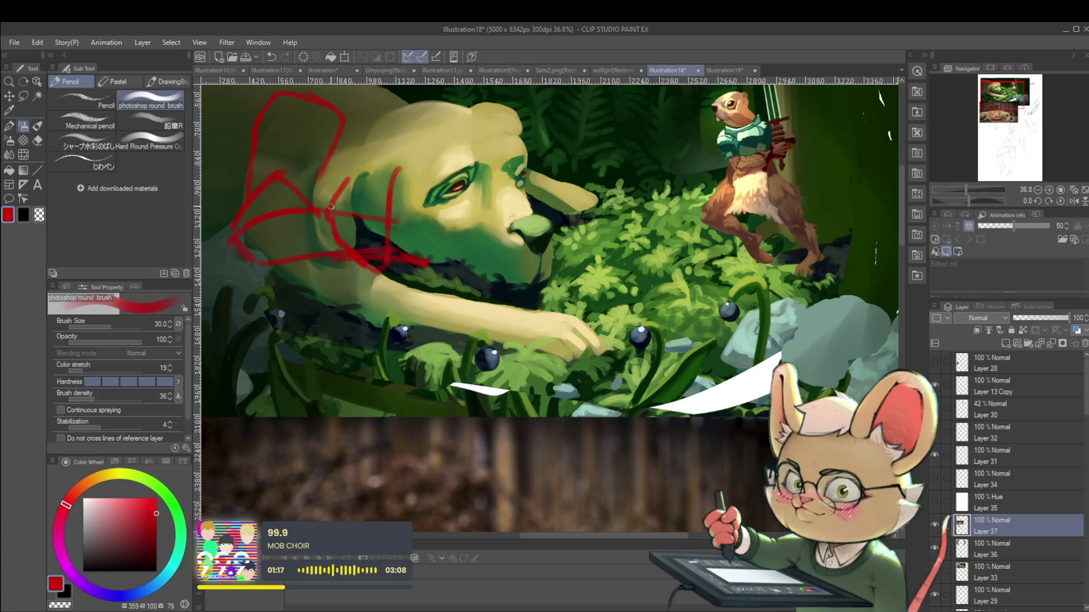
scroll(414, 137, "down", 1)
scroll(414, 137, "down", 3)
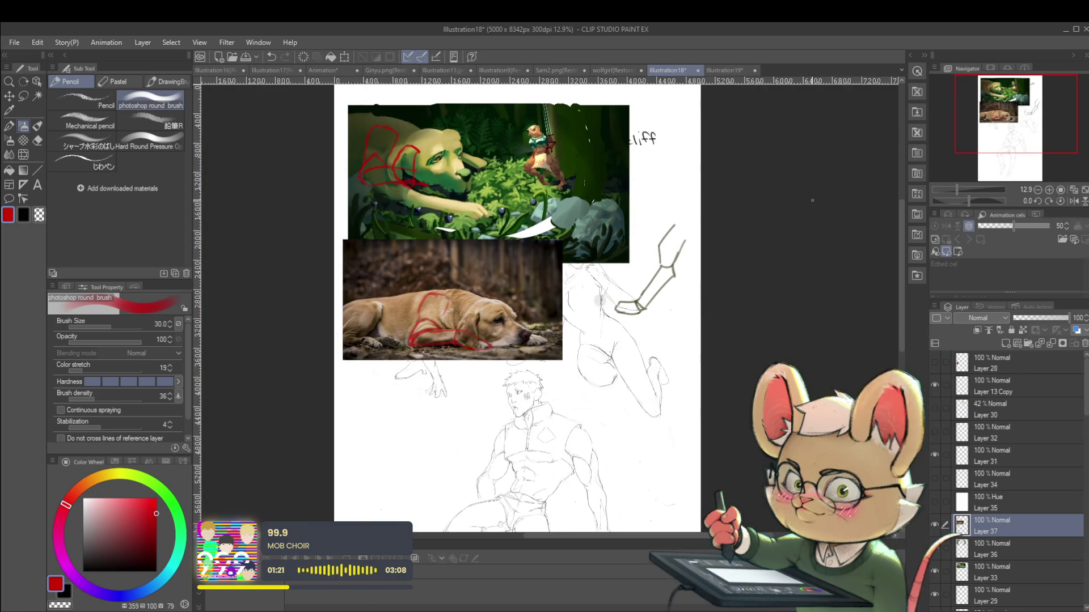
scroll(418, 167, "up", 2)
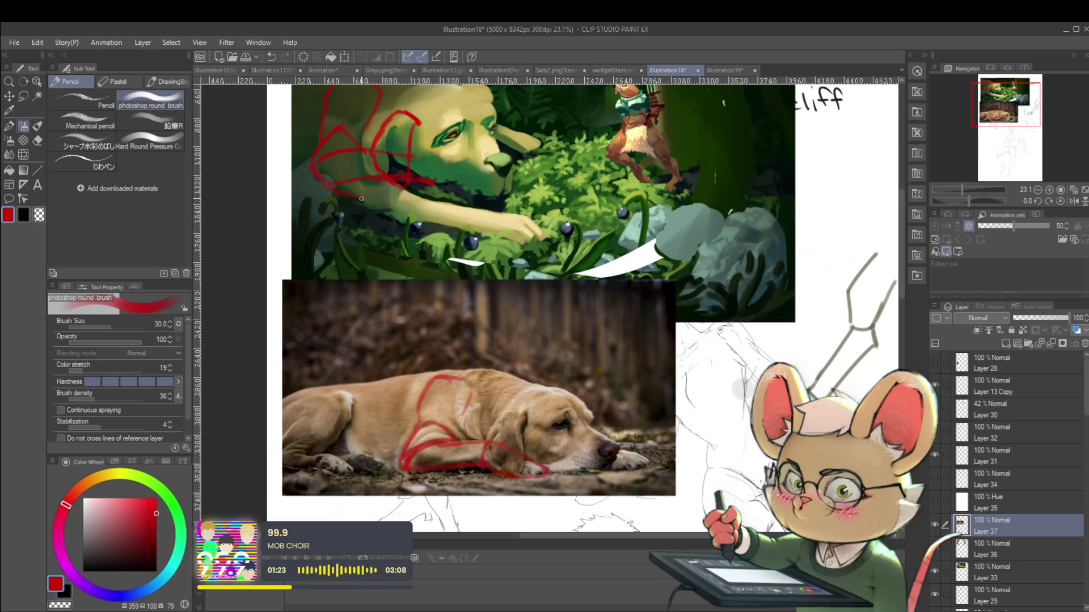
mouse_move(401, 191)
left_mouse_down()
mouse_move(464, 205)
mouse_move(404, 164)
left_mouse_up()
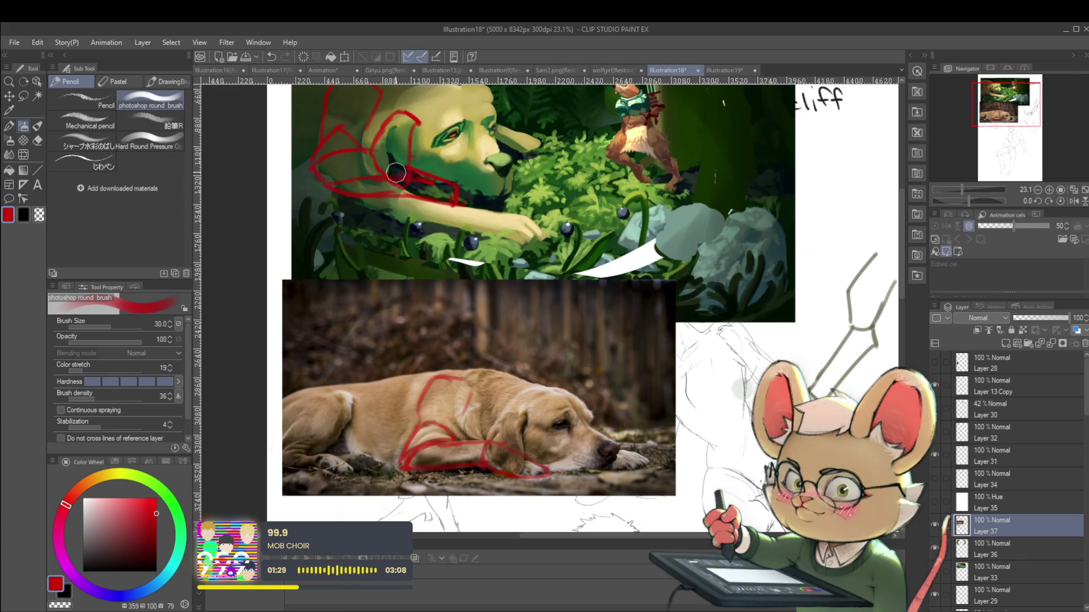
scroll(383, 148, "down", 2)
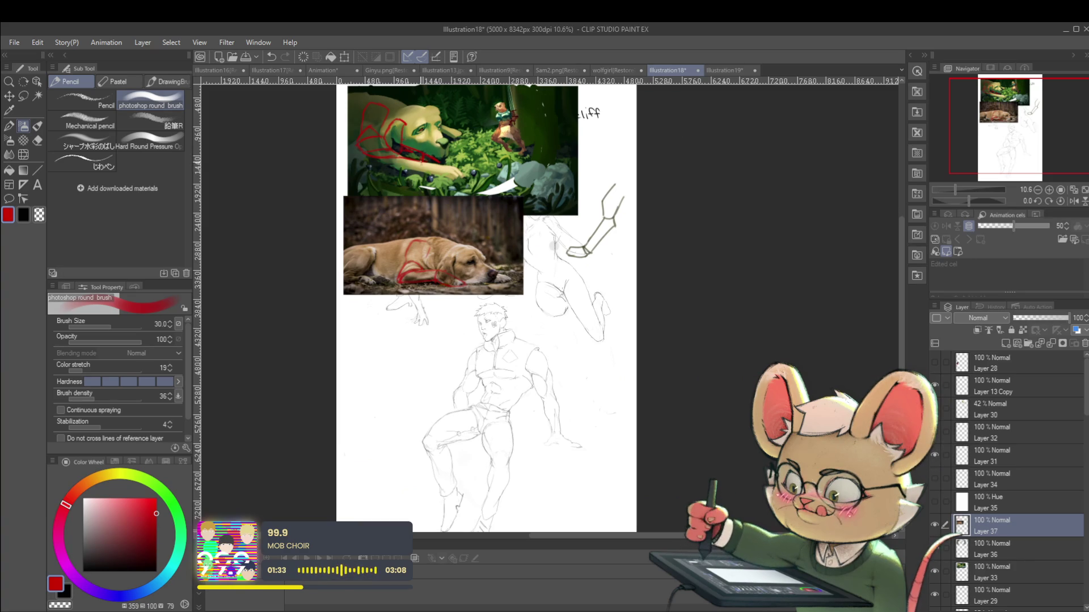
Step: With the view mirrored, draw a red curve under the dog's jaw, then unmirror and undo the head loop
left_click(1075, 202)
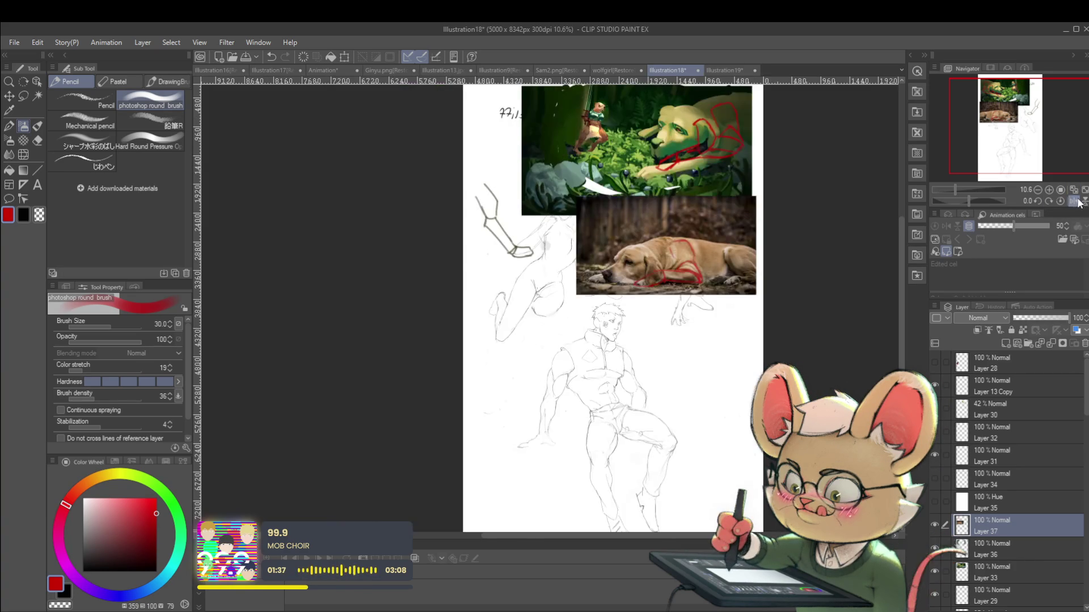
scroll(602, 250, "up", 3)
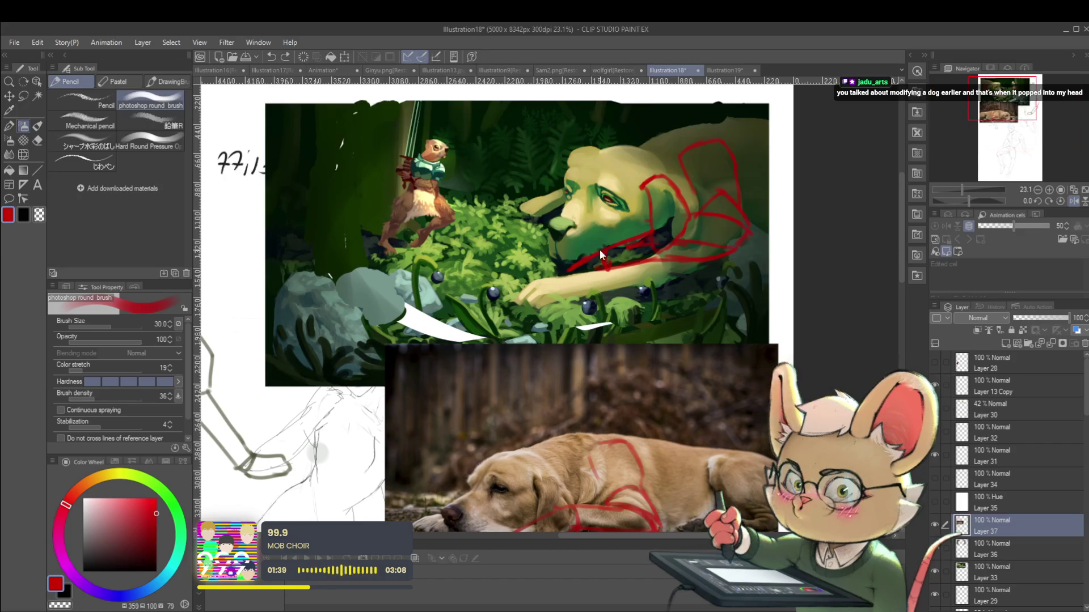
left_click_drag(581, 252, 596, 251)
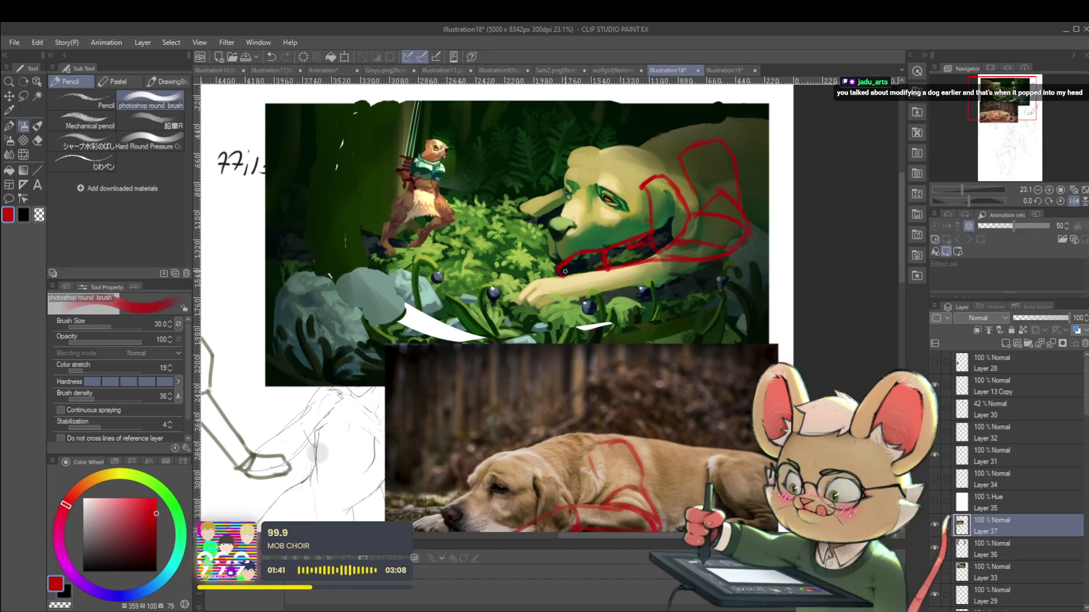
scroll(628, 272, "down", 3)
key("ctrl+z")
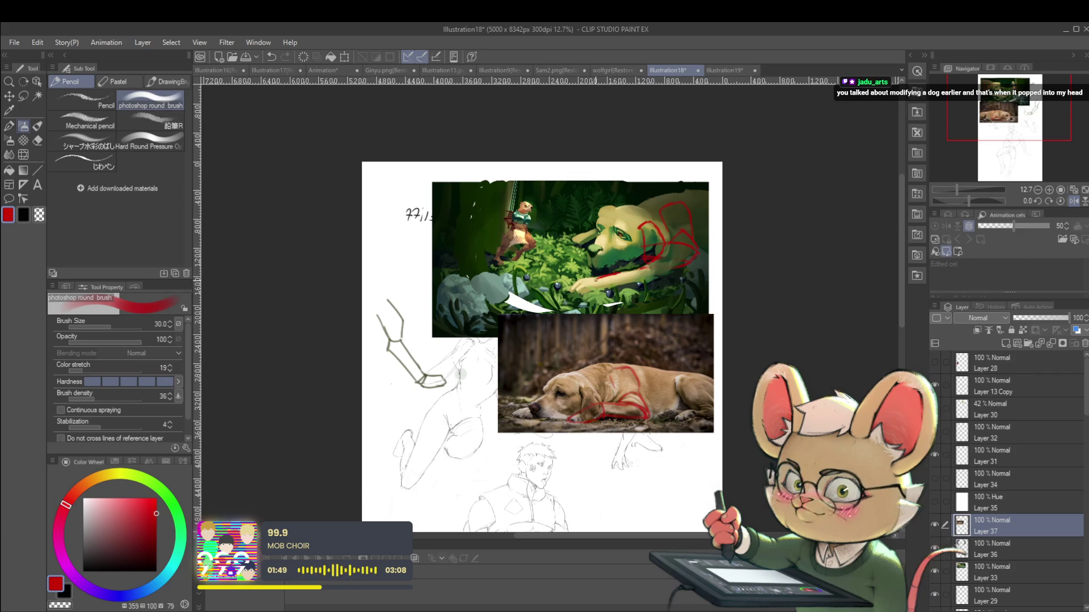
mouse_move(599, 277)
left_mouse_down()
mouse_move(601, 291)
mouse_move(626, 275)
left_mouse_up()
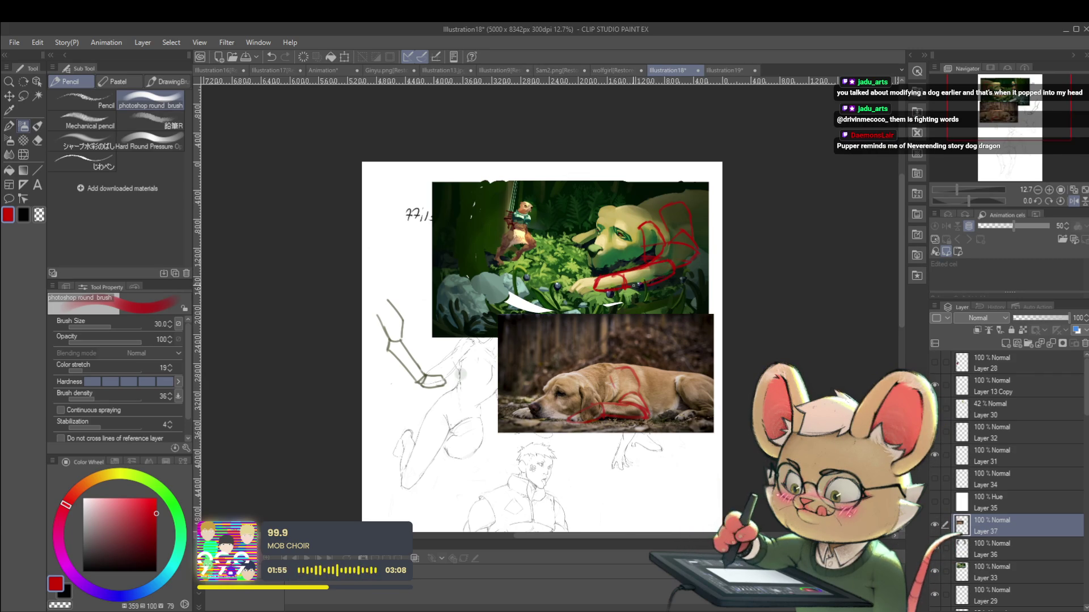
scroll(647, 282, "down", 2)
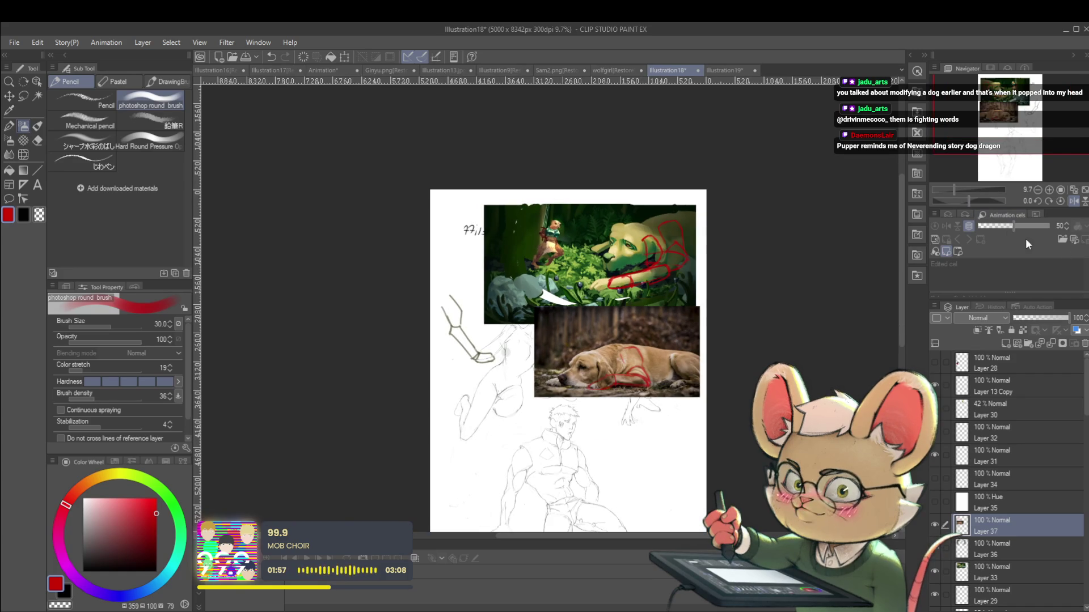
left_click(1074, 200)
scroll(436, 272, "up", 2)
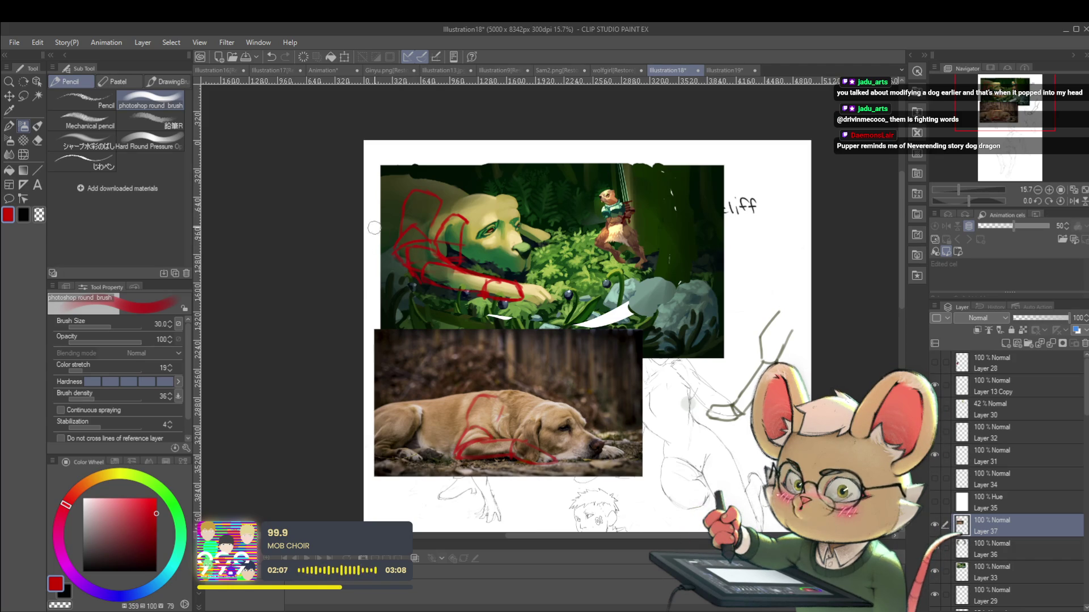
key("ctrl+z")
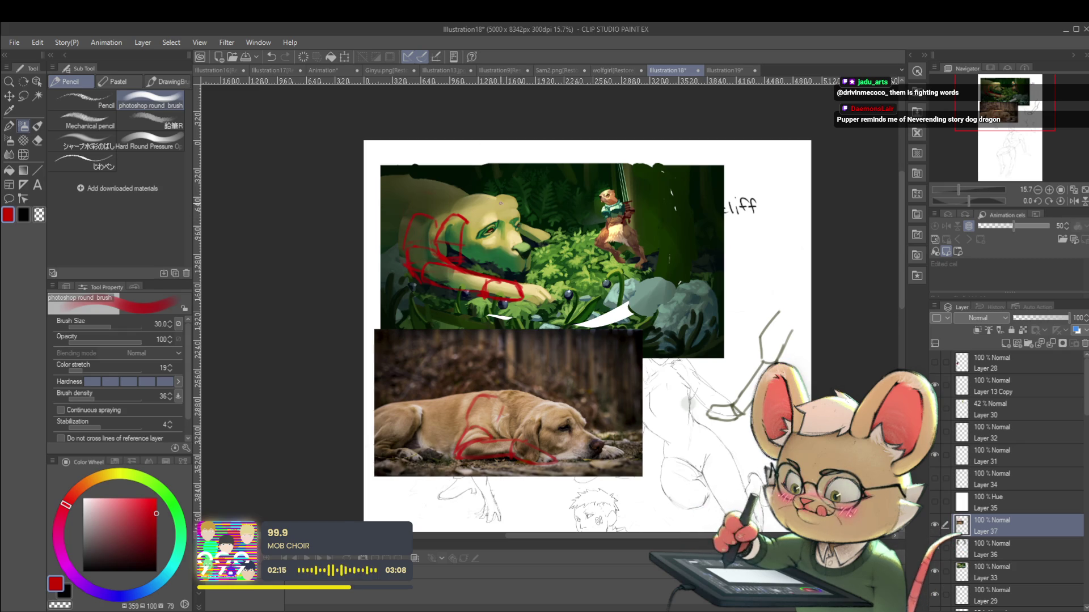
scroll(500, 199, "up", 1)
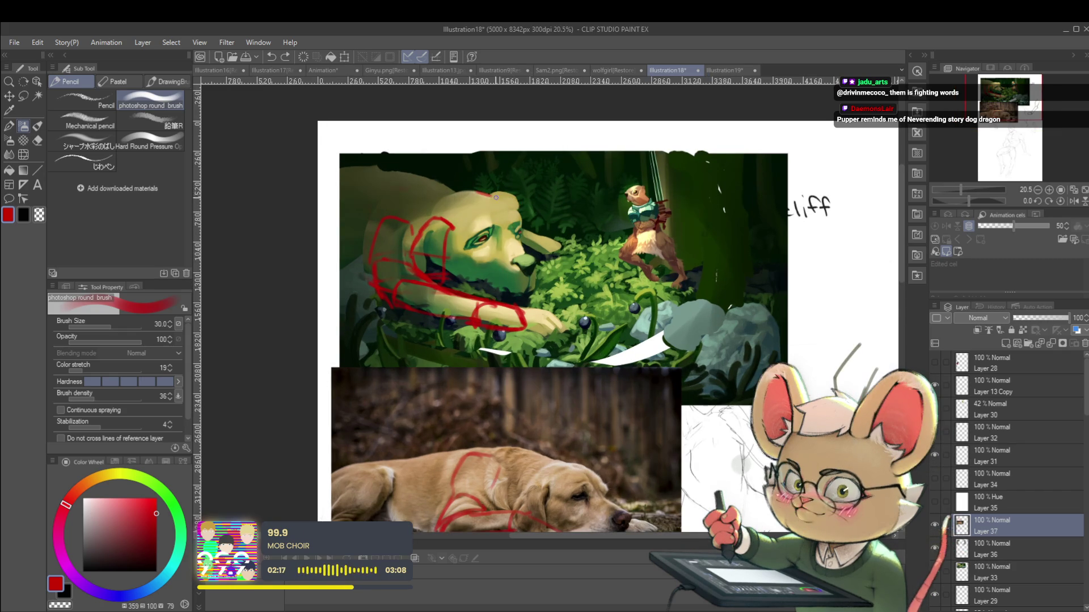
Step: Redraw the red strokes over the painted dog's eye, brow and snout after undoing the first attempts
left_click_drag(607, 473, 591, 413)
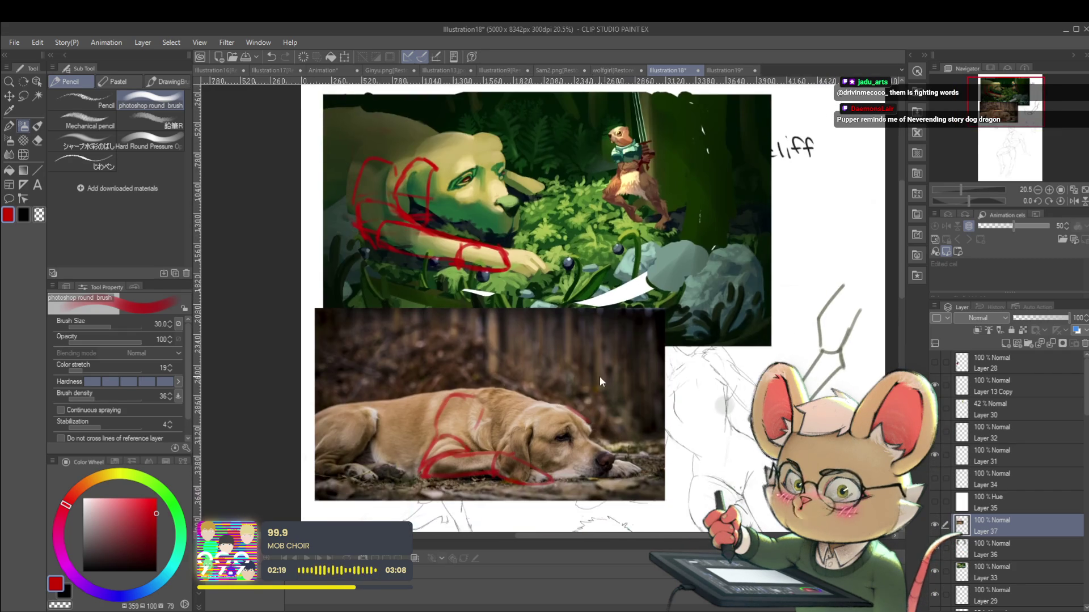
left_click(589, 435)
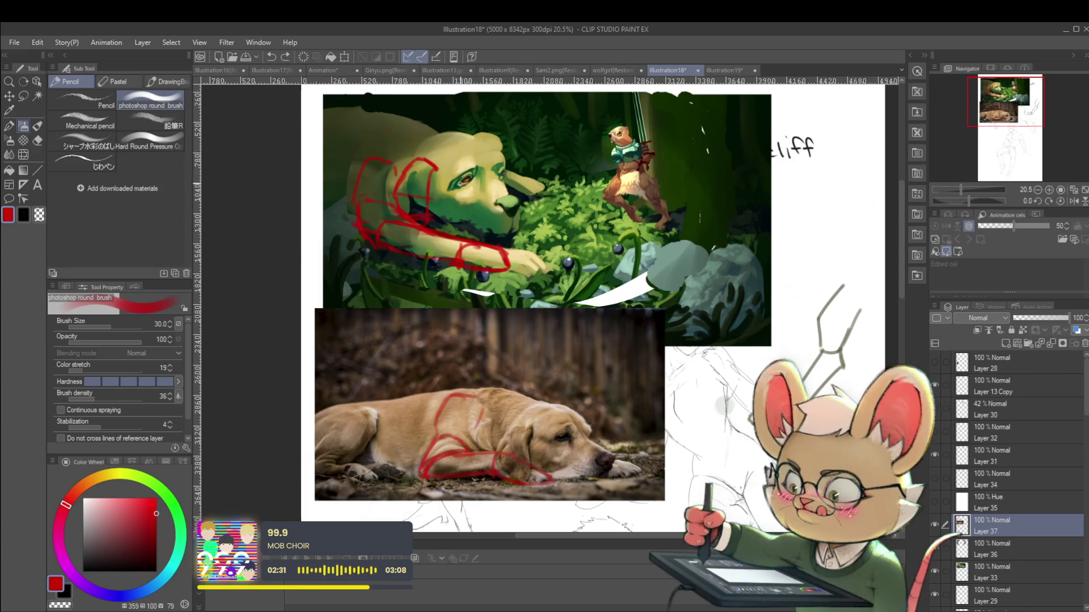
left_click_drag(475, 168, 487, 177)
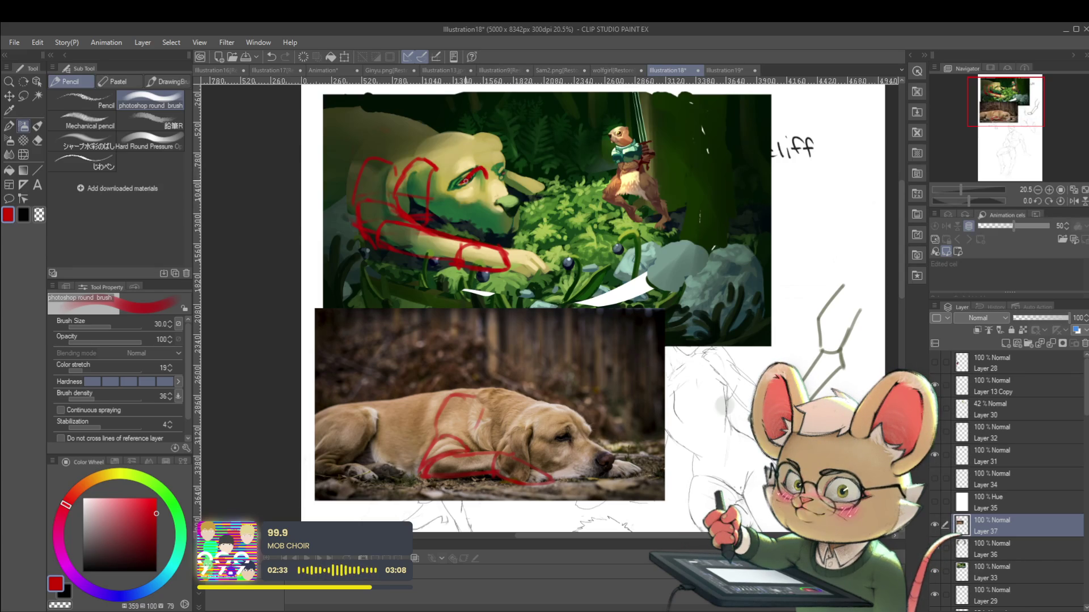
key("ctrl+z")
key("ctrl+z")
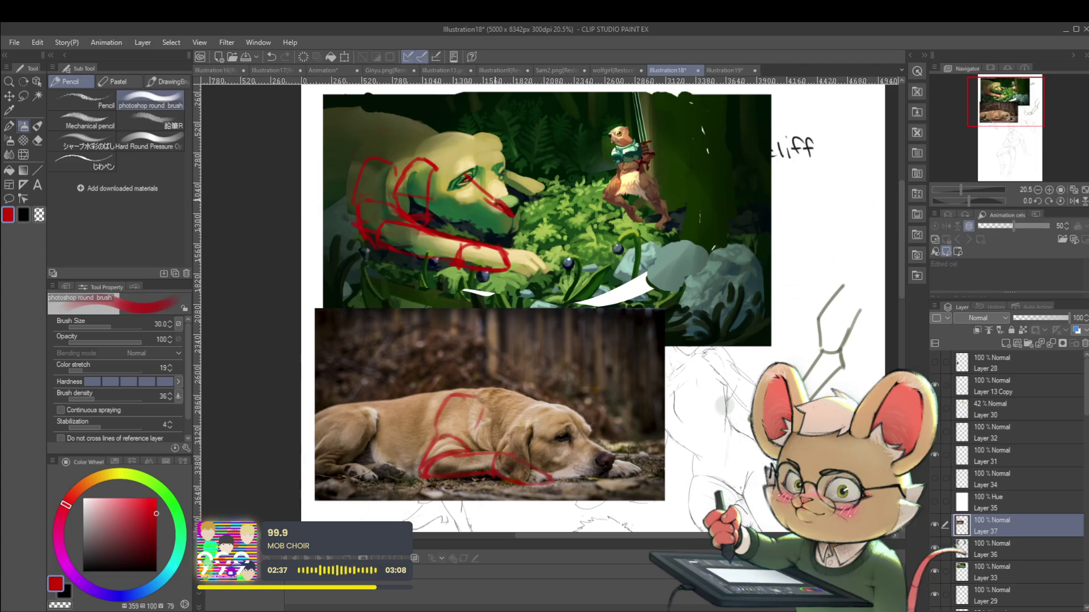
left_click_drag(499, 167, 533, 205)
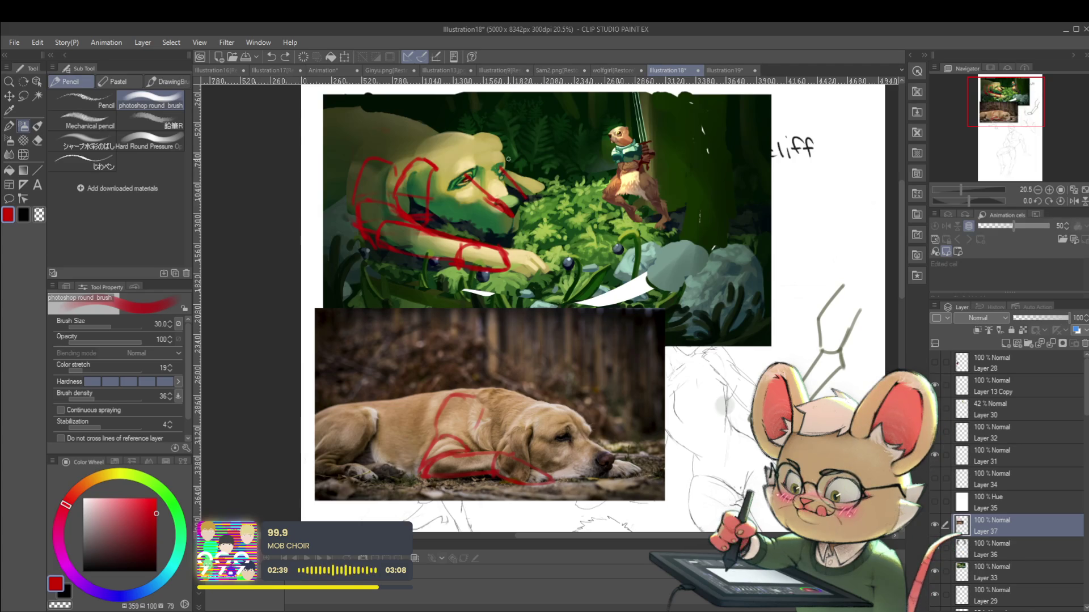
key("ctrl+z")
key("ctrl+z")
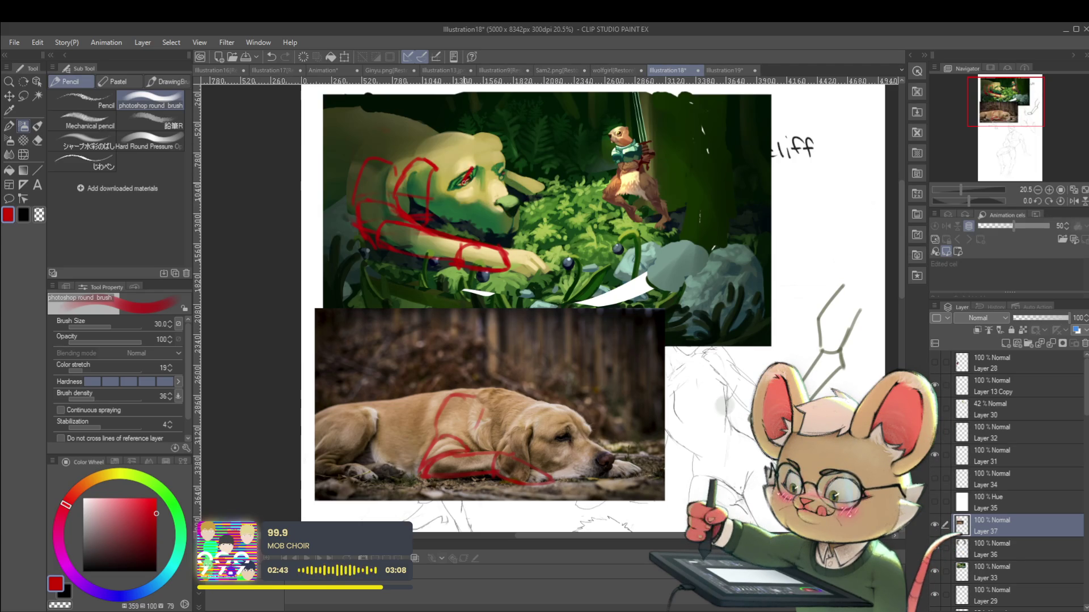
left_click_drag(463, 186, 478, 168)
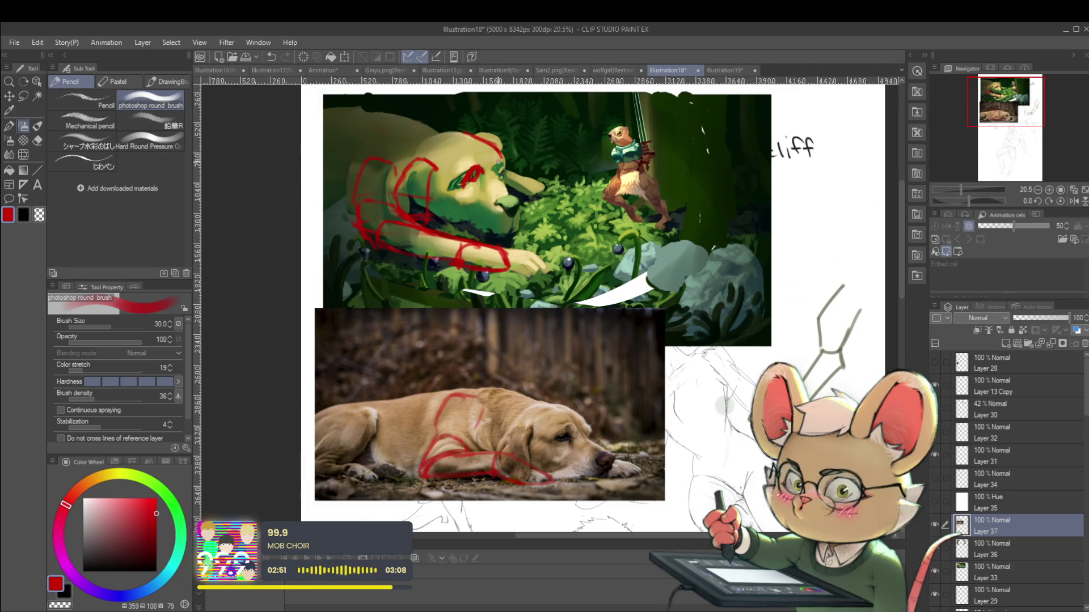
left_click_drag(500, 168, 527, 189)
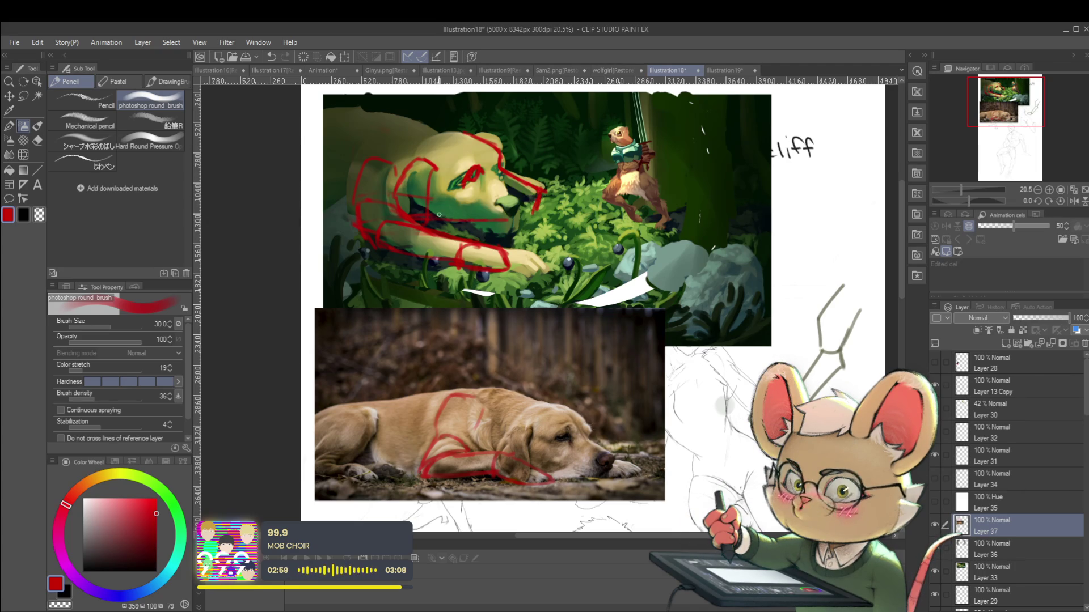
scroll(501, 160, "down", 3)
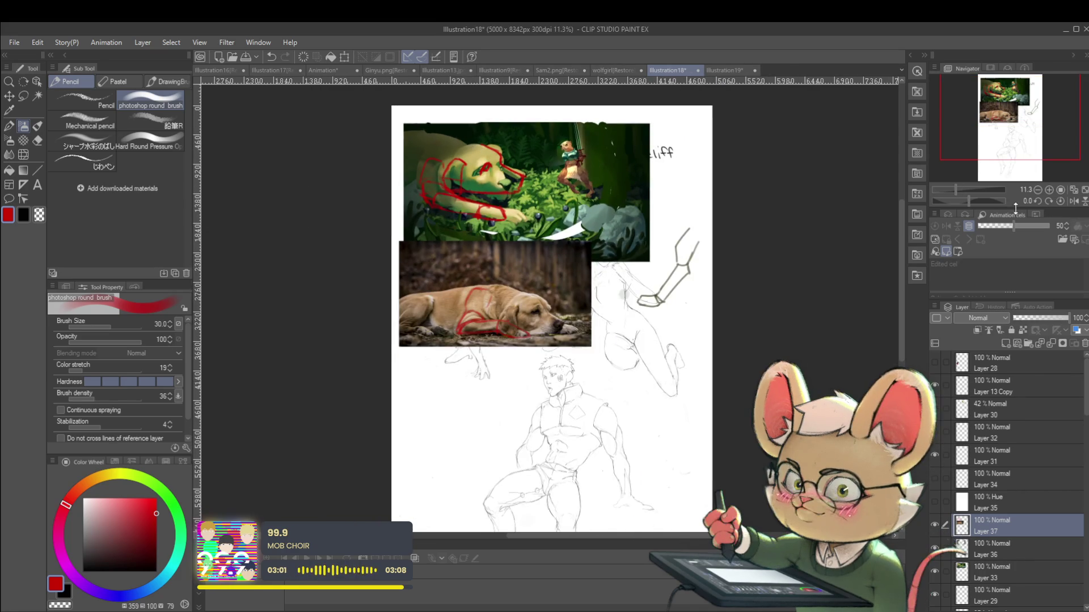
Step: Fade Layer 33 to about 68% opacity to compare, then return it to full opacity
left_click(1074, 201)
left_click(989, 573)
mouse_move(1042, 319)
left_mouse_down()
mouse_move(1066, 315)
mouse_move(1016, 318)
mouse_move(1053, 318)
left_mouse_up()
left_click(1075, 202)
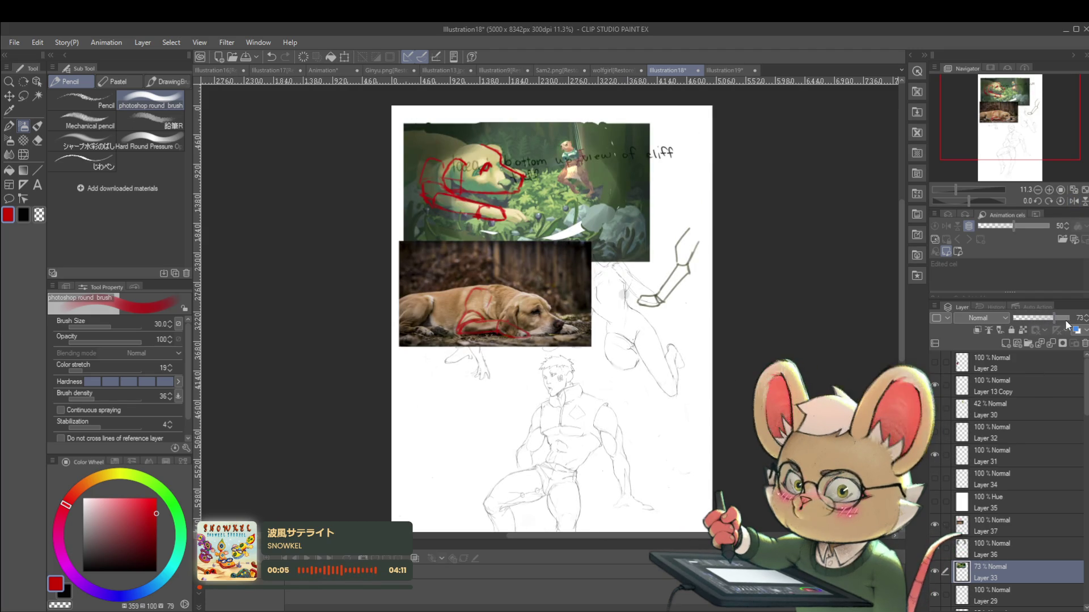
left_click_drag(1064, 321, 1079, 324)
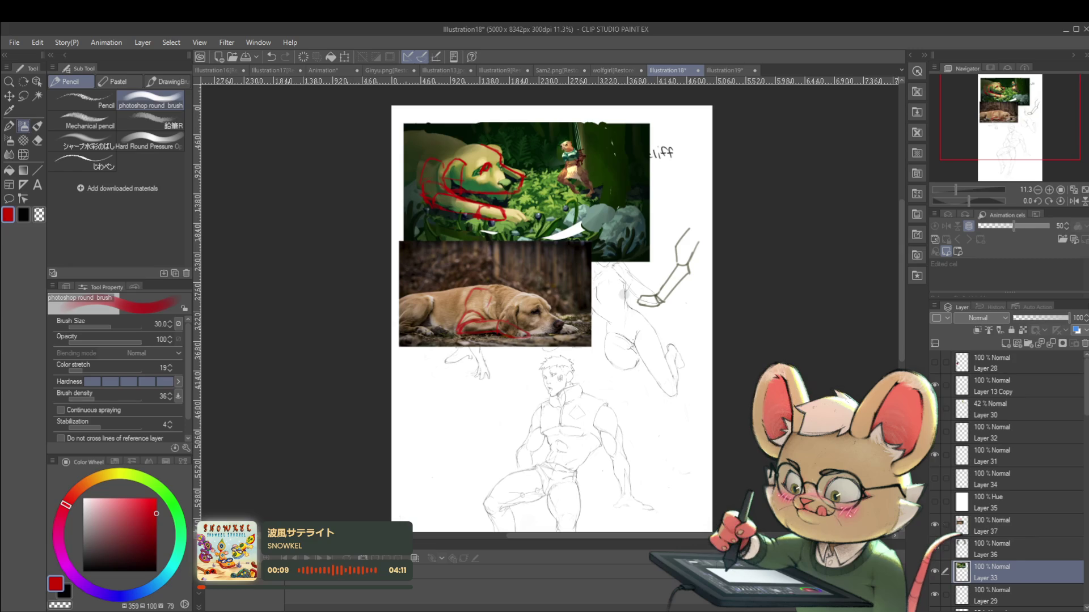
Step: Zoom in on the dog's head and draw a faint stroke above it
left_click_drag(665, 259, 679, 308)
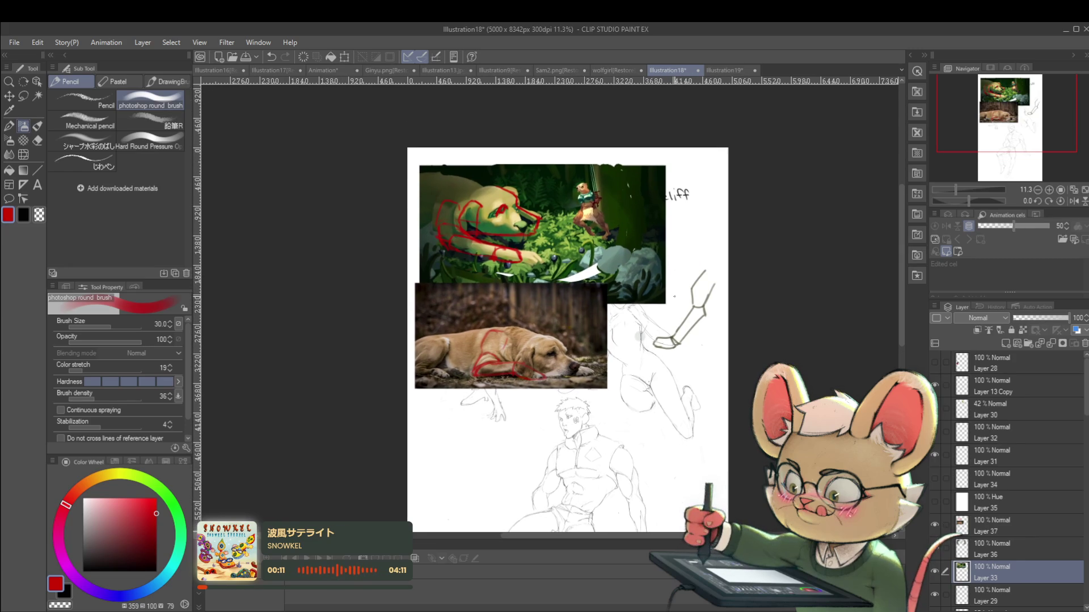
left_click_drag(643, 238, 656, 257)
scroll(524, 243, "up", 3)
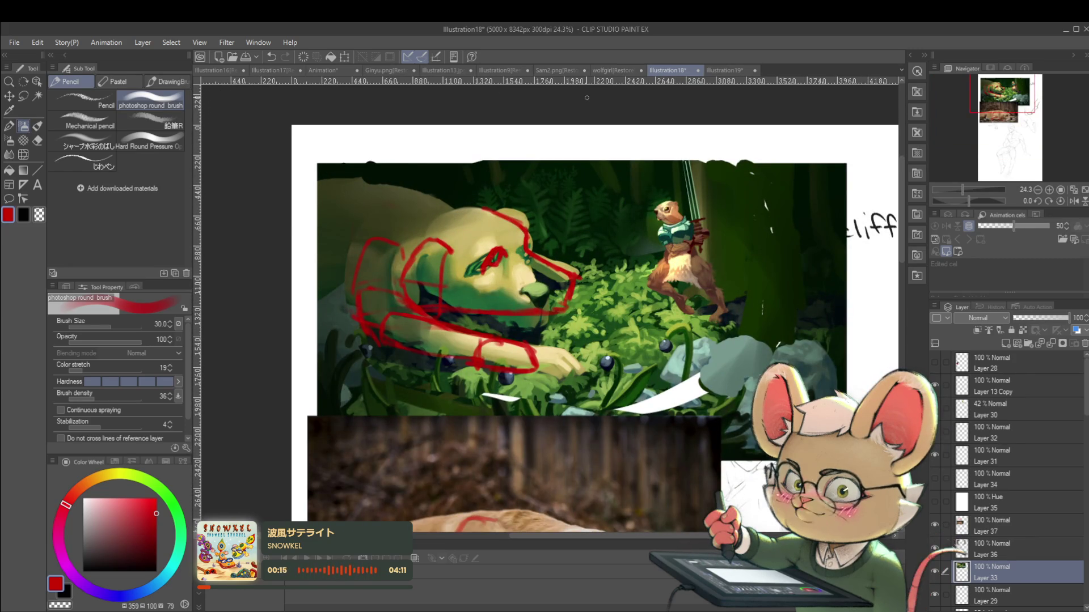
left_click_drag(539, 317, 677, 161)
left_click_drag(621, 63, 747, 193)
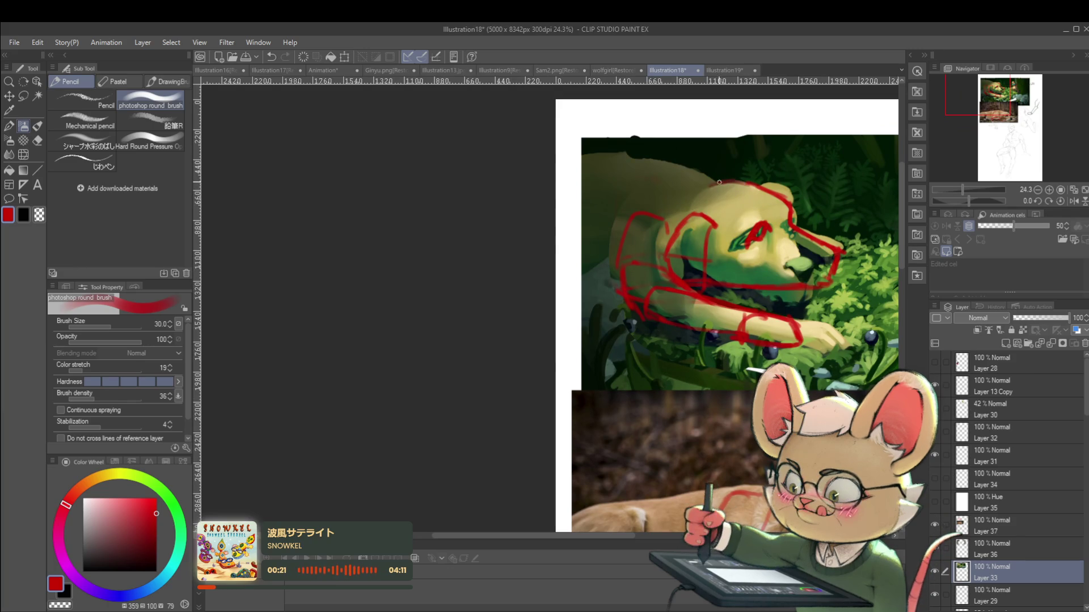
left_click_drag(651, 175, 699, 183)
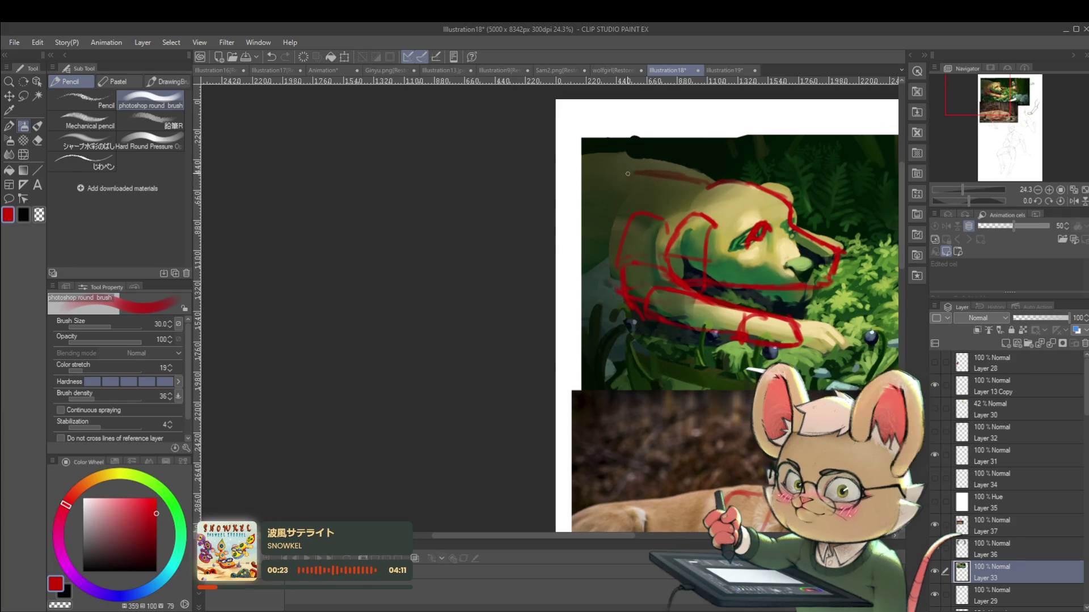
scroll(706, 179, "down", 3)
left_click_drag(809, 267, 577, 288)
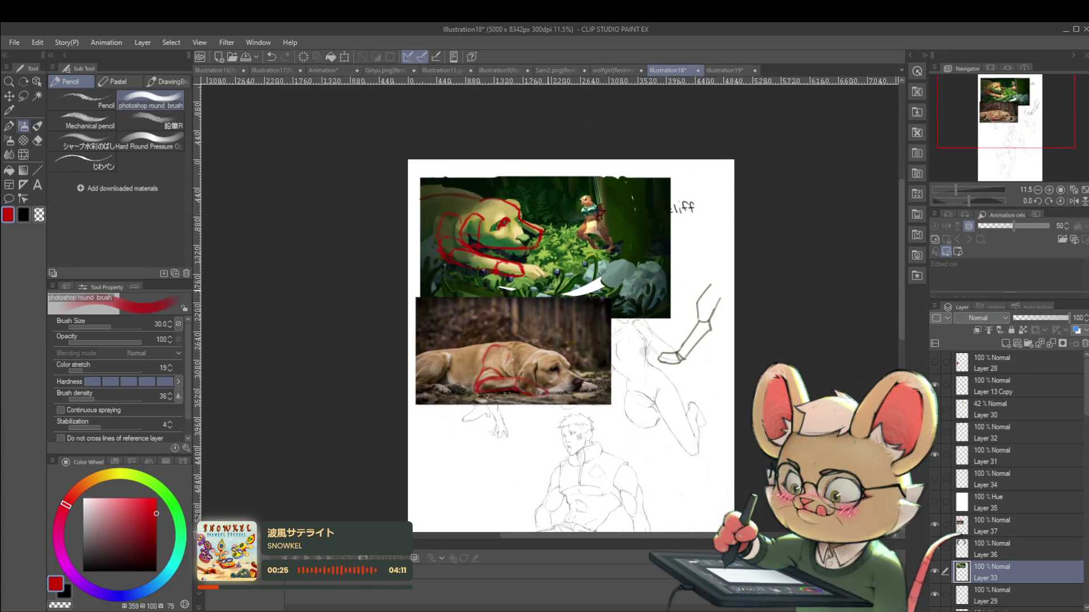
Step: Draw a red stroke along the squirrel's sword, redrawing it after undoing attempts toward the dog's mouth
left_click(1074, 201)
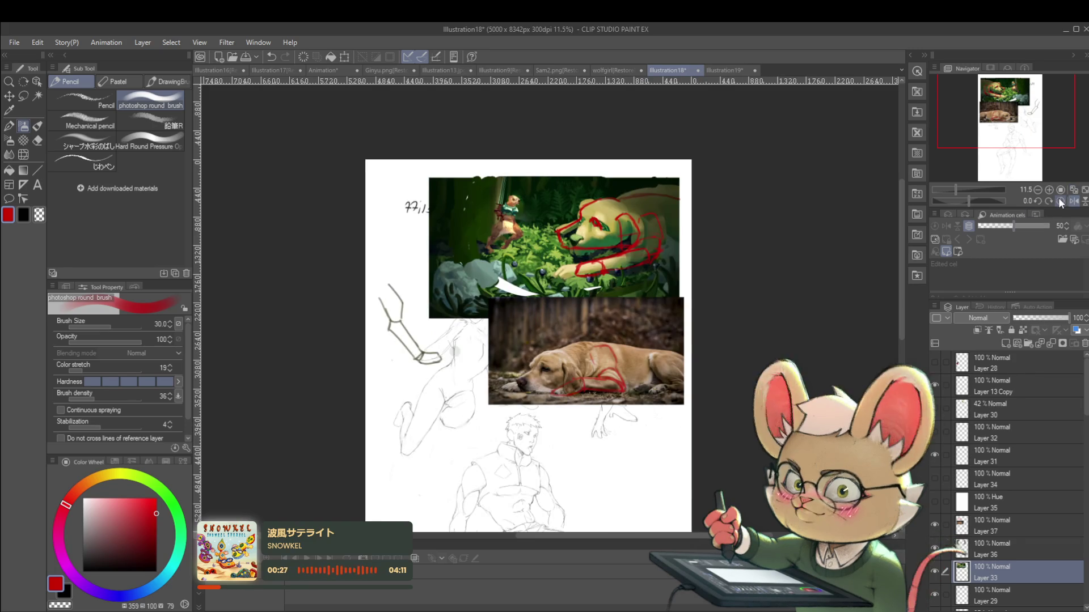
scroll(430, 199, "up", 5)
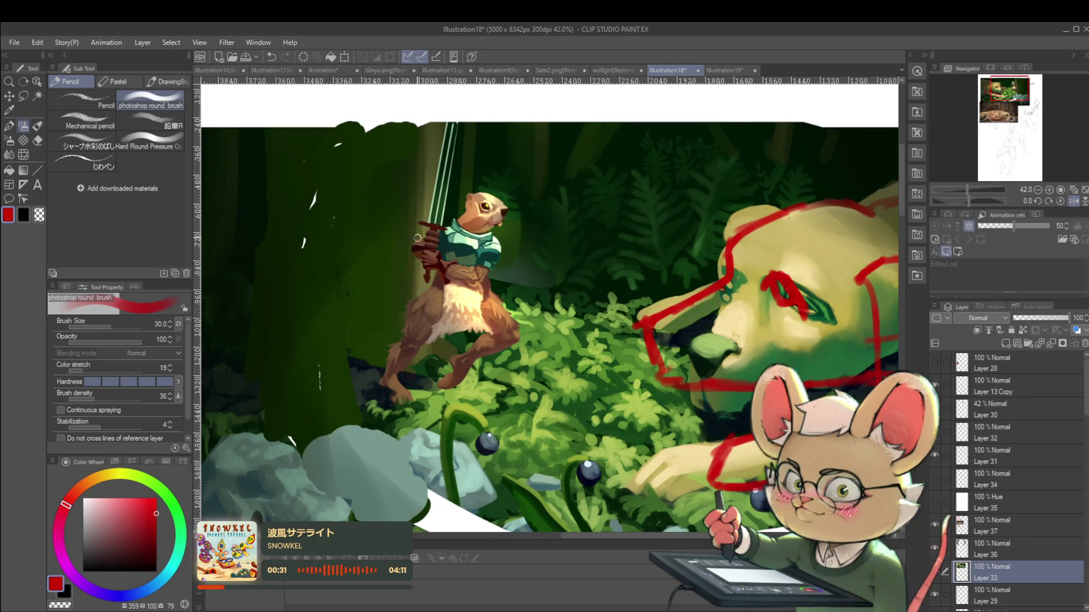
scroll(381, 135, "down", 4)
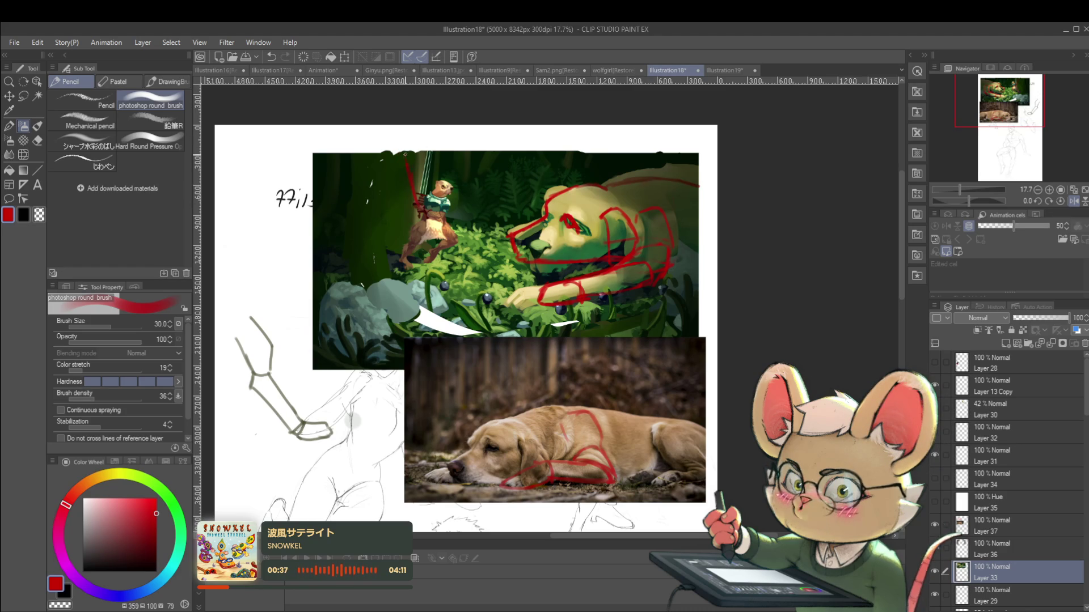
left_click_drag(407, 168, 510, 264)
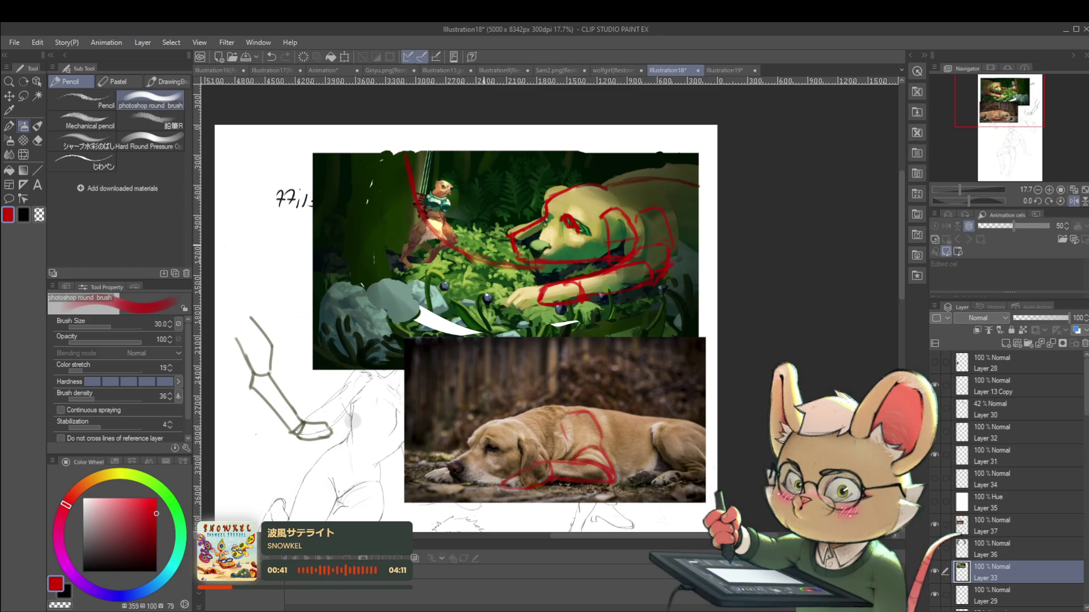
key("ctrl+z")
left_click_drag(429, 155, 422, 188)
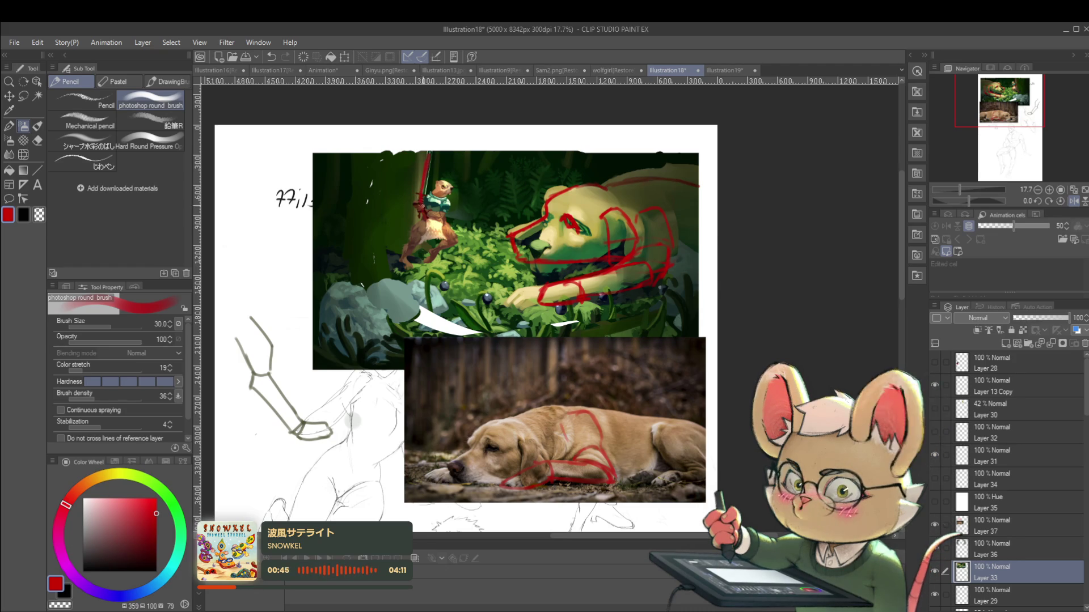
left_click_drag(449, 239, 509, 251)
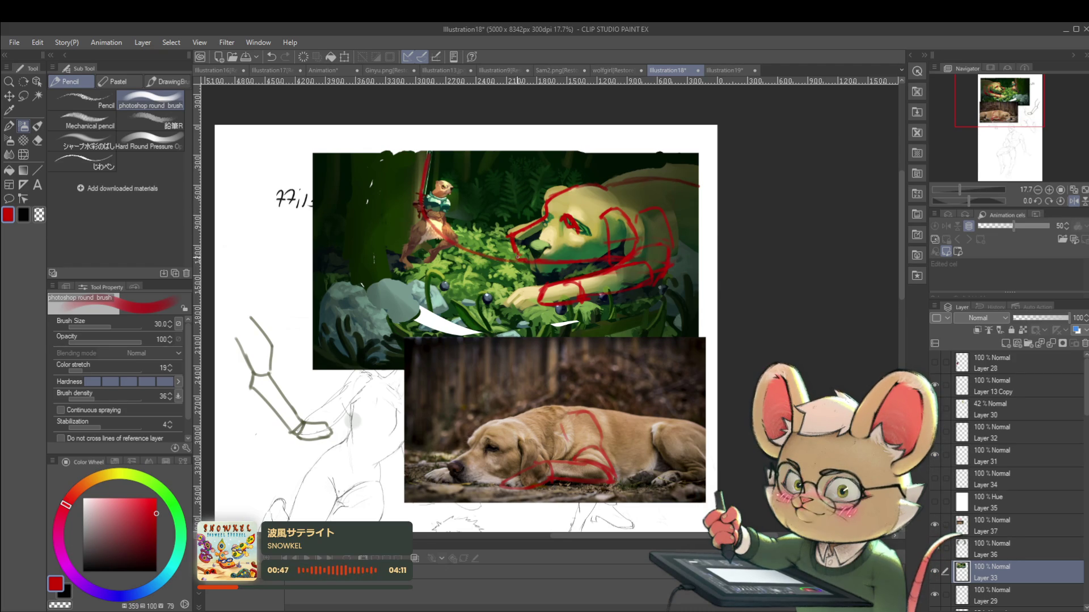
key("ctrl+z")
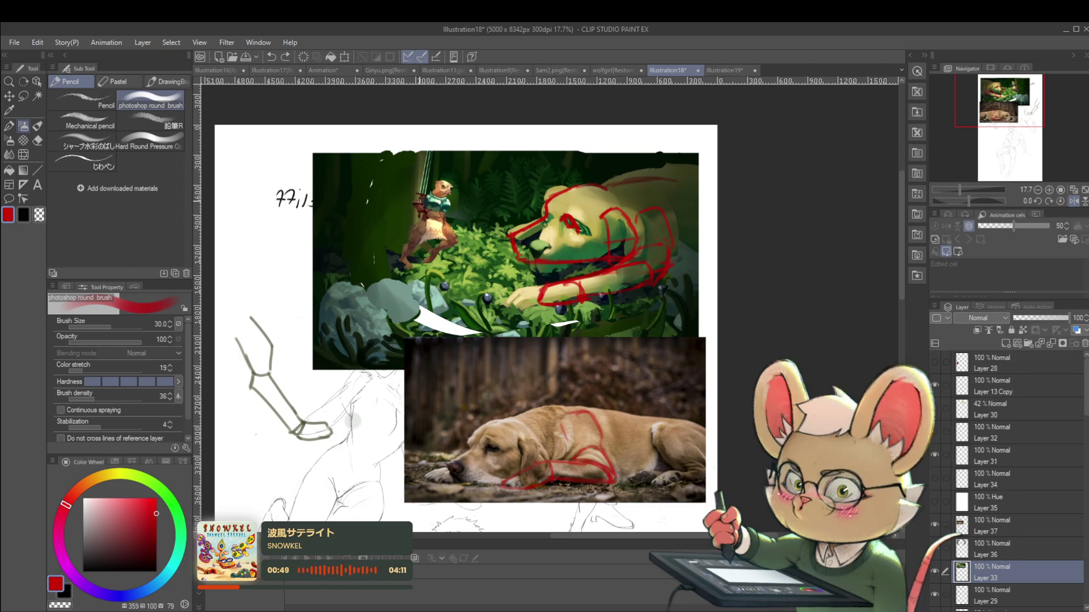
left_click_drag(402, 158, 423, 219)
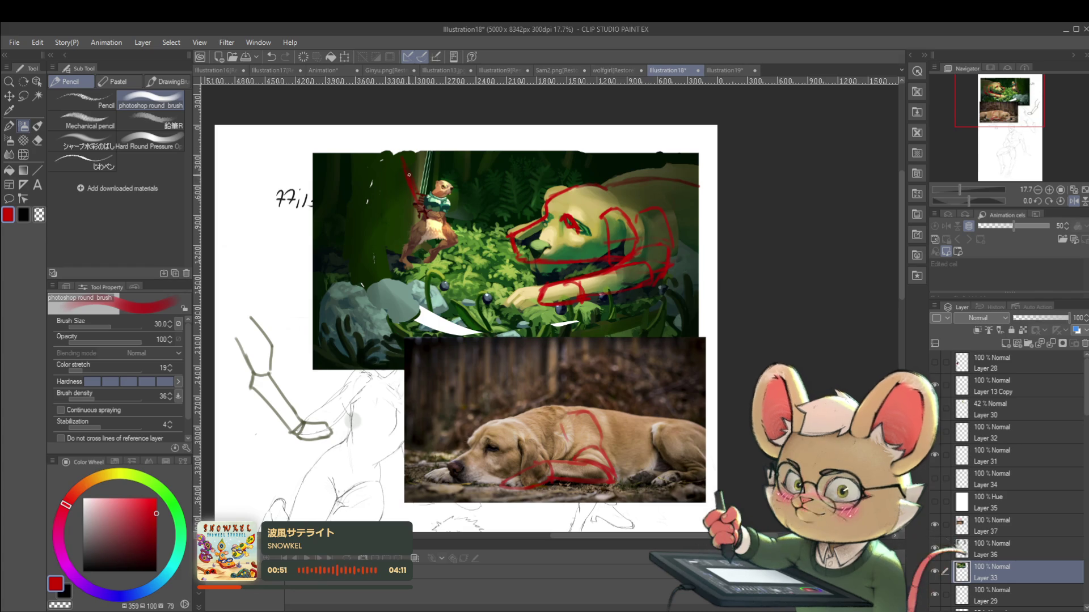
scroll(423, 109, "down", 2)
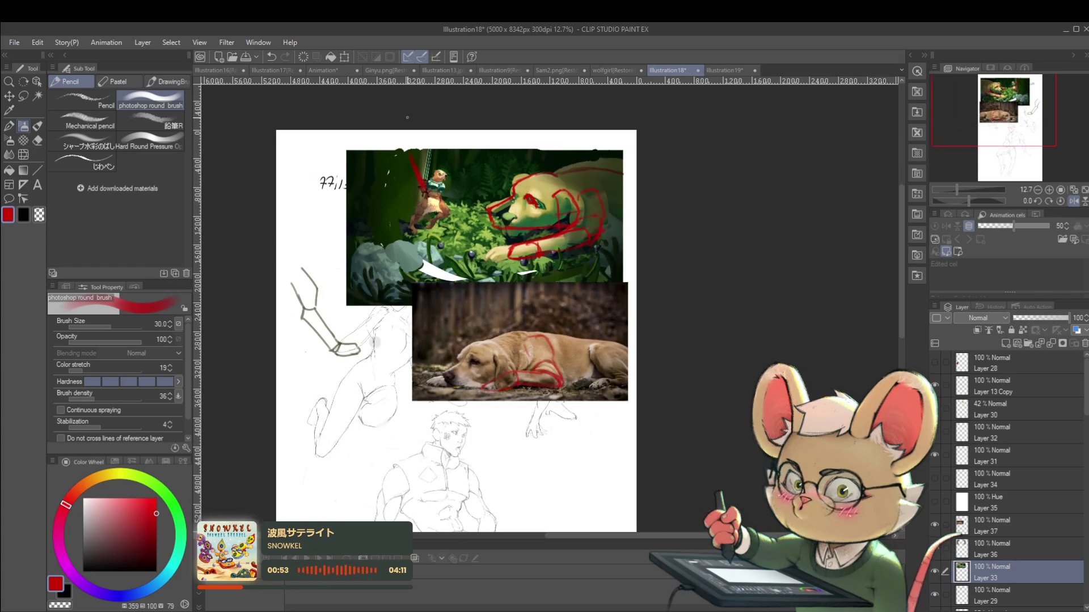
left_click(1073, 202)
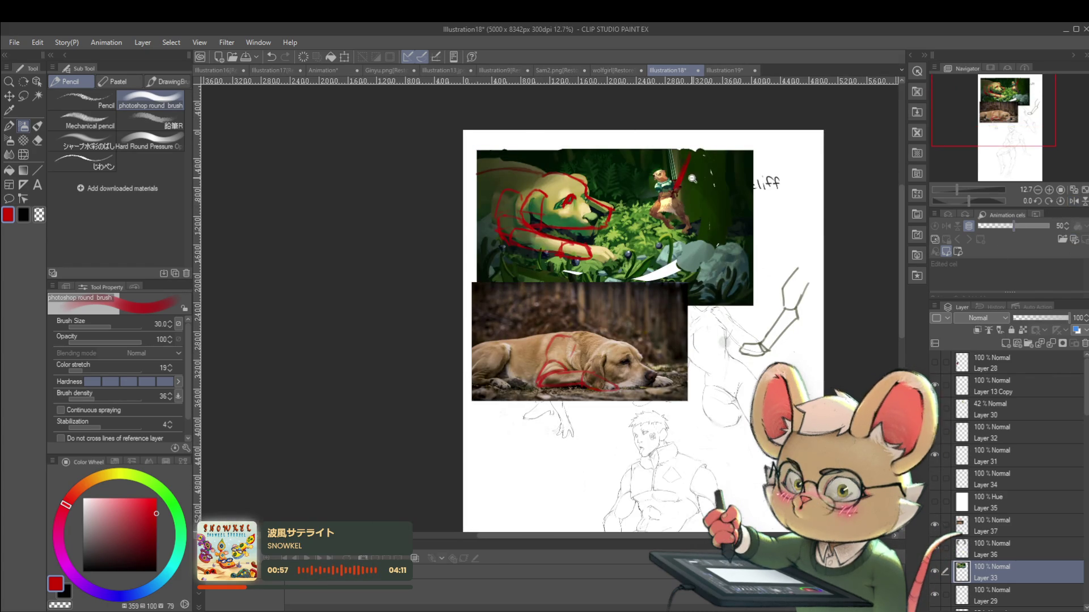
scroll(691, 178, "up", 4)
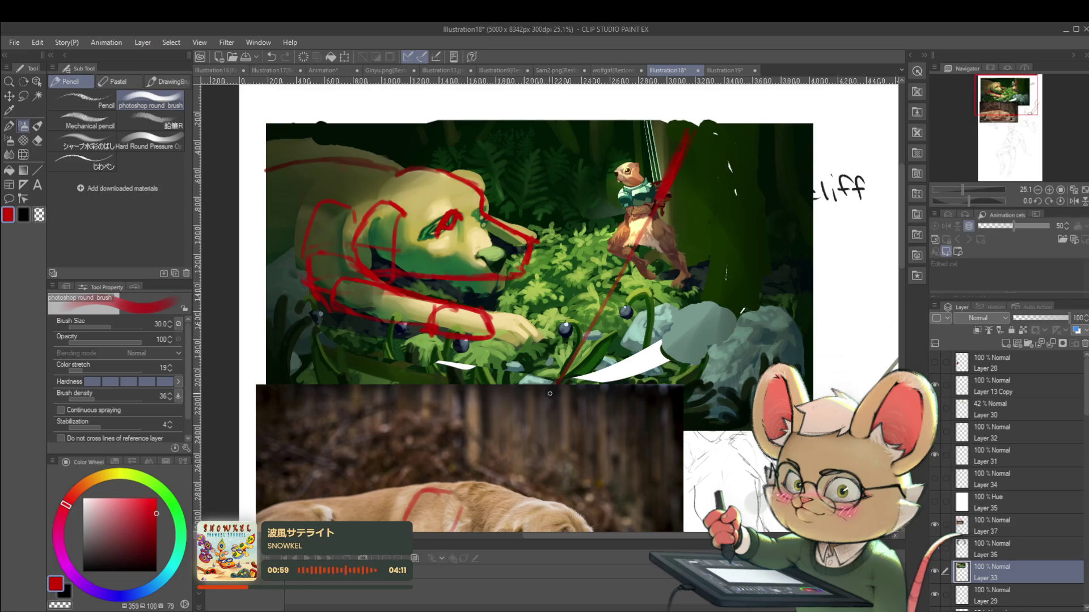
Step: Draw a long red gesture line, a stroke on the dog photo, and red marks beside the squirrel
left_click_drag(239, 221, 522, 410)
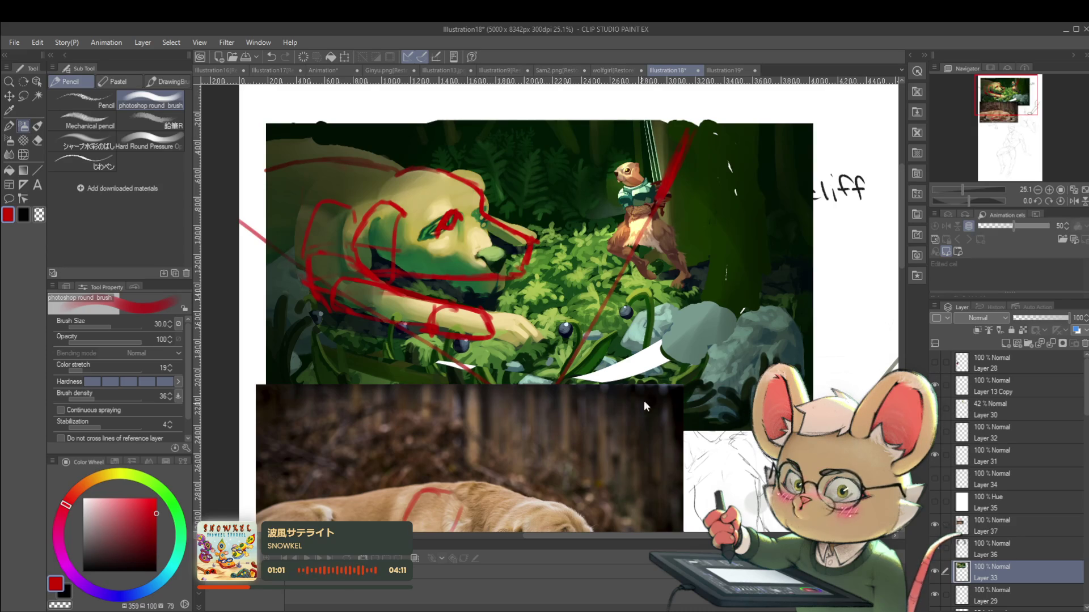
left_click_drag(453, 525, 464, 491)
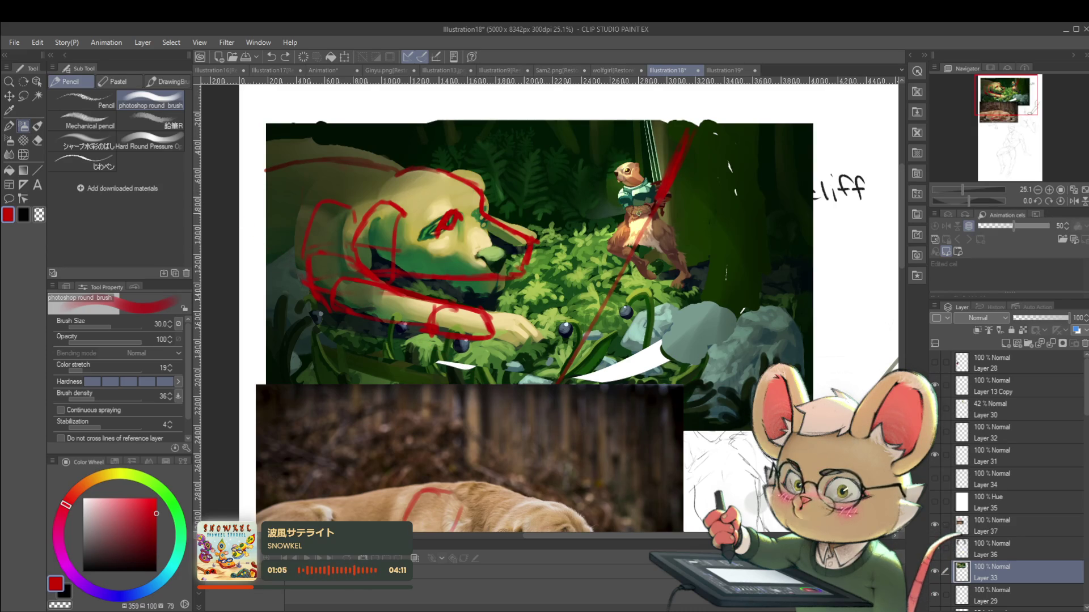
mouse_move(594, 221)
left_mouse_down()
mouse_move(609, 212)
mouse_move(601, 238)
left_mouse_up()
key("ctrl+z")
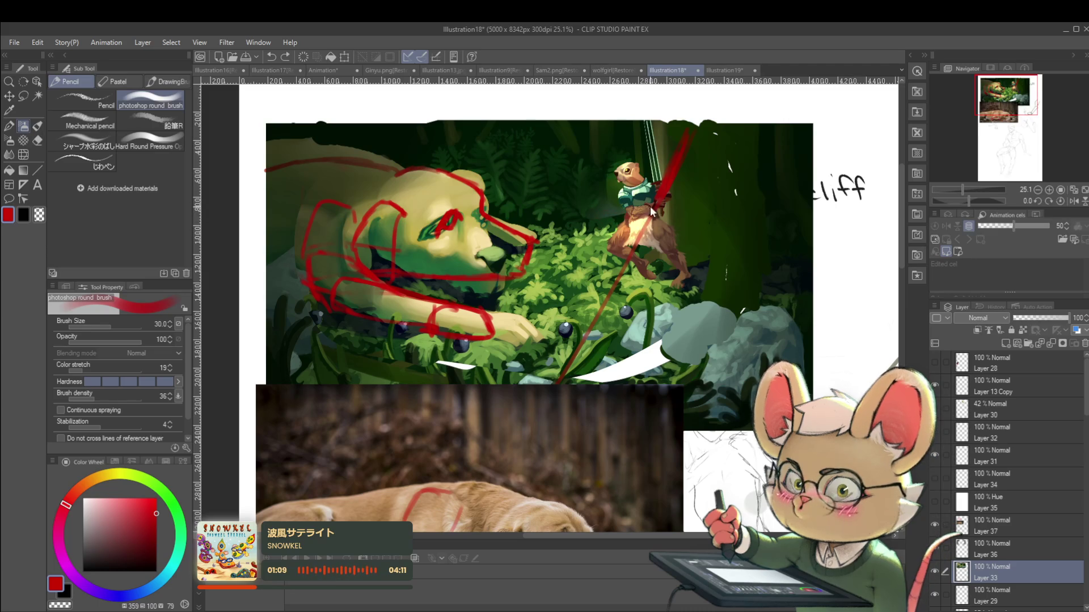
mouse_move(599, 229)
left_mouse_down()
mouse_move(609, 225)
mouse_move(628, 264)
left_mouse_up()
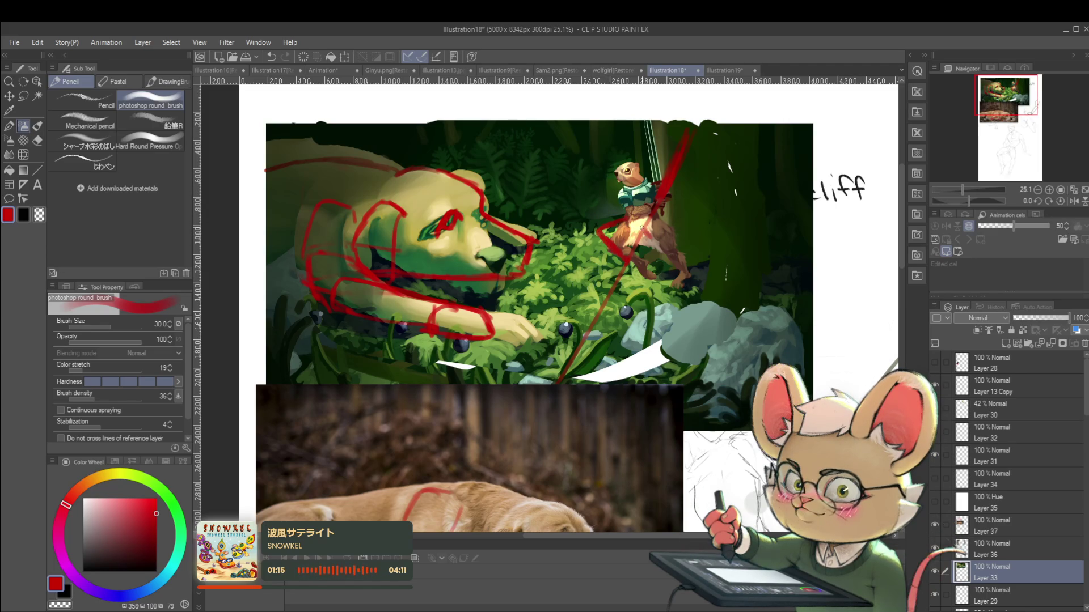
left_click_drag(673, 260, 683, 279)
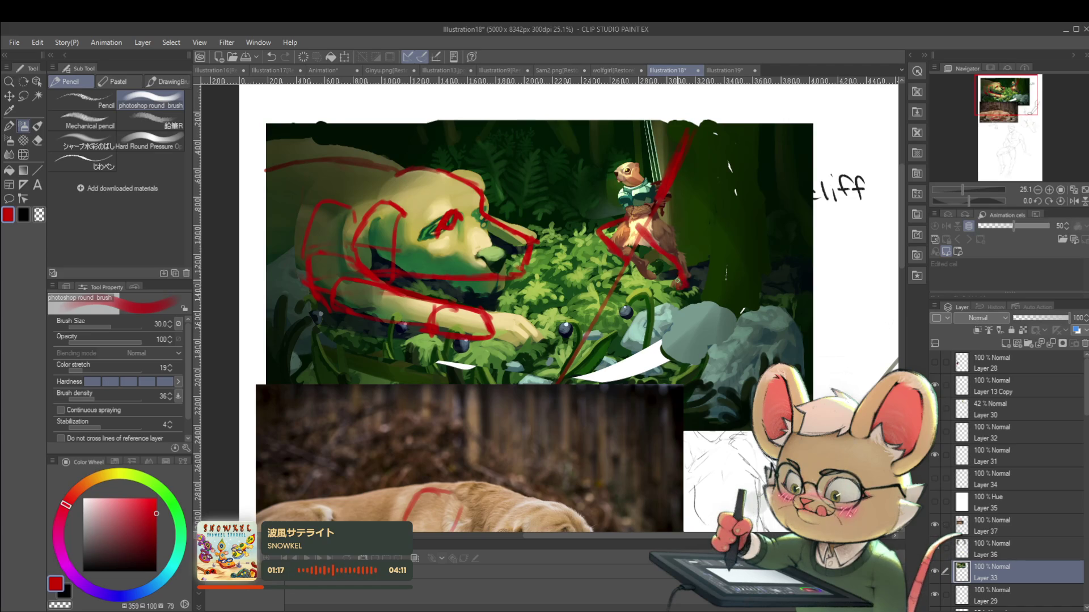
Step: Extend the red stroke around the squirrel in mirrored view, then hide the painting layer
scroll(677, 285, "down", 5)
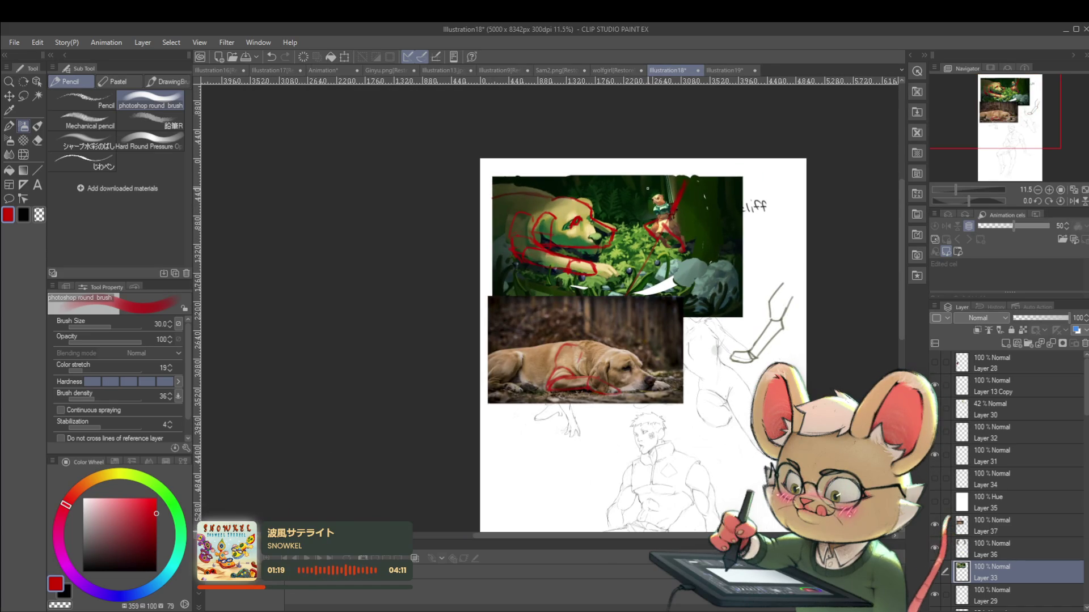
left_click(1075, 201)
scroll(560, 271, "up", 6)
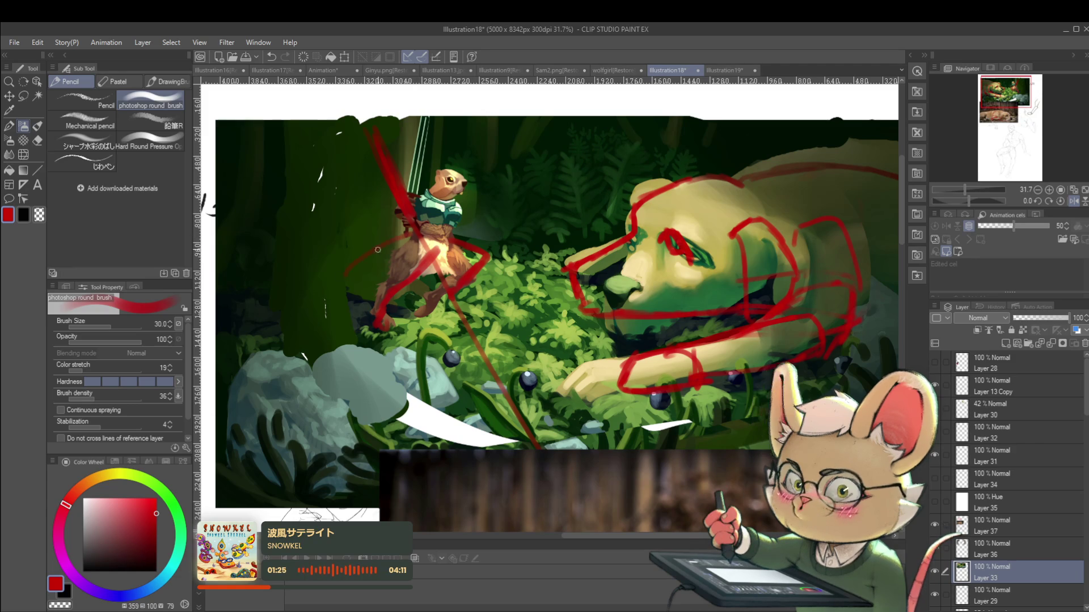
left_click_drag(338, 282, 380, 288)
scroll(411, 260, "down", 2)
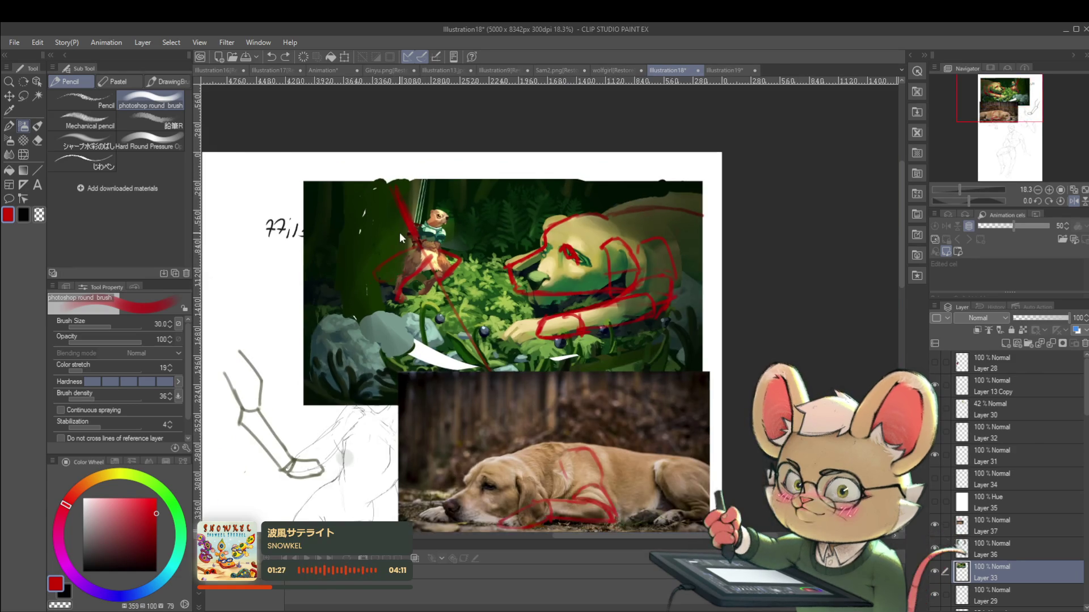
left_click(1073, 202)
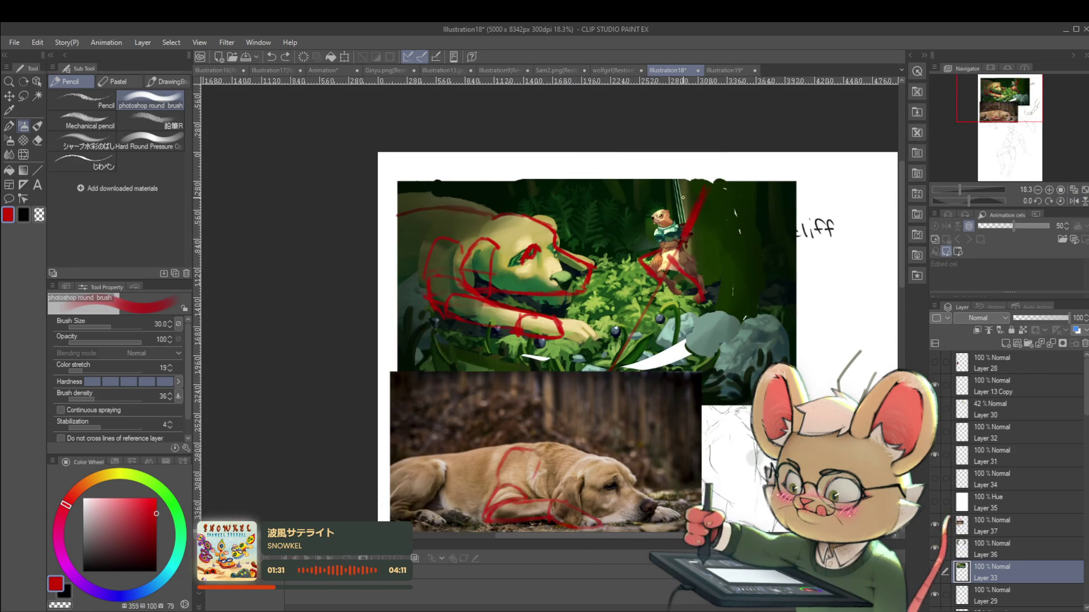
left_click_drag(693, 229, 679, 242)
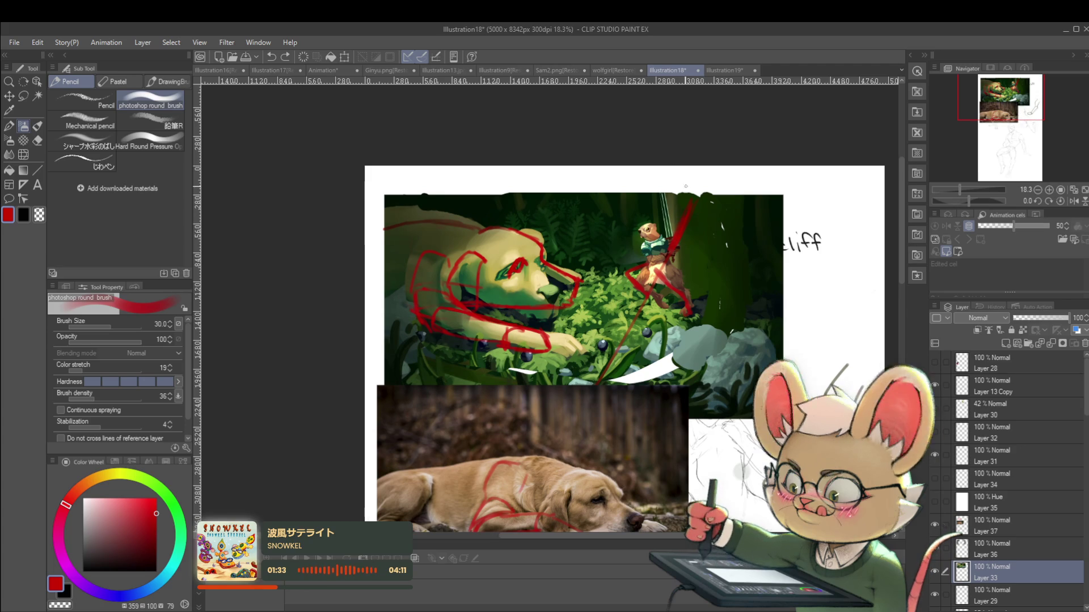
scroll(667, 201, "up", 3)
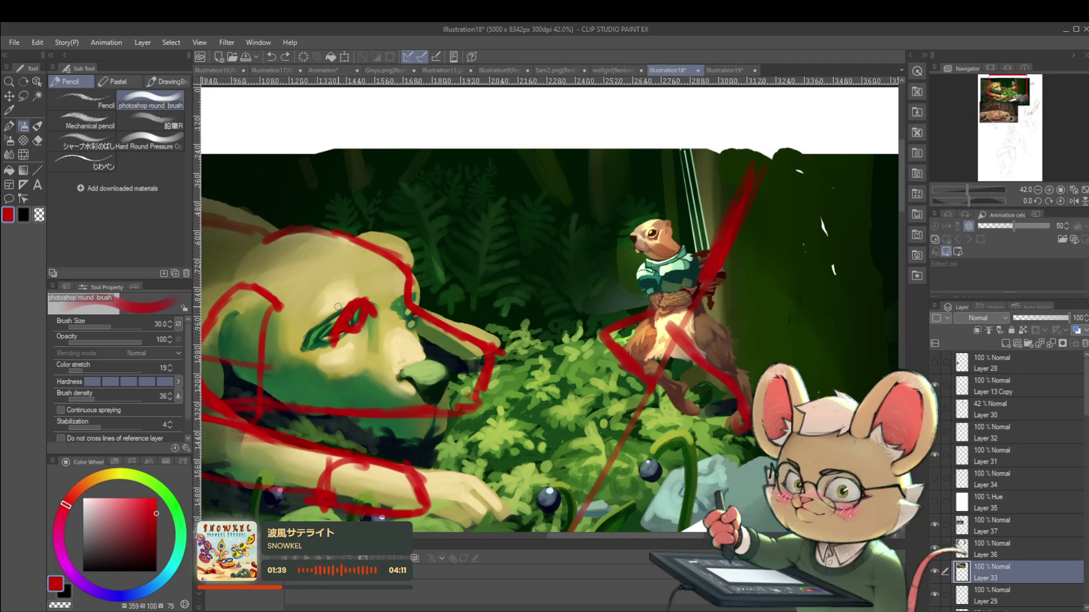
left_click(936, 572)
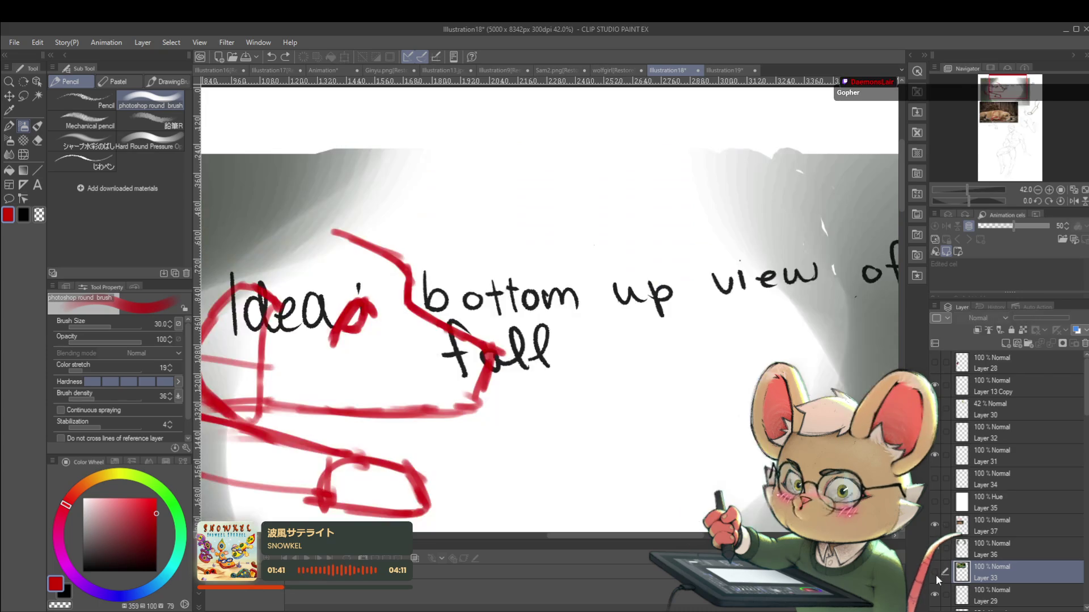
Step: Show the painting again and, on Layer 37, draw red lines along the gopher's staff and leg
left_click(935, 574)
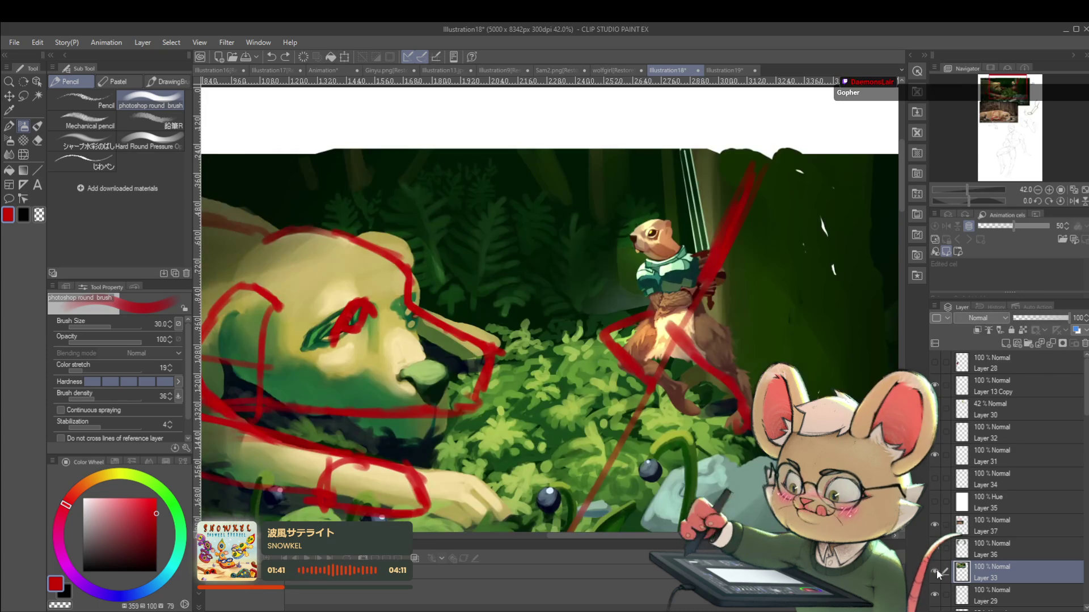
left_click(986, 525)
left_click_drag(732, 190, 703, 281)
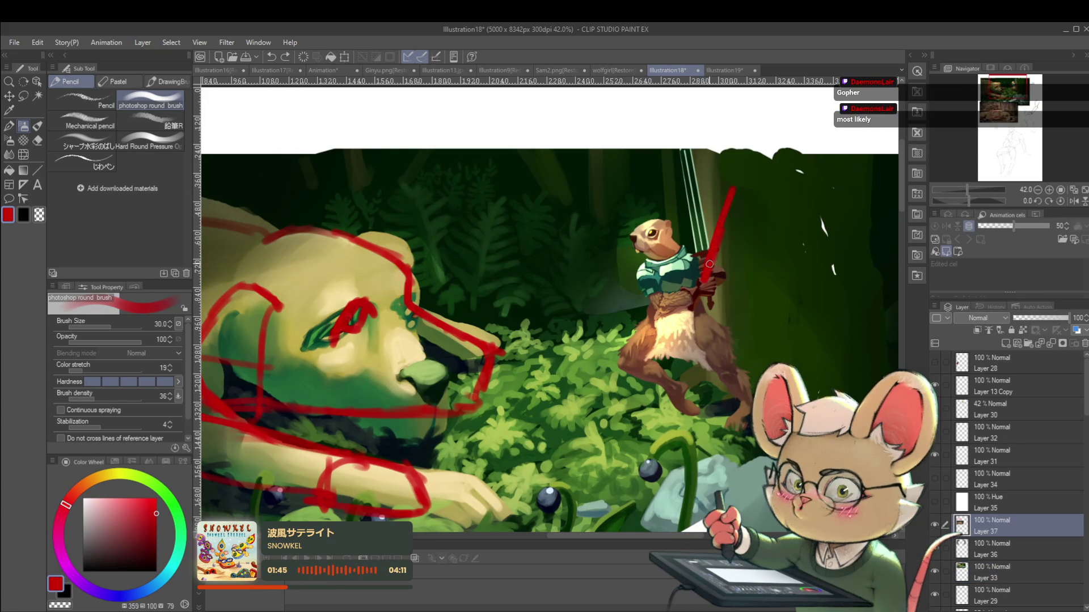
key("ctrl+minus")
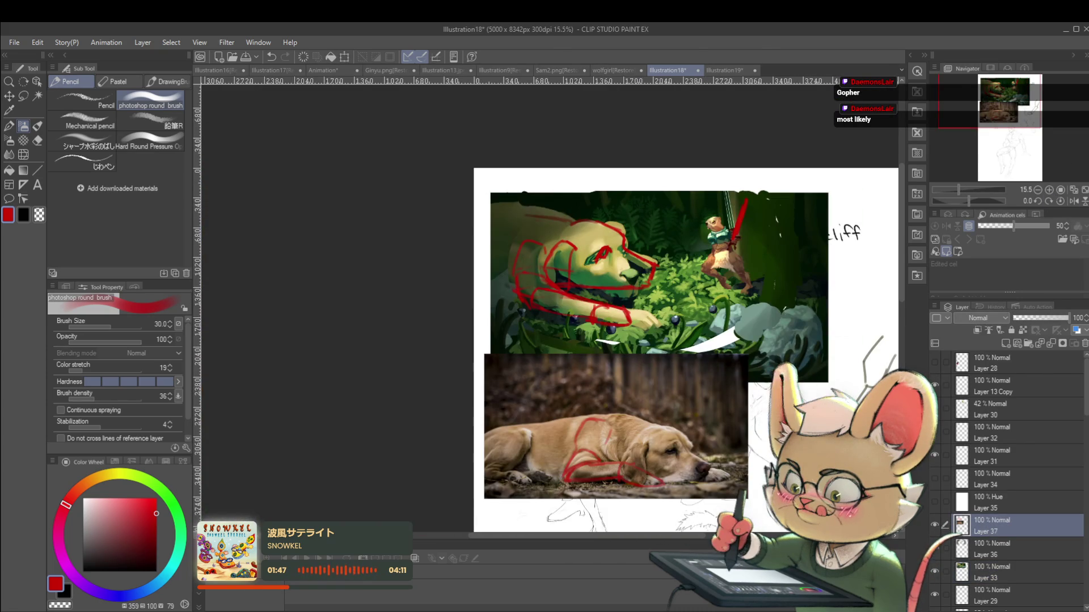
key("h")
left_click(395, 293)
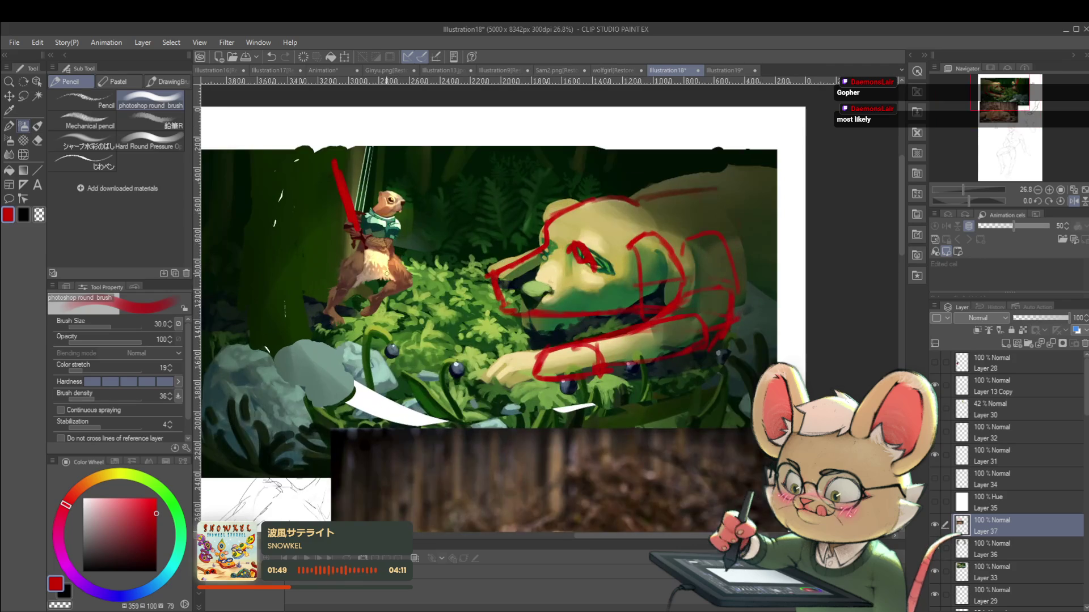
left_click(405, 273)
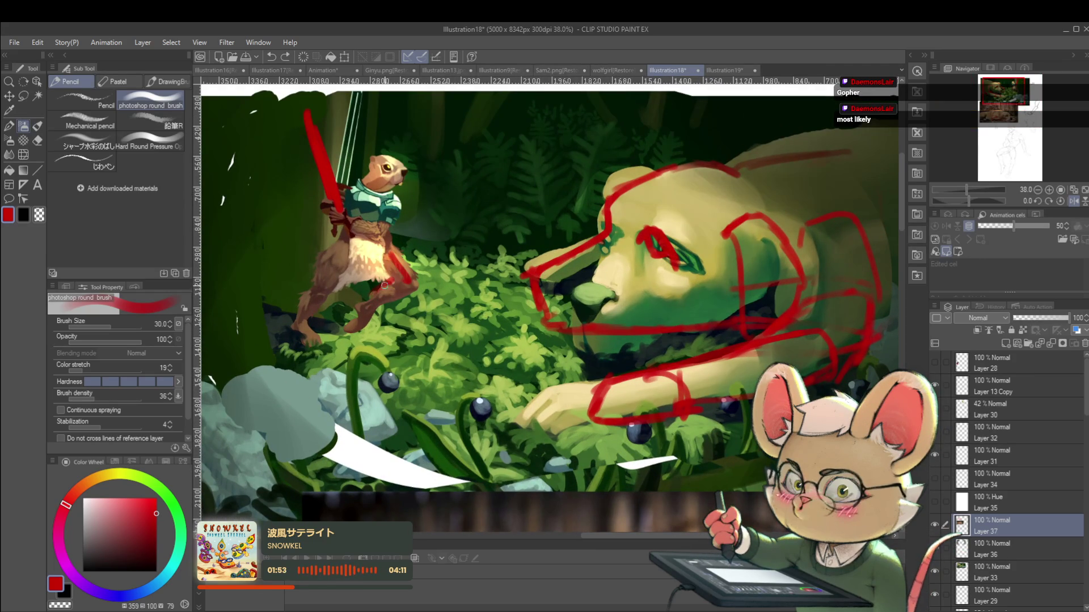
mouse_move(374, 306)
left_mouse_down()
mouse_move(418, 278)
mouse_move(429, 328)
left_mouse_up()
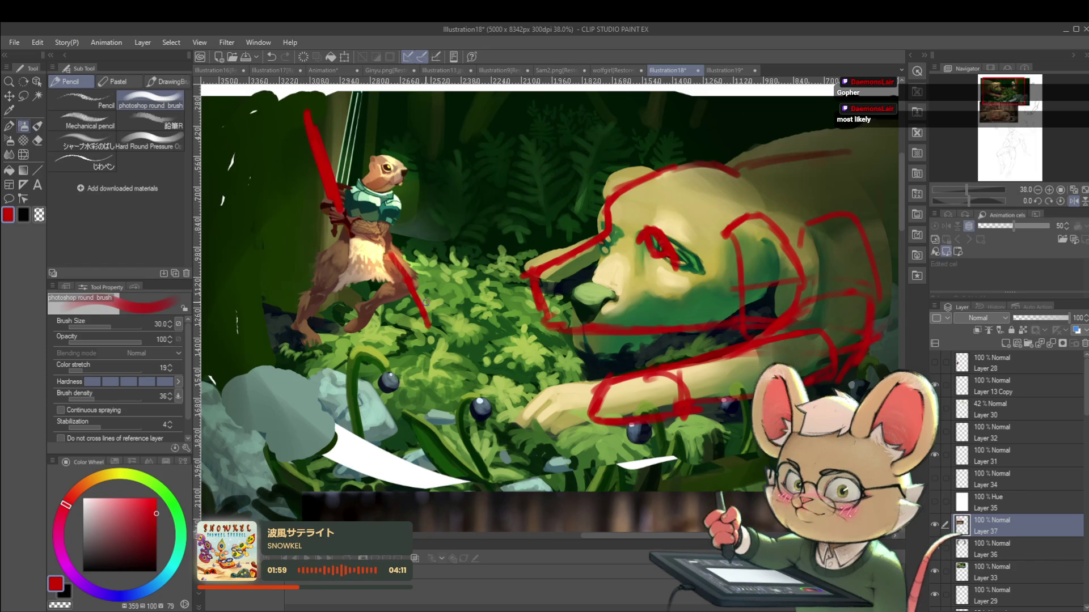
Step: Outline the gopher's hip in red and fill it solid
left_click(1074, 202)
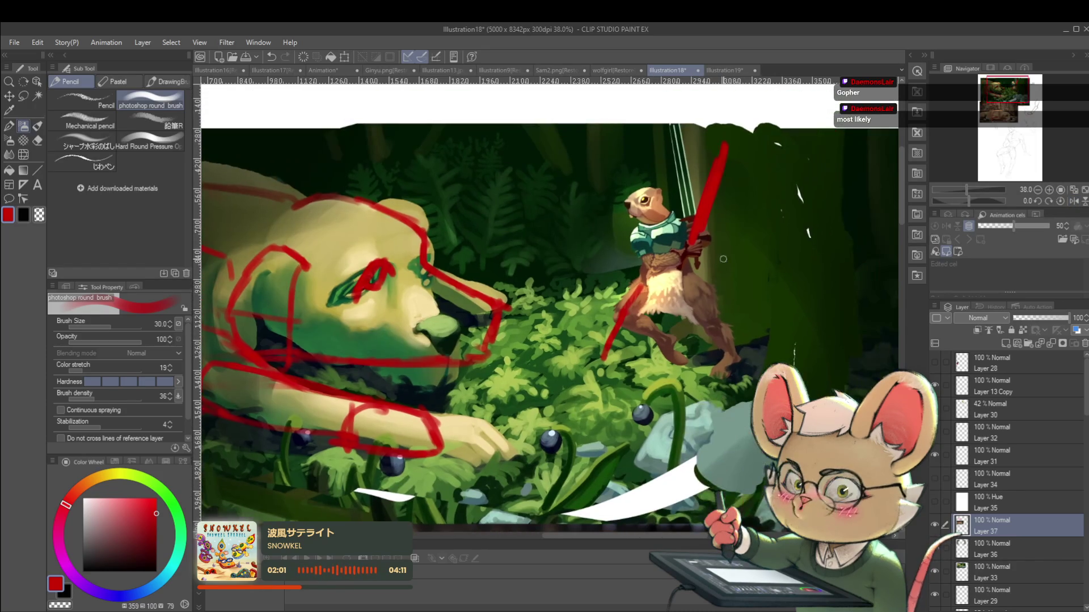
left_click_drag(651, 275, 611, 292)
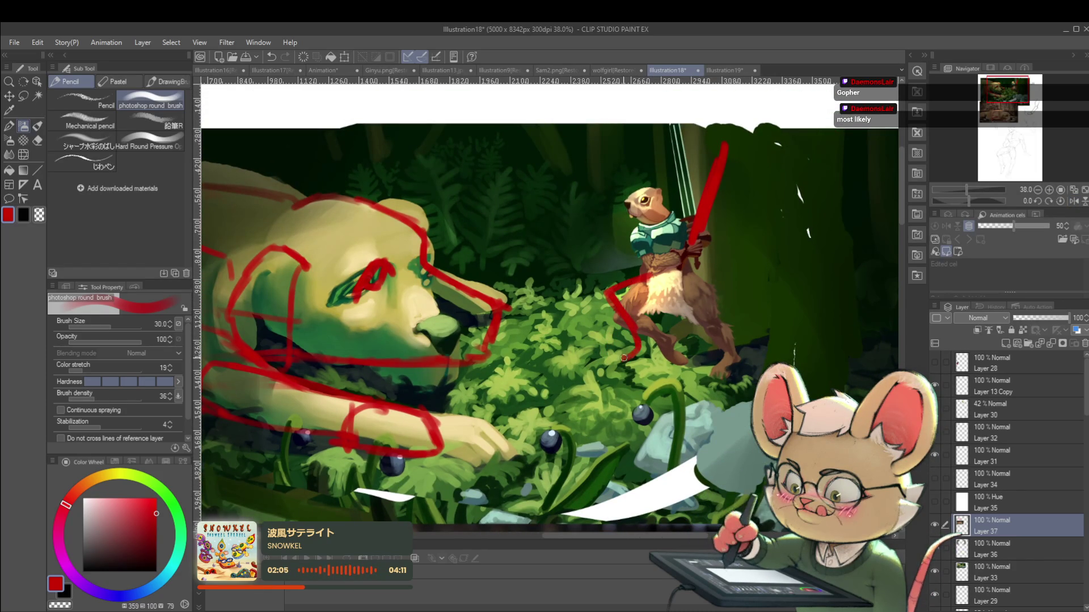
scroll(679, 309, "down", 2)
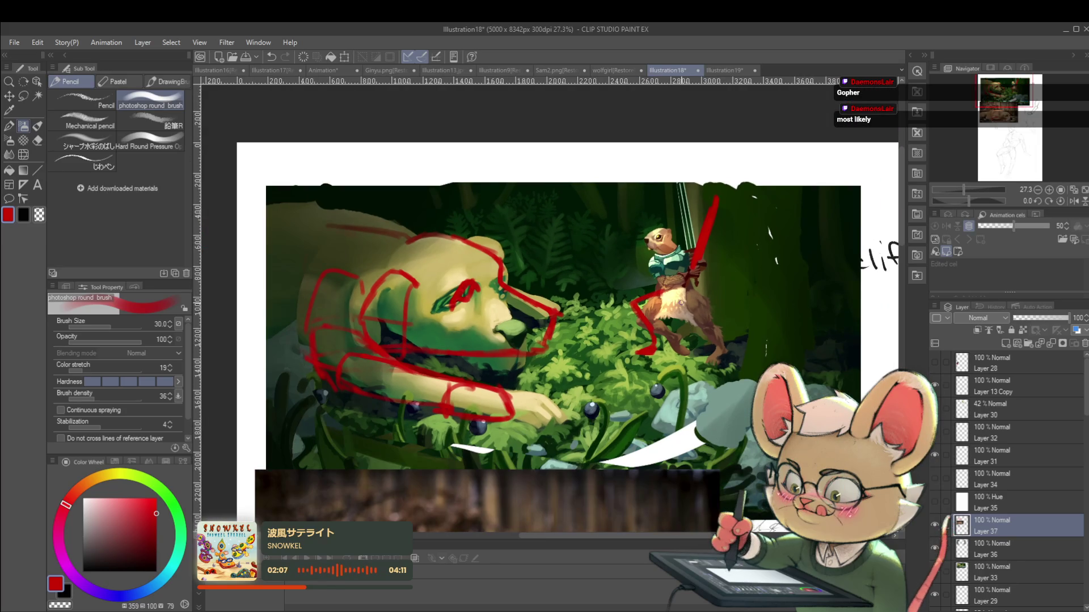
scroll(713, 330, "up", 2)
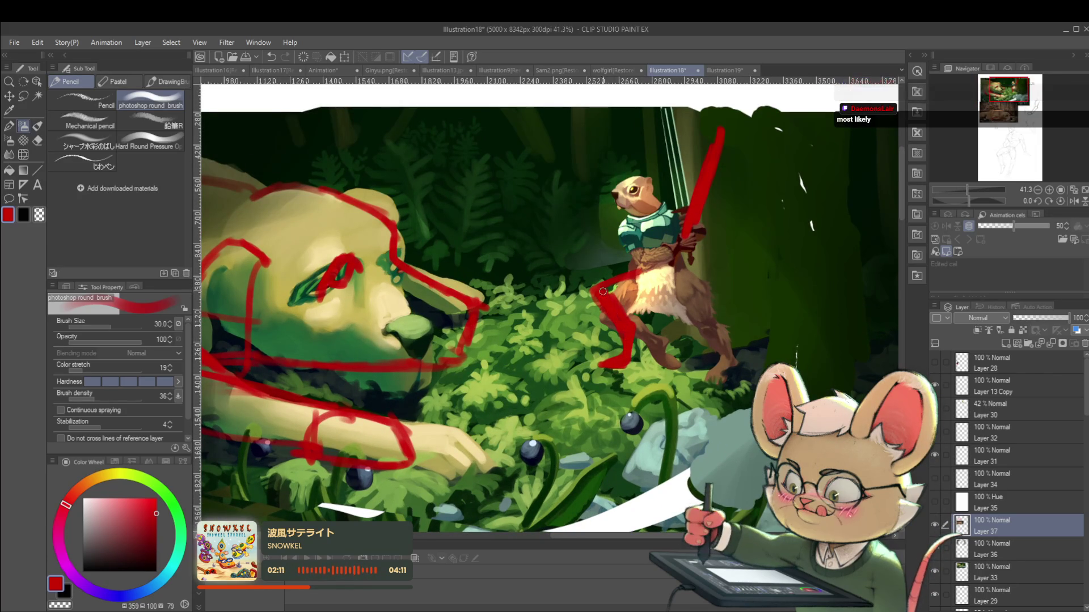
mouse_move(612, 291)
left_mouse_down()
mouse_move(624, 284)
mouse_move(629, 298)
mouse_move(635, 286)
mouse_move(636, 299)
mouse_move(669, 304)
mouse_move(626, 300)
mouse_move(680, 310)
left_mouse_up()
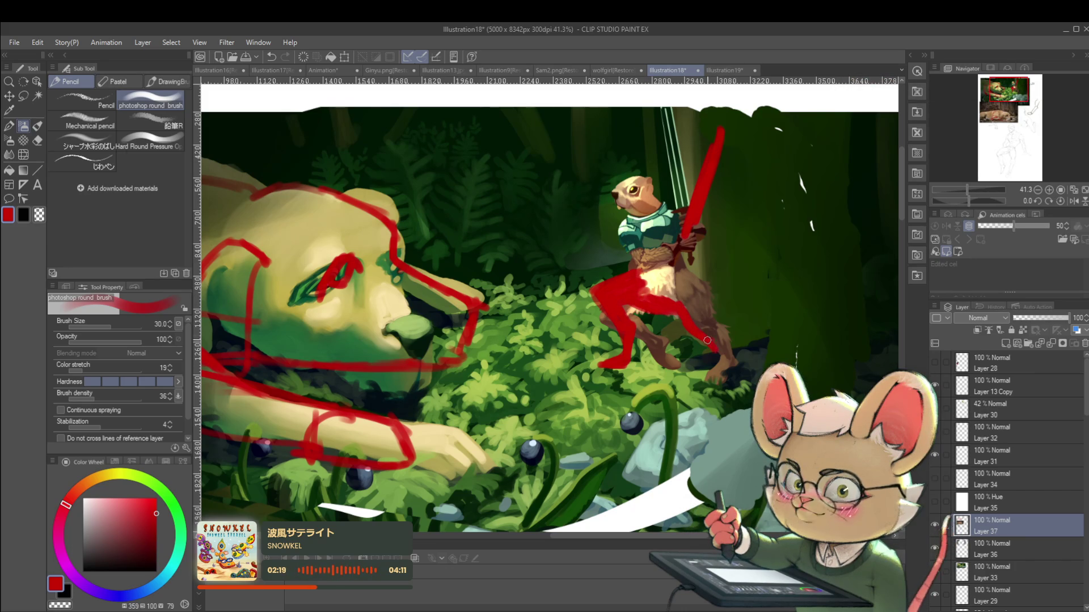
scroll(712, 356, "down", 3)
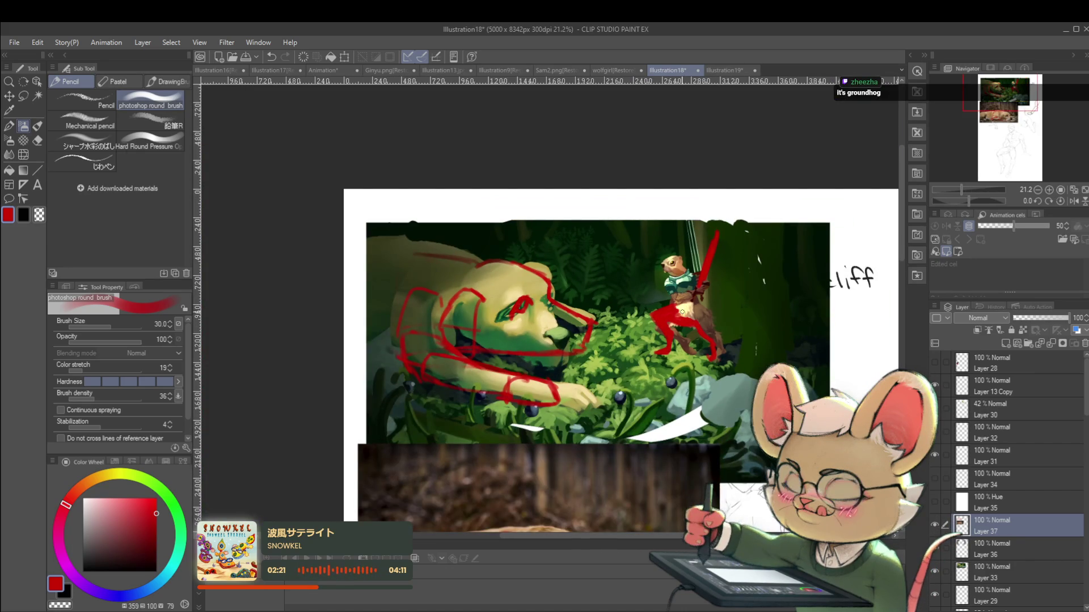
scroll(675, 335, "up", 3)
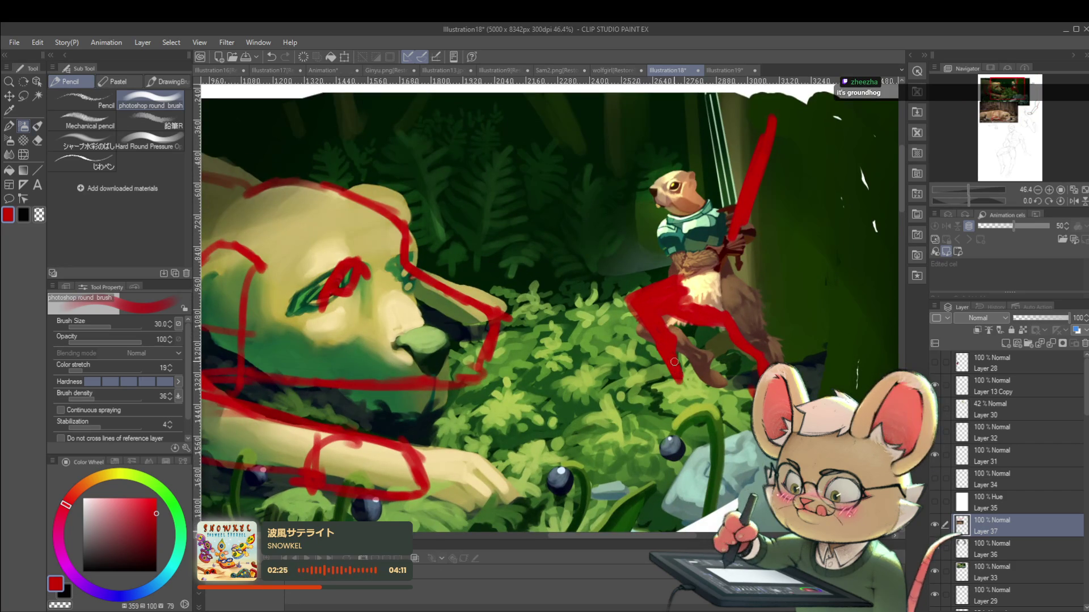
scroll(664, 271, "down", 3)
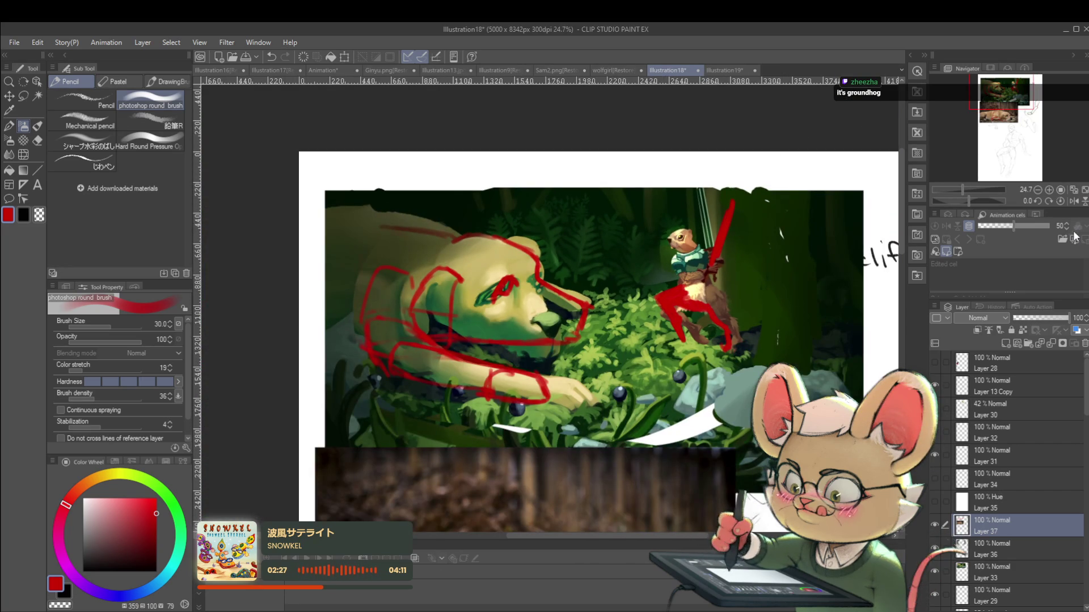
Step: Rework the gopher's arm and jacket in red and draw a long diagonal line through the staff
left_click(1074, 201)
scroll(464, 294, "up", 3)
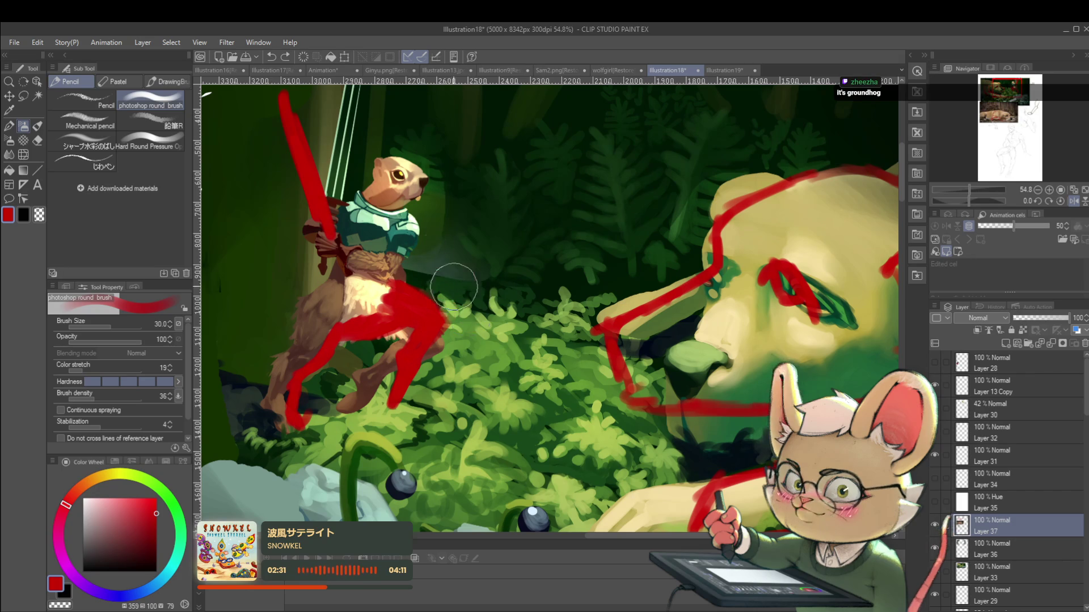
scroll(465, 270, "down", 4)
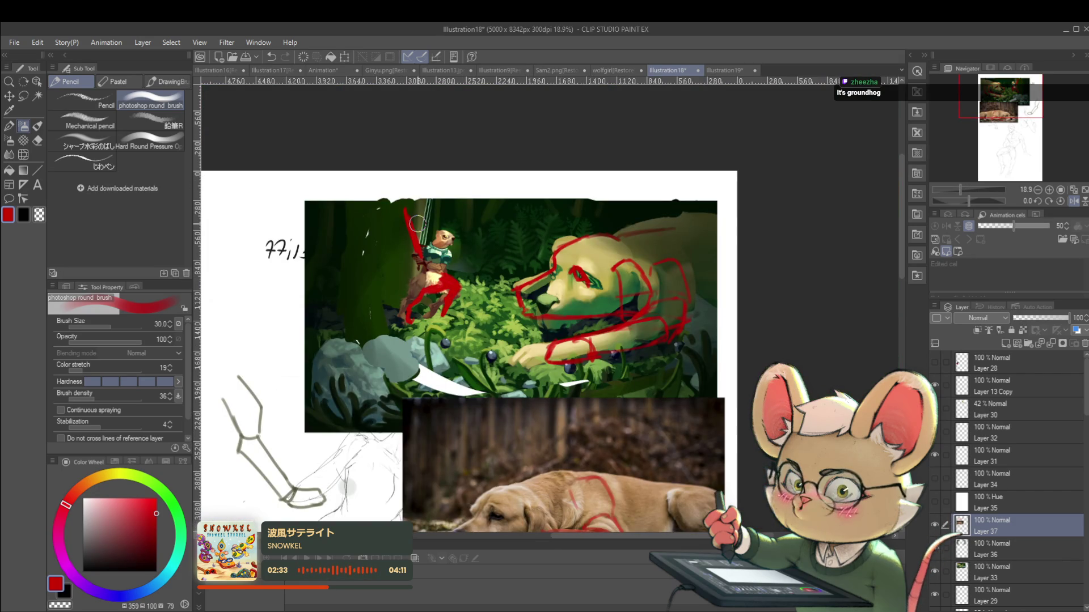
scroll(553, 251, "up", 2)
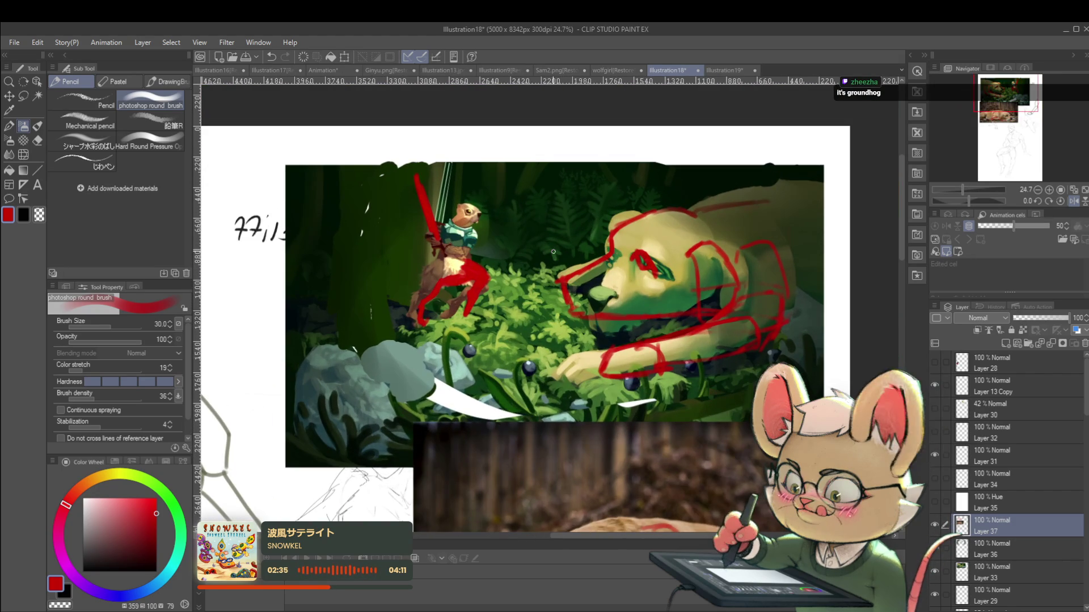
left_click(1069, 200)
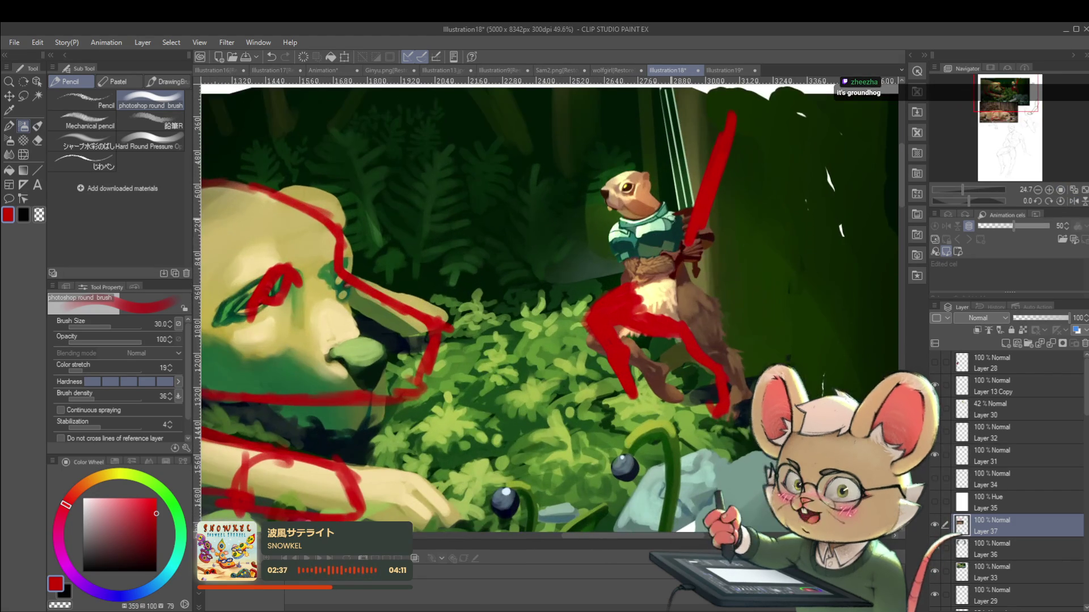
scroll(607, 231, "up", 3)
left_click_drag(610, 230, 589, 261)
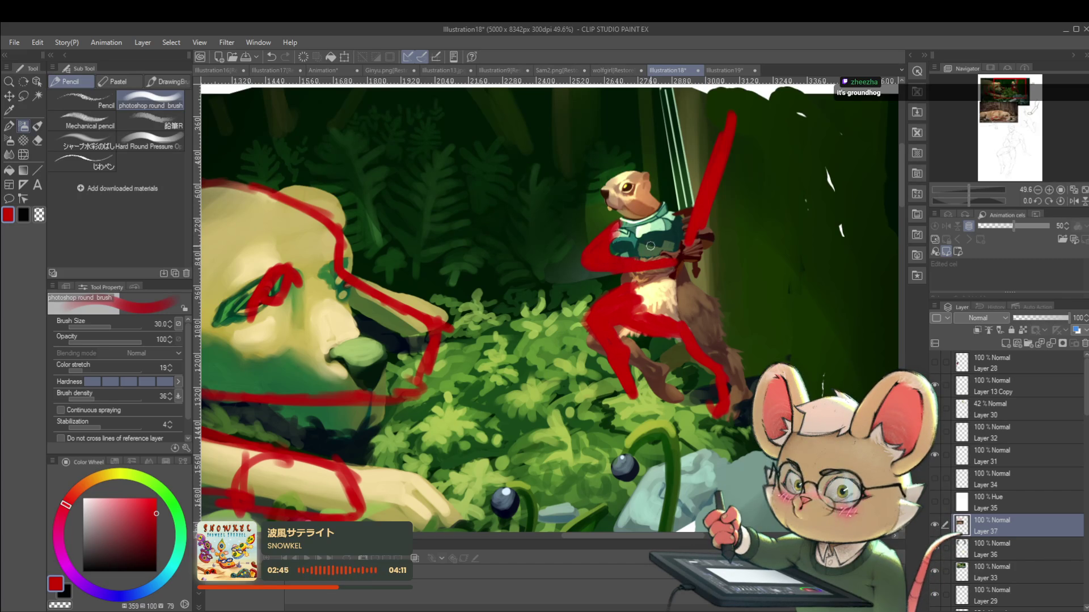
left_click_drag(657, 242, 642, 262)
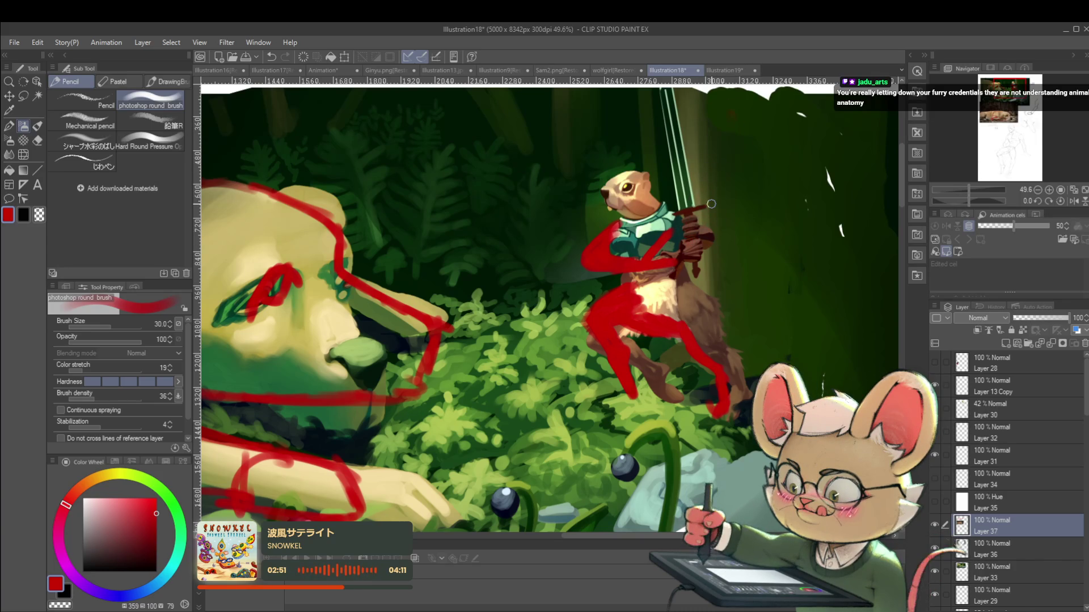
left_click_drag(646, 265, 747, 158)
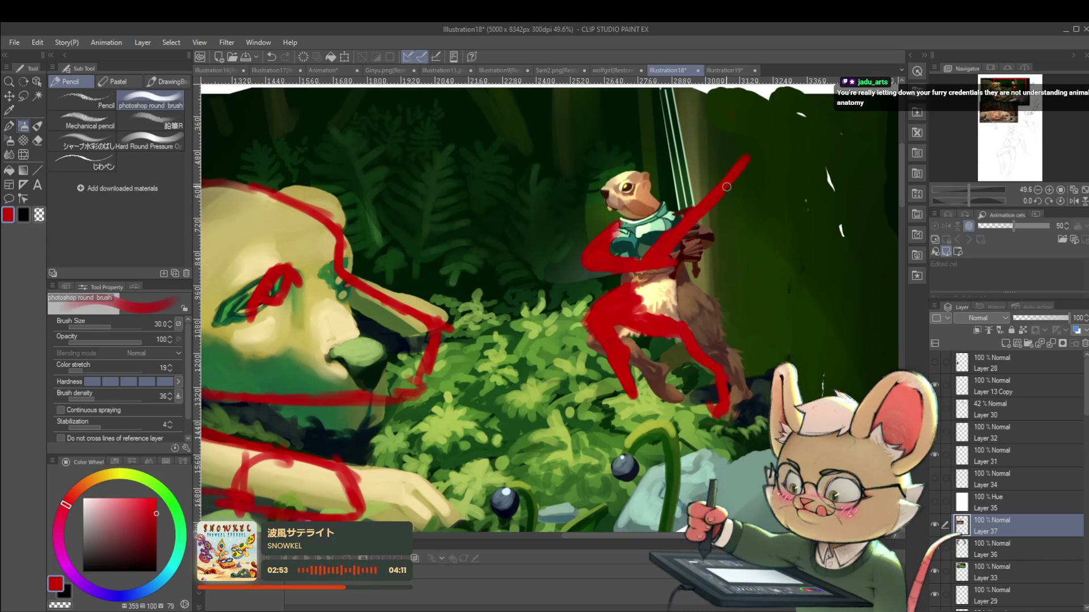
left_click_drag(969, 190, 958, 189)
left_click(1076, 201)
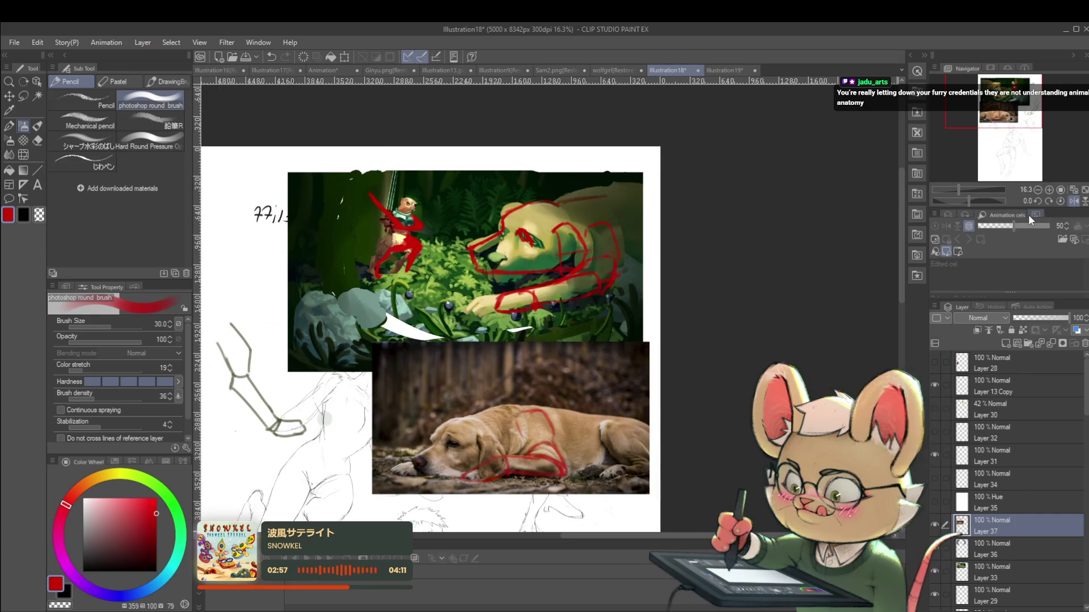
Step: Redraw the painted dog's lower jaw and throat with red strokes under its chin
left_click(1074, 200)
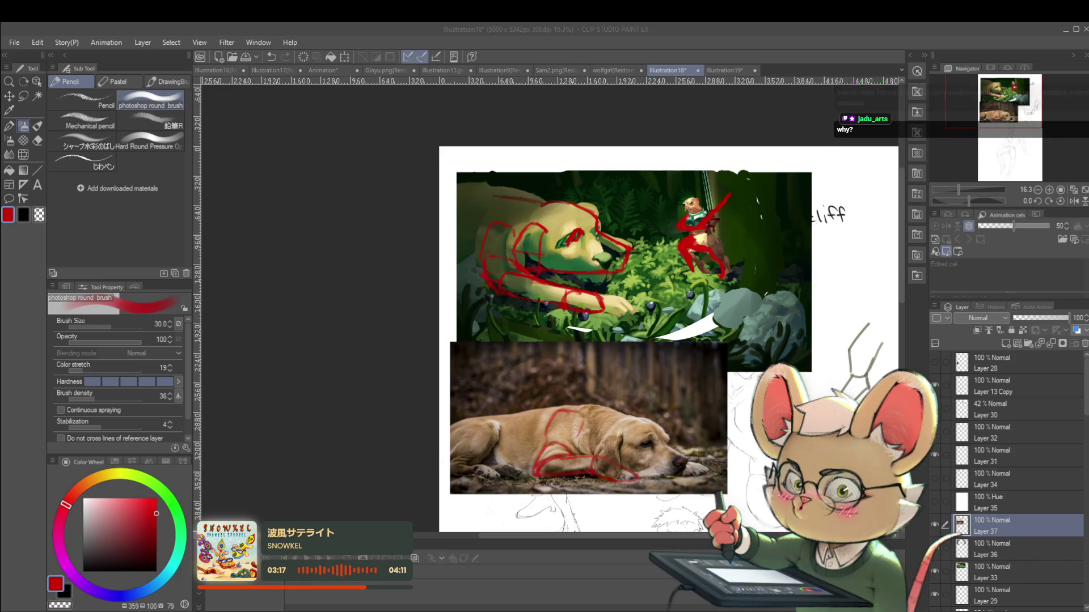
left_click(1084, 201)
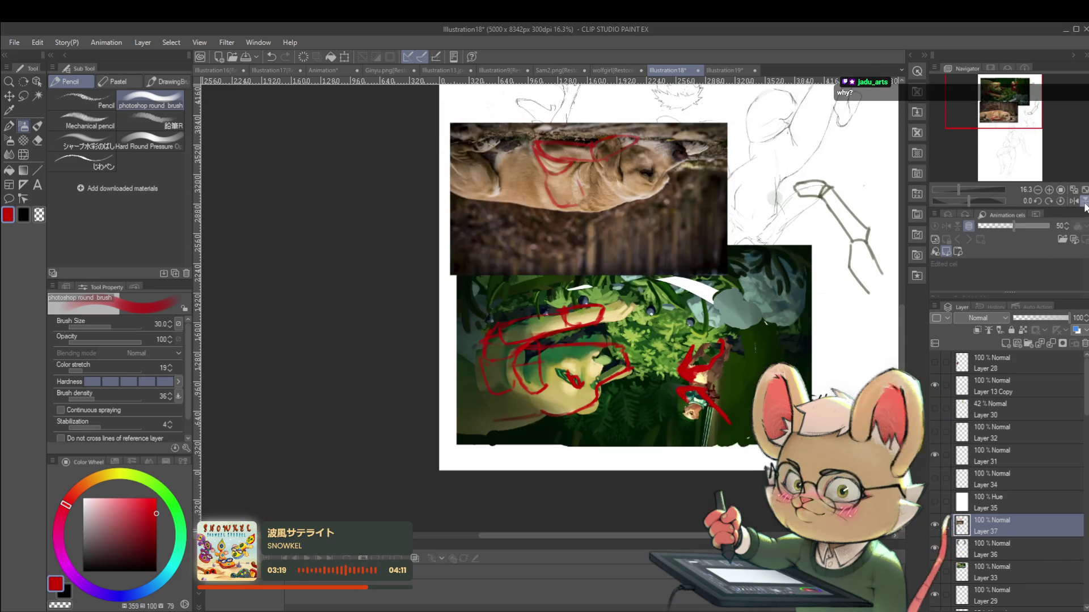
left_click(1085, 201)
left_click(1073, 201)
left_click(1075, 202)
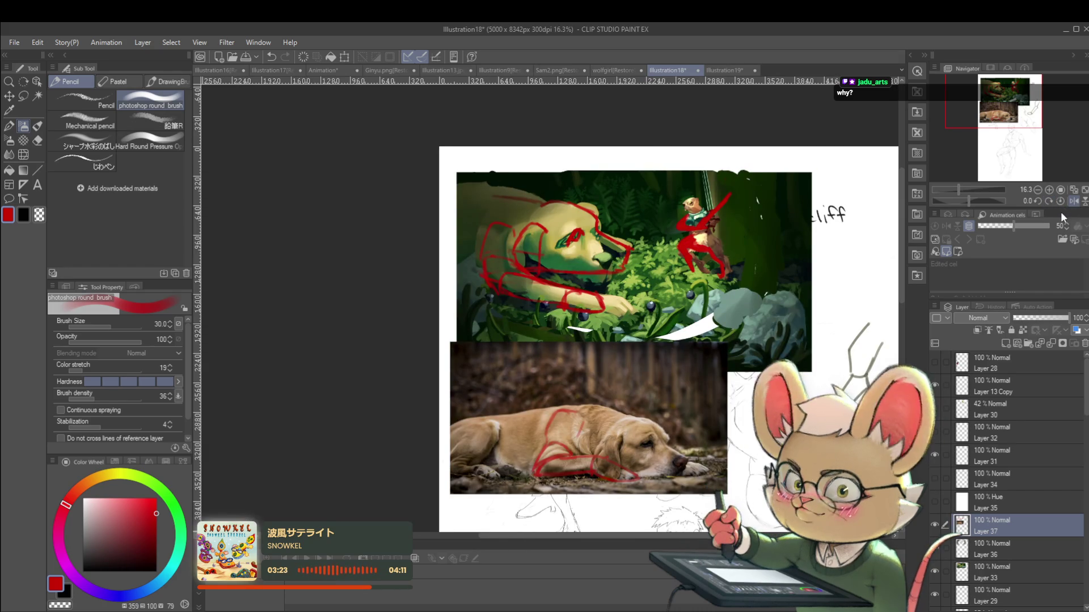
scroll(551, 324, "up", 2)
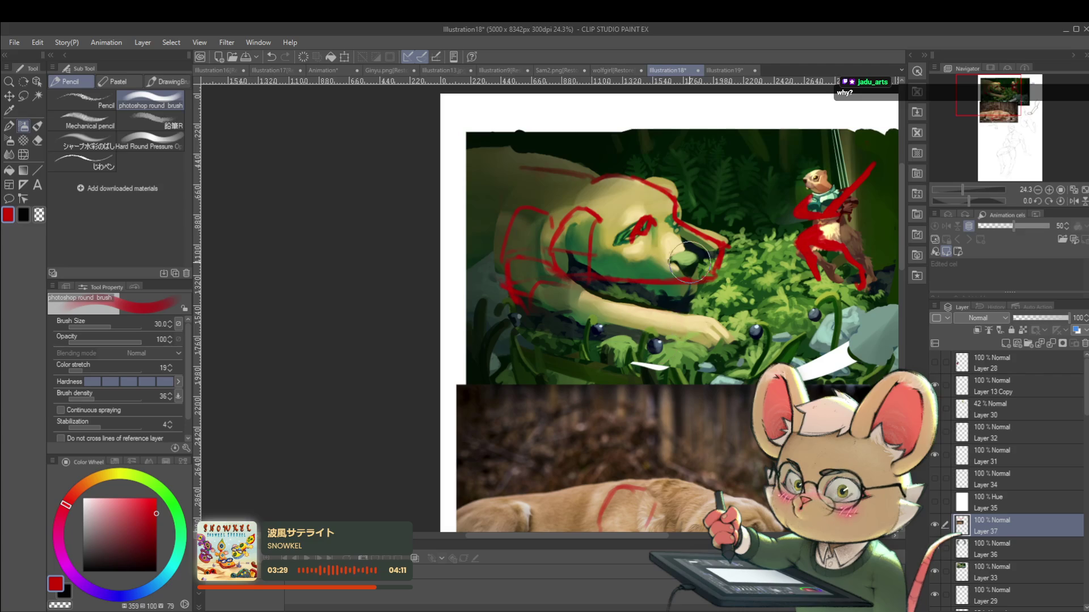
left_click_drag(553, 312, 633, 310)
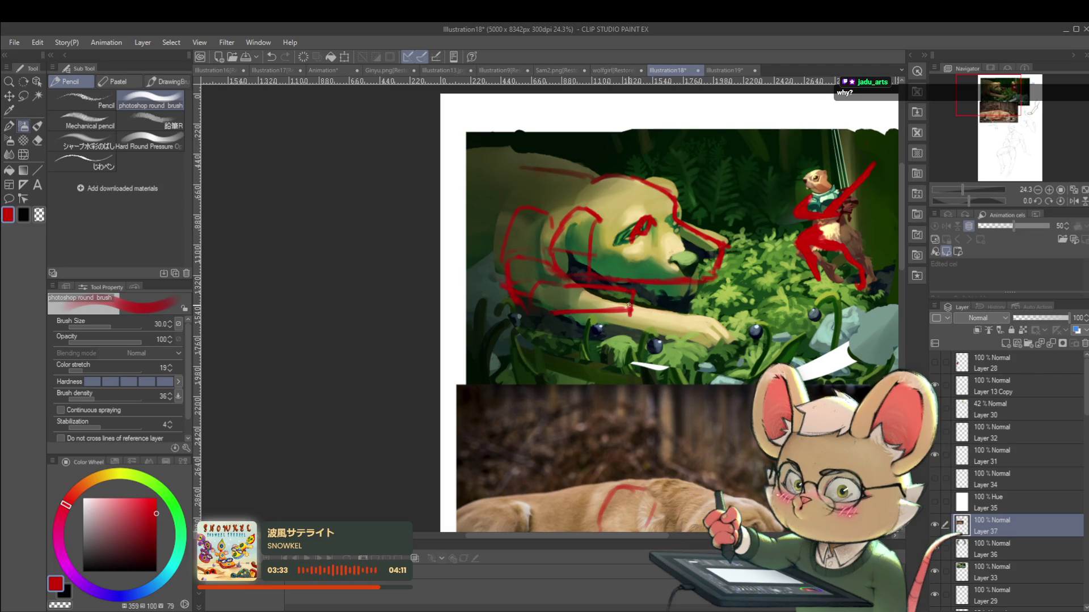
mouse_move(660, 303)
left_mouse_down()
mouse_move(680, 309)
mouse_move(655, 327)
mouse_move(684, 313)
left_mouse_up()
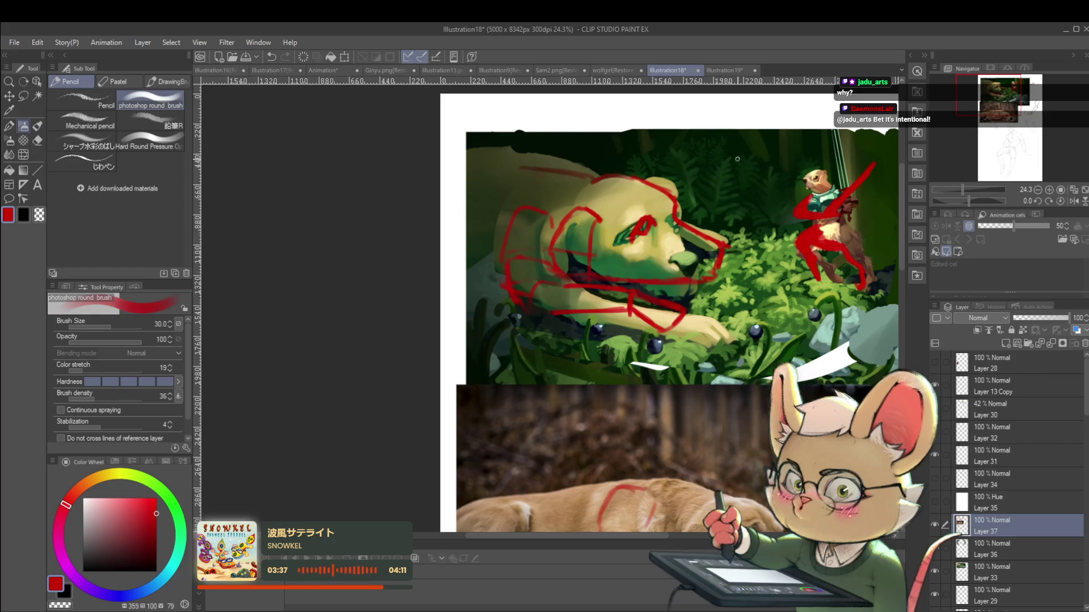
scroll(641, 345, "up", 3)
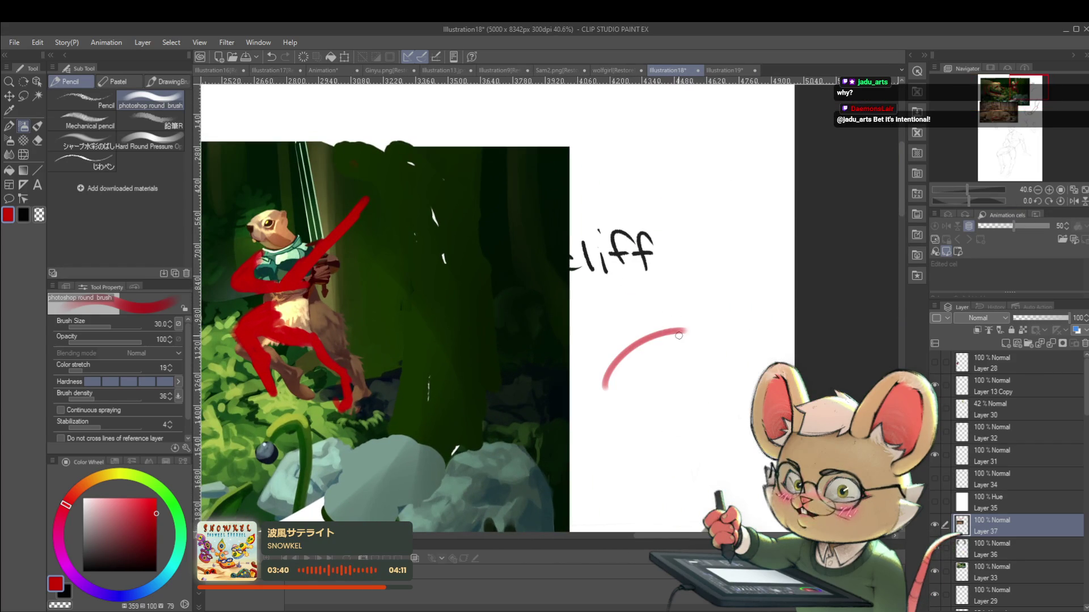
Step: Sketch the rodent in red: back contour, inner body arc, head top and belly curve
mouse_move(727, 346)
left_mouse_down()
mouse_move(635, 331)
mouse_move(605, 362)
mouse_move(598, 411)
mouse_move(621, 431)
left_mouse_up()
mouse_move(627, 385)
left_mouse_down()
mouse_move(653, 440)
mouse_move(748, 391)
left_mouse_up()
mouse_move(709, 342)
left_mouse_down()
mouse_move(763, 332)
mouse_move(790, 351)
mouse_move(763, 356)
left_mouse_up()
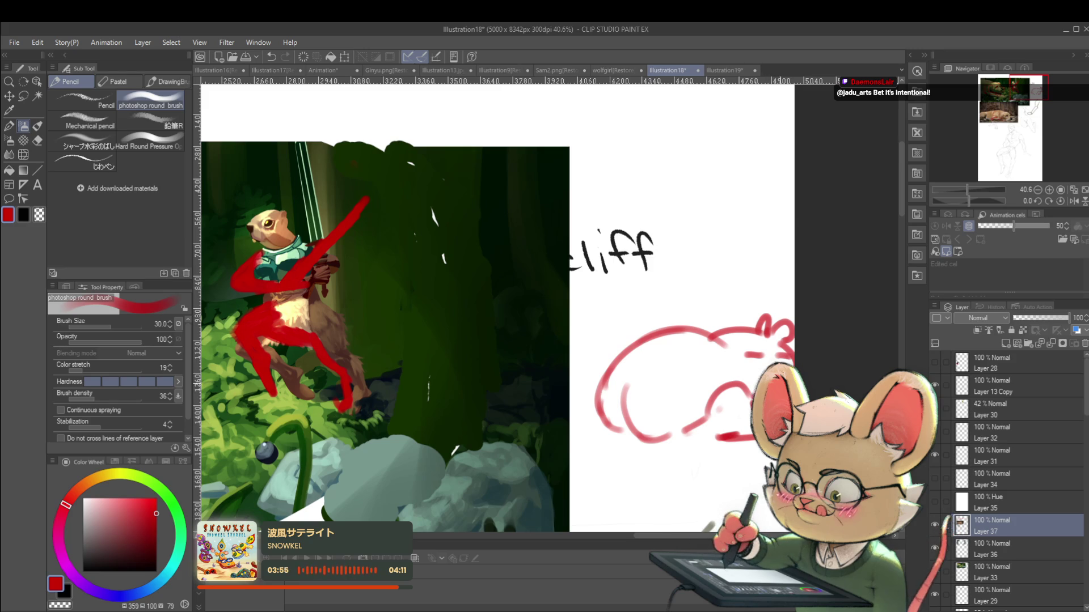
scroll(669, 410, "down", 2)
scroll(669, 410, "up", 1)
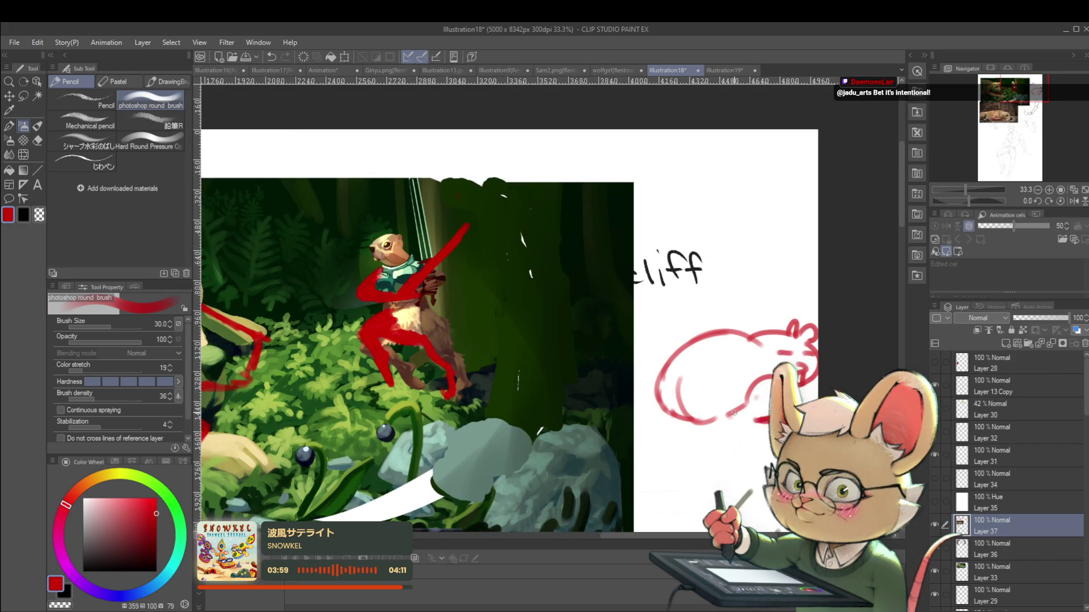
left_click_drag(704, 389, 745, 415)
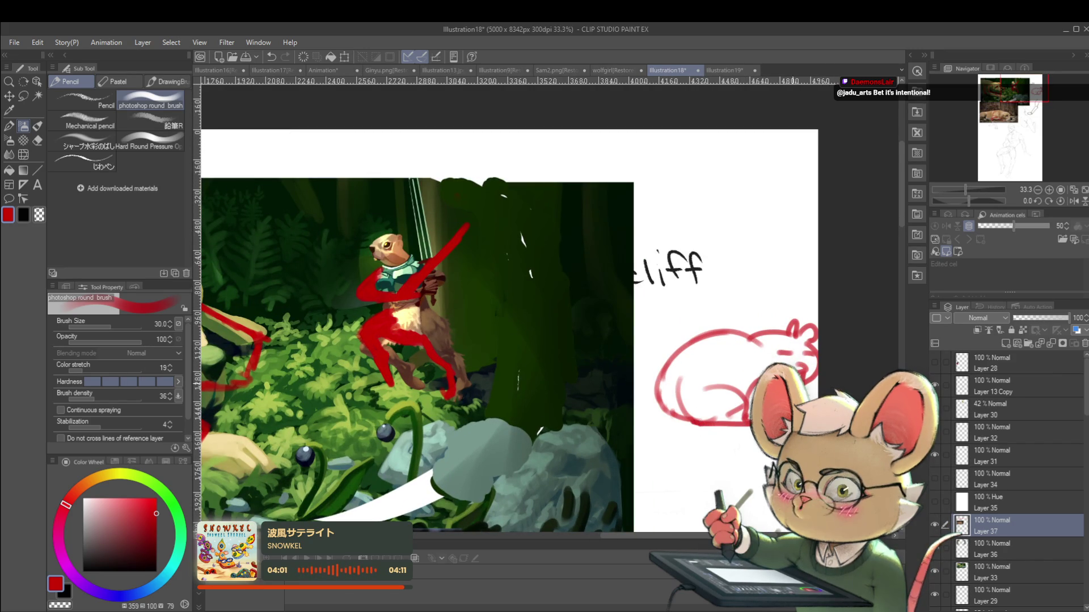
scroll(481, 218, "down", 2)
scroll(703, 298, "up", 1)
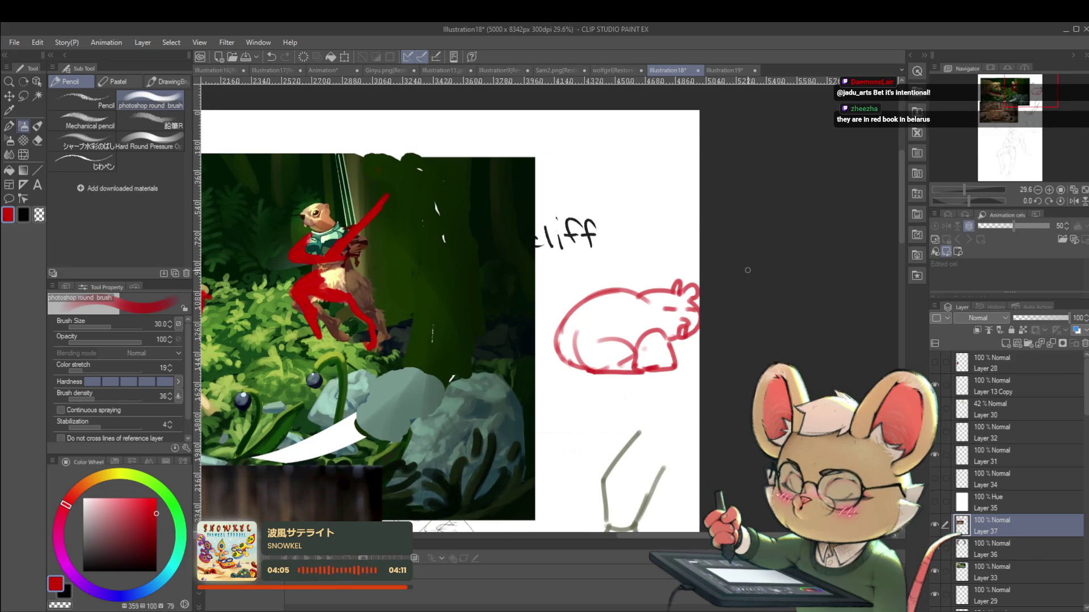
Step: Try yellow on the colour wheel, then sample the sketch red and choose a dark maroon
left_click_drag(66, 505, 114, 474)
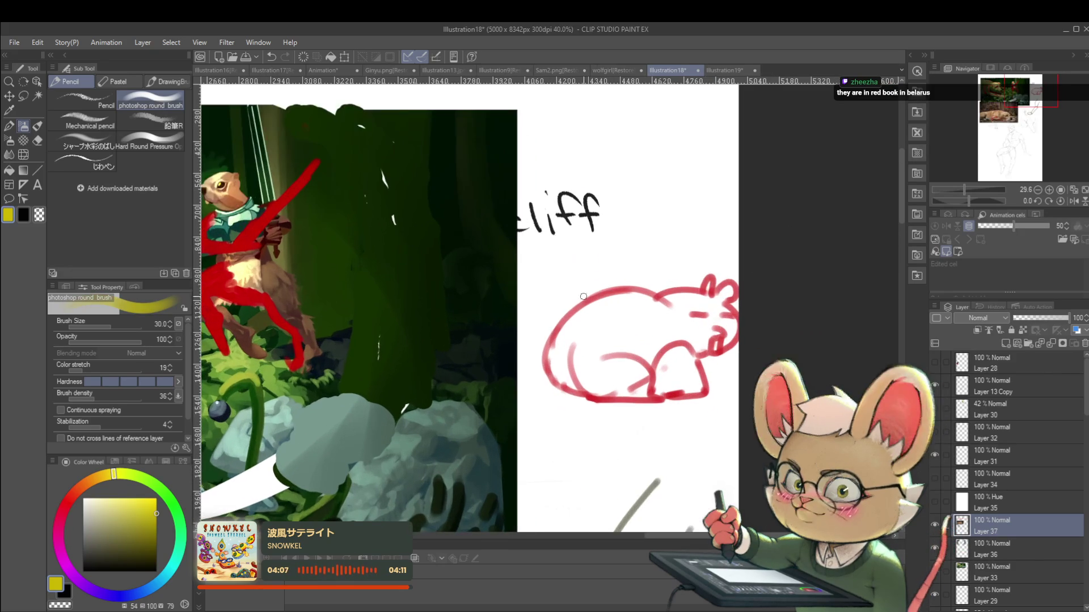
scroll(592, 235, "up", 1)
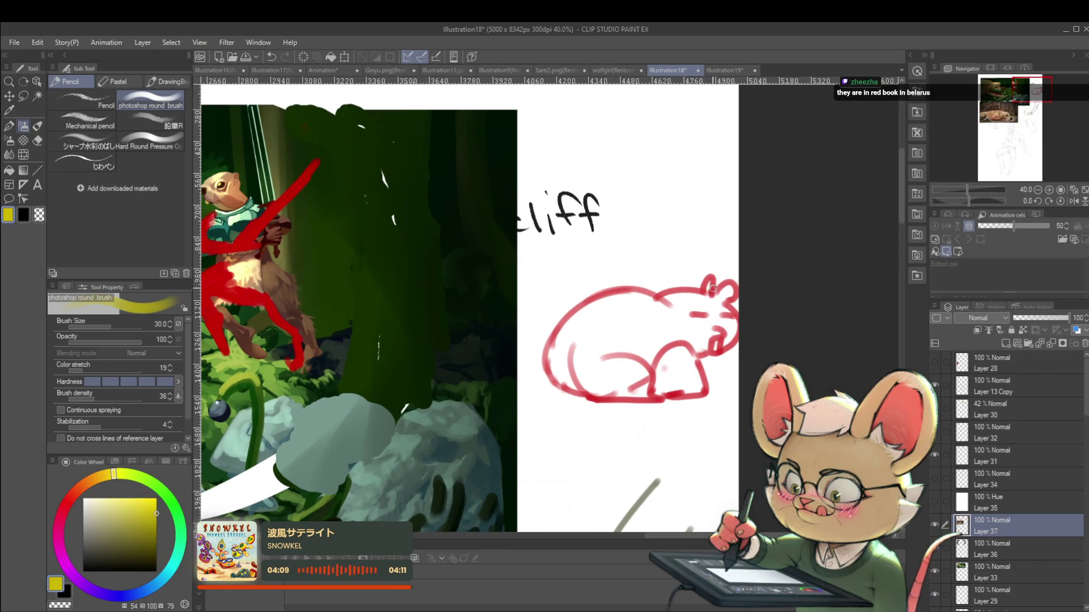
left_click(712, 289, "alt")
left_click(146, 553)
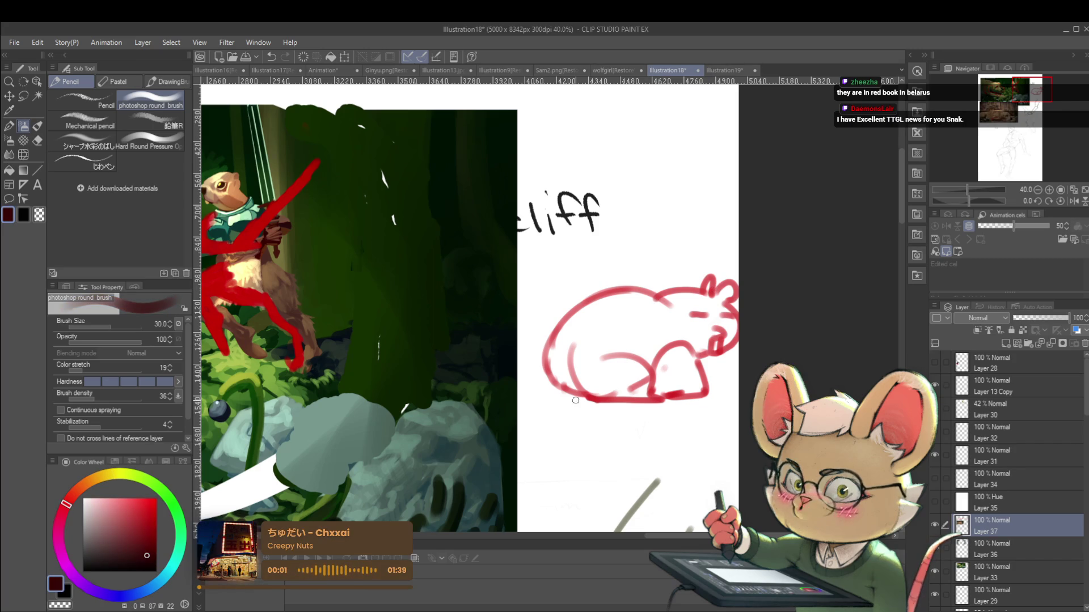
key("g")
left_click(624, 346)
scroll(685, 349, "down", 3)
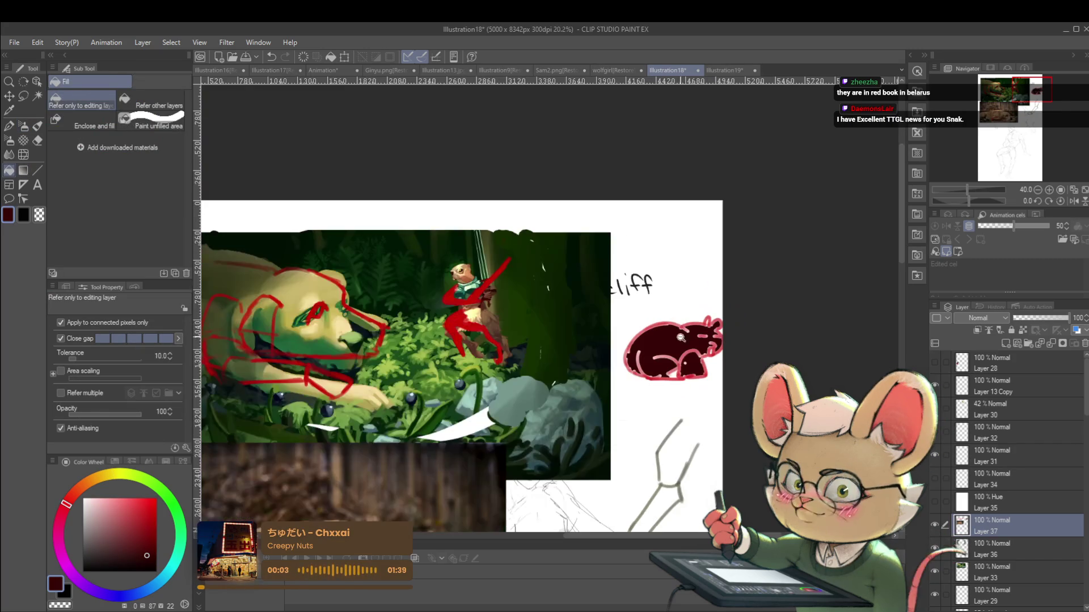
key("ctrl+z")
scroll(686, 349, "up", 3)
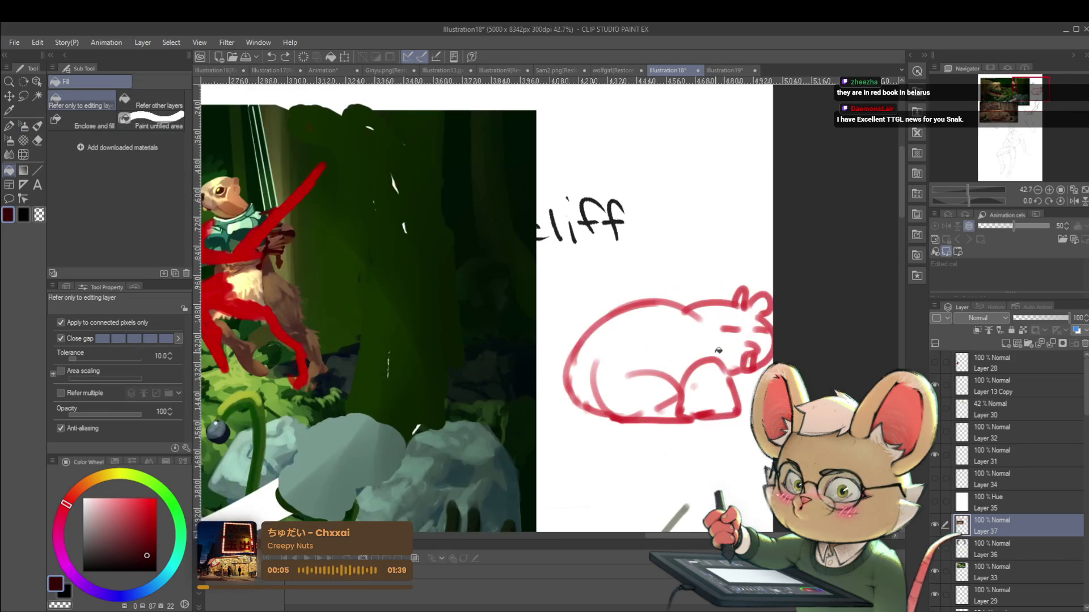
left_click(113, 550)
left_click(99, 537)
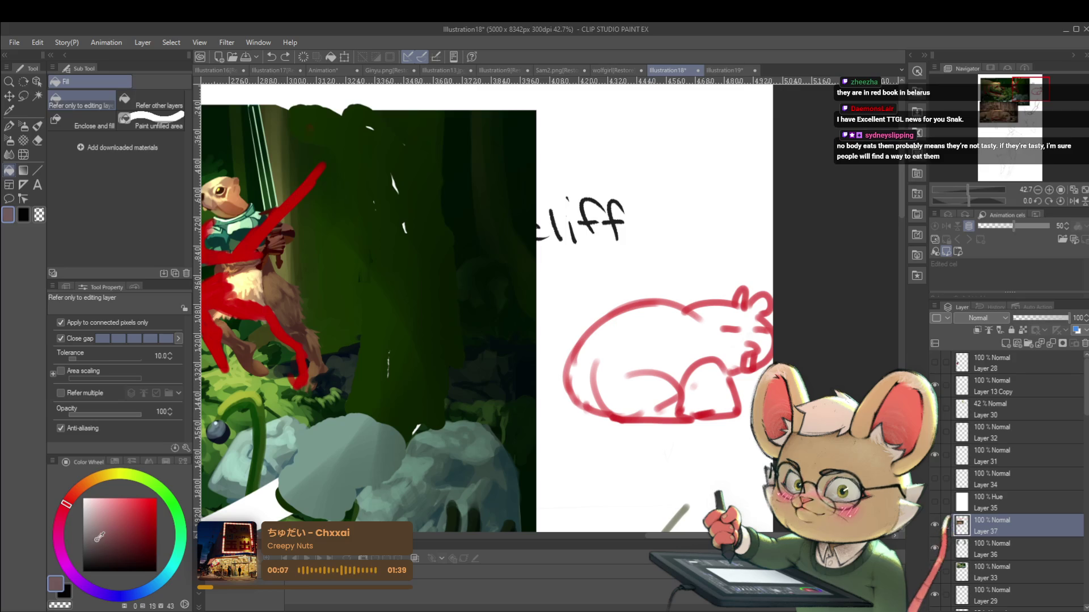
left_click(663, 333)
left_click(709, 382)
scroll(704, 353, "down", 4)
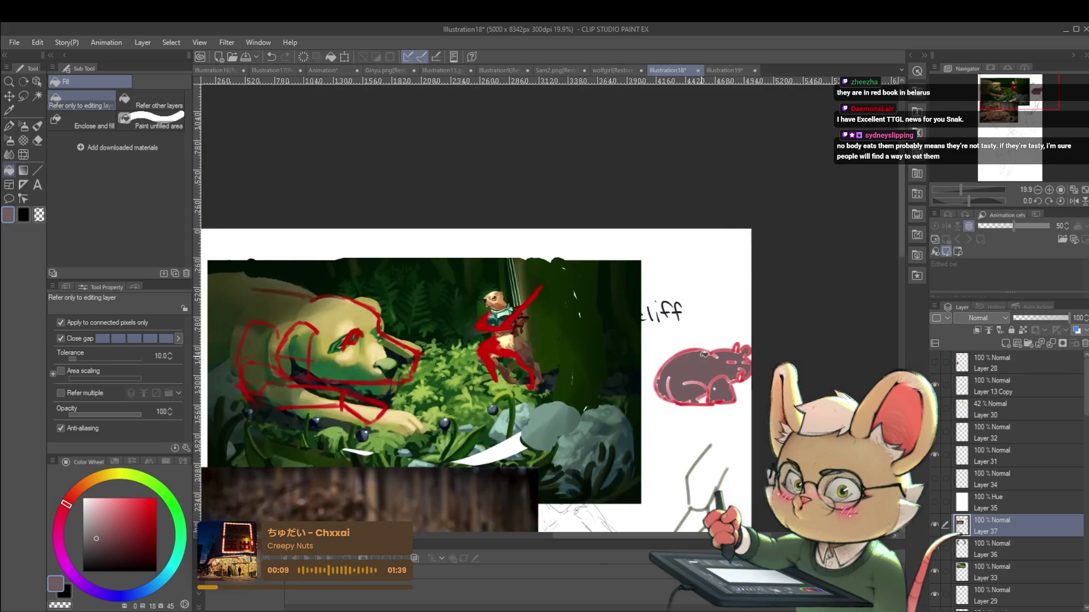
left_click(100, 516)
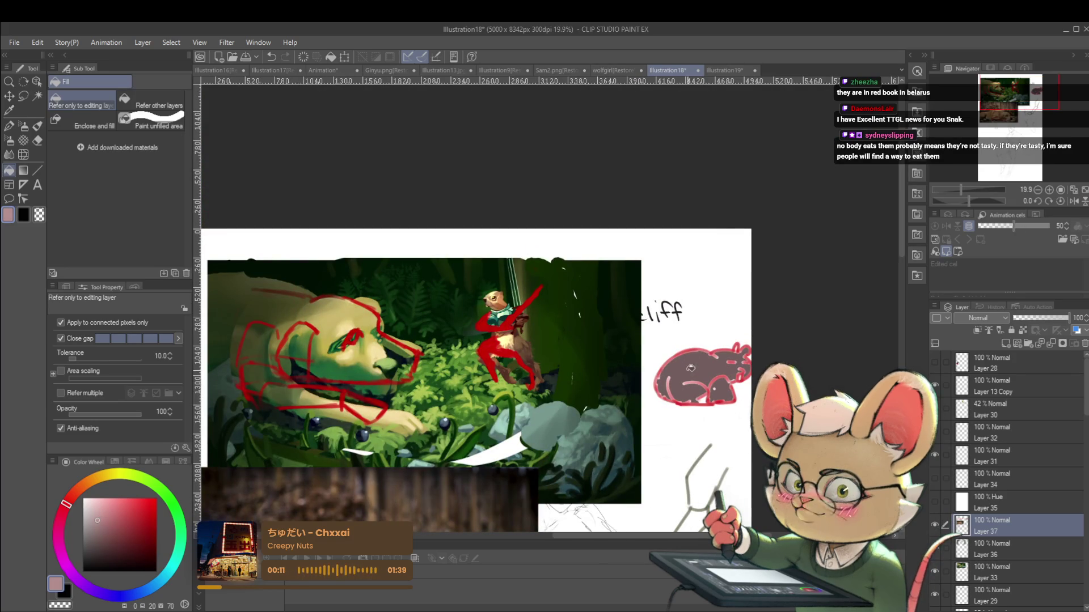
key("ctrl+z")
key("ctrl+z")
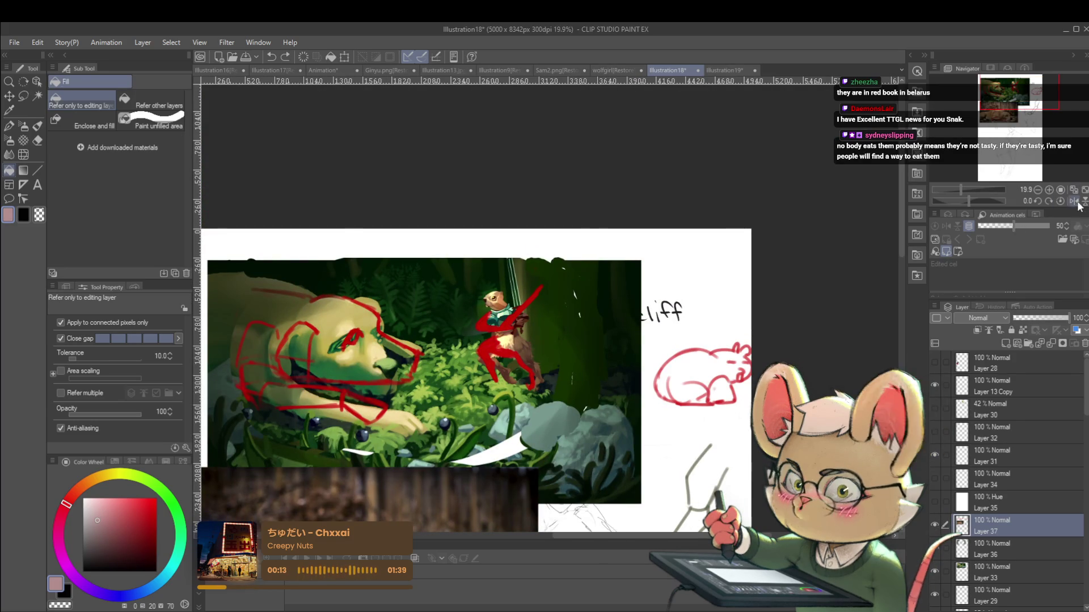
left_click(1069, 202)
left_click_drag(633, 425, 655, 367)
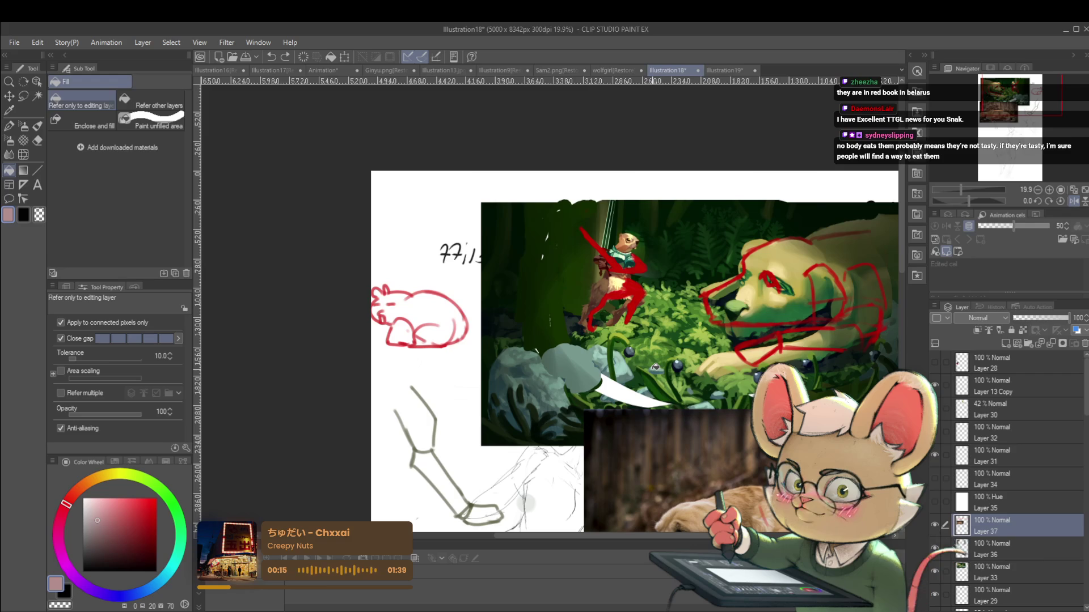
left_click(1074, 201)
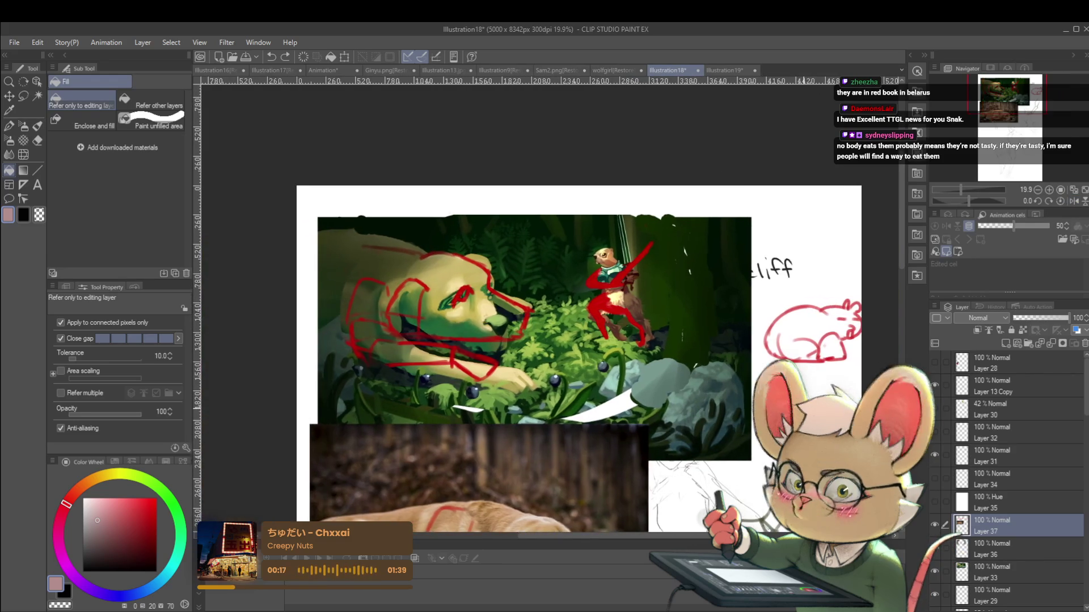
key("p")
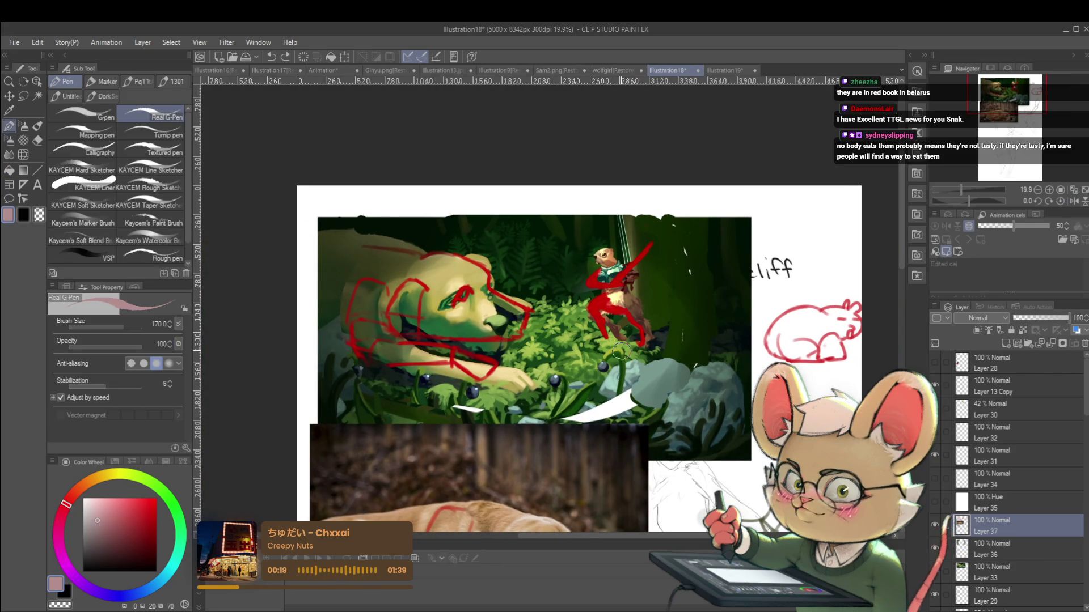
Step: Draw a pure red pencil stroke from the squirrel's body down to its foot
key("p")
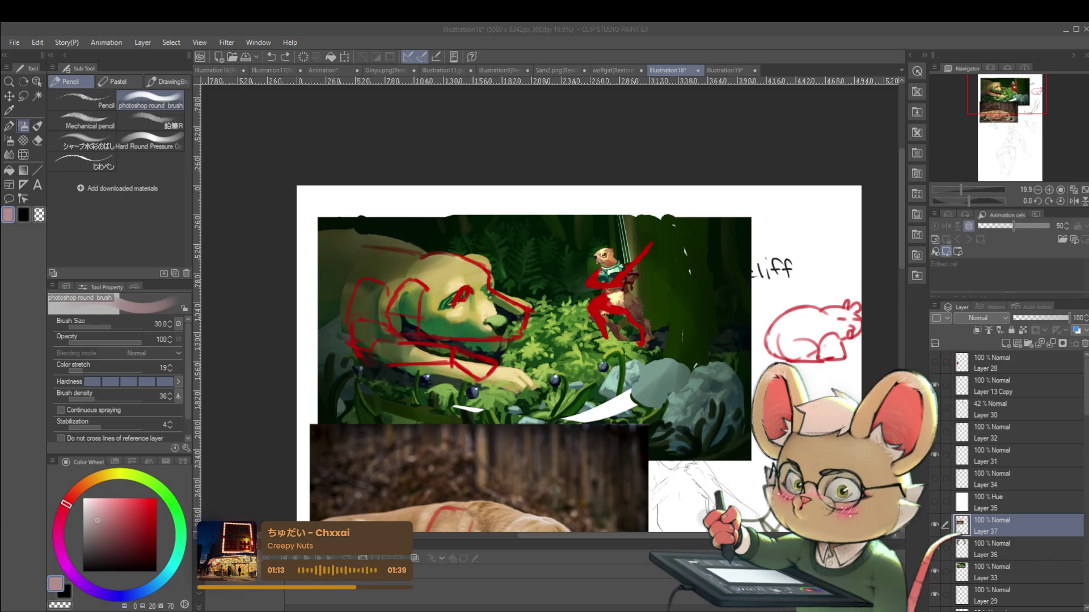
left_click(662, 343)
scroll(615, 304, "up", 2)
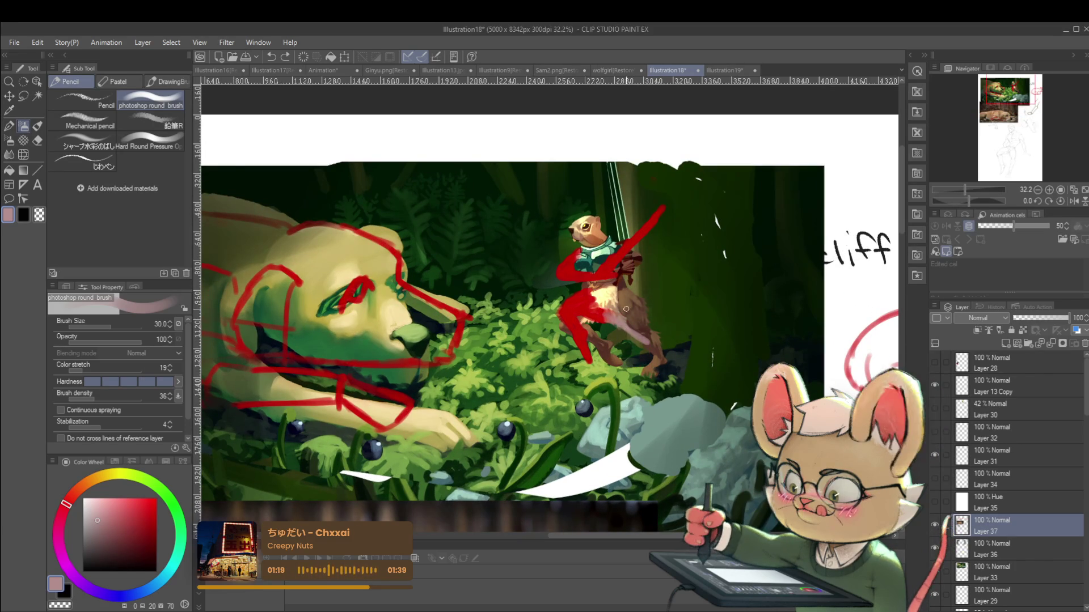
left_click(630, 326, "alt")
left_click_drag(603, 308, 663, 357)
scroll(672, 373, "down", 3)
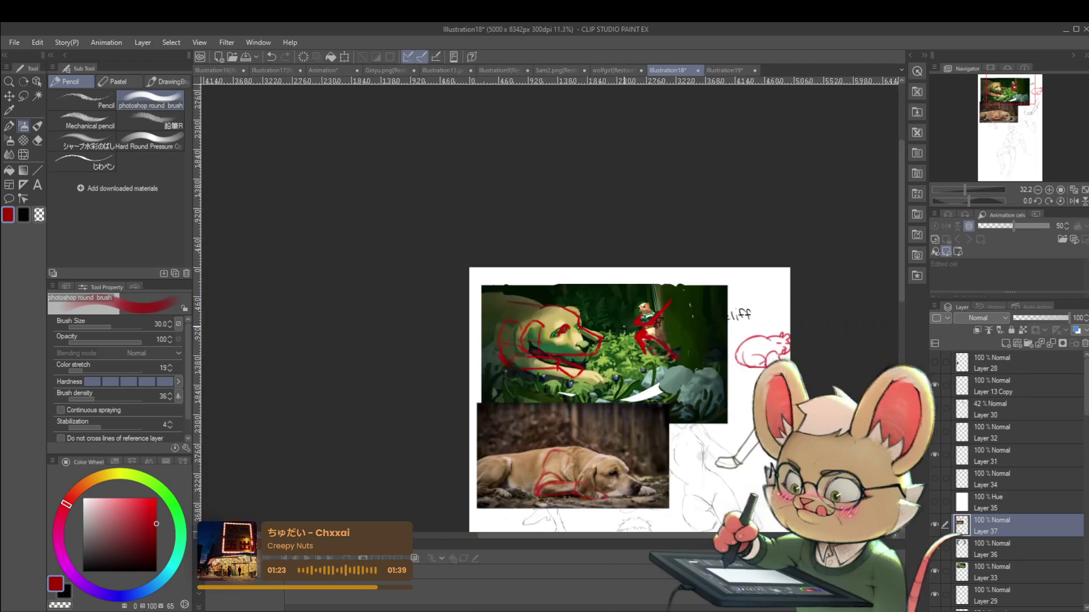
scroll(671, 373, "up", 2)
scroll(632, 372, "up", 1)
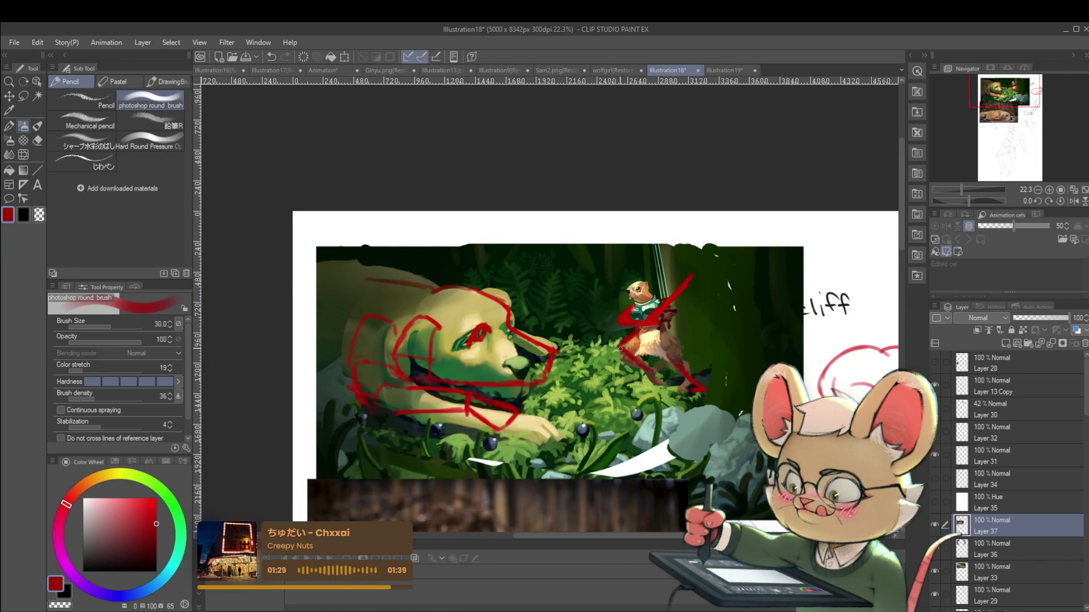
Step: Mirror the canvas view and zoom out to check the new red stroke
left_click(1075, 201)
scroll(459, 356, "up", 3)
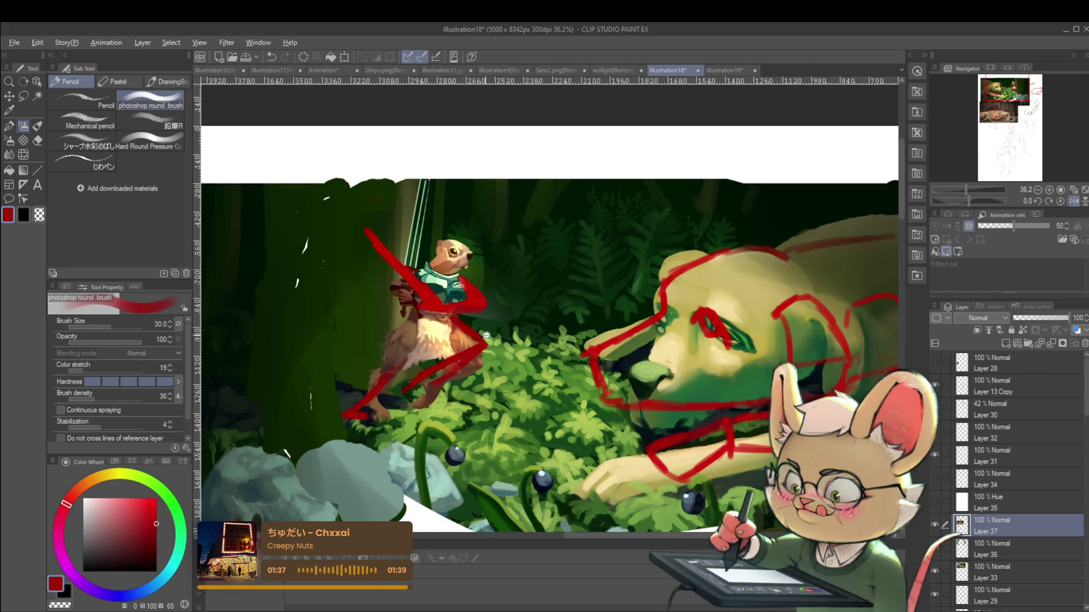
scroll(416, 381, "down", 3)
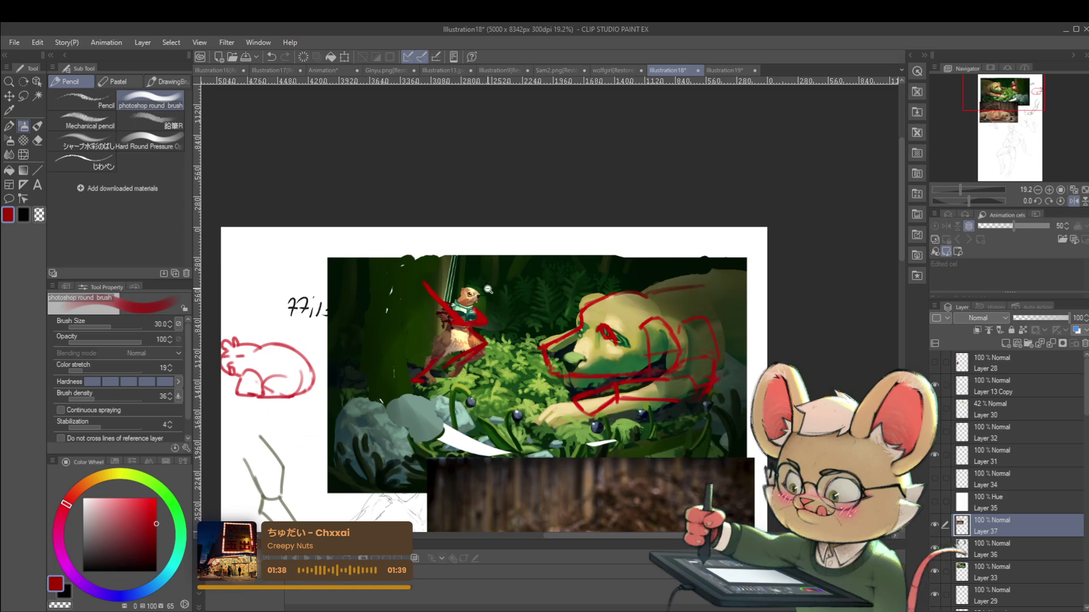
scroll(487, 301, "up", 5)
left_click_drag(971, 190, 967, 189)
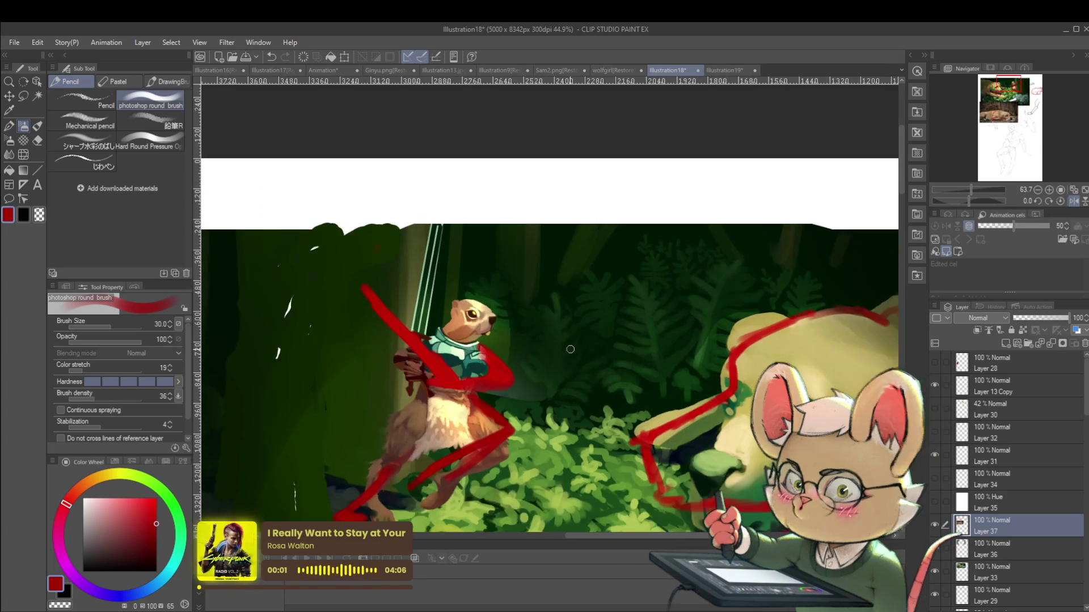
left_click(1063, 201)
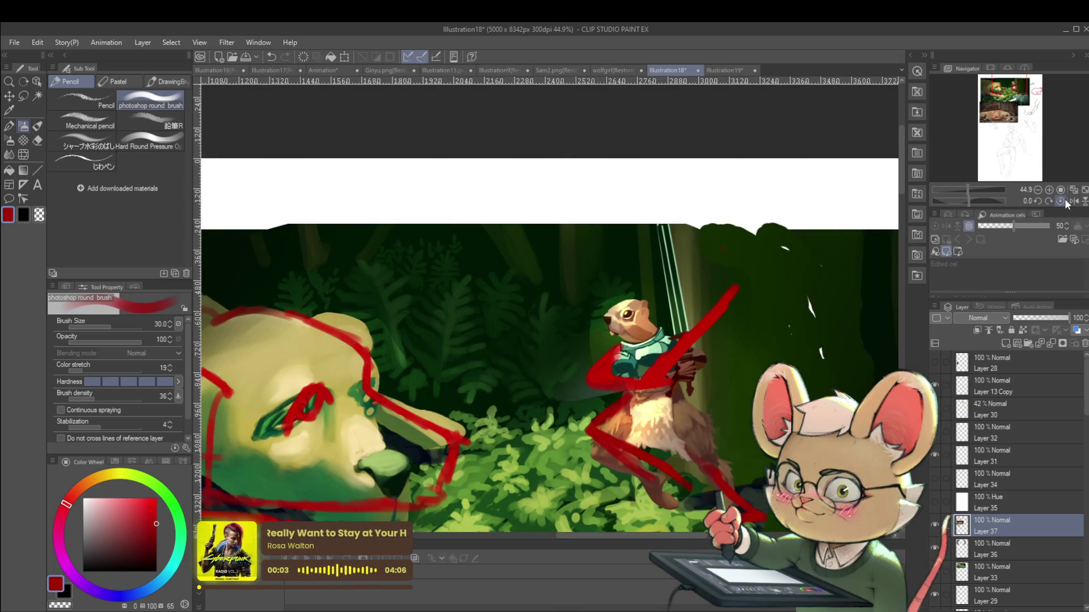
left_click_drag(540, 288, 535, 267)
key("bracketleft")
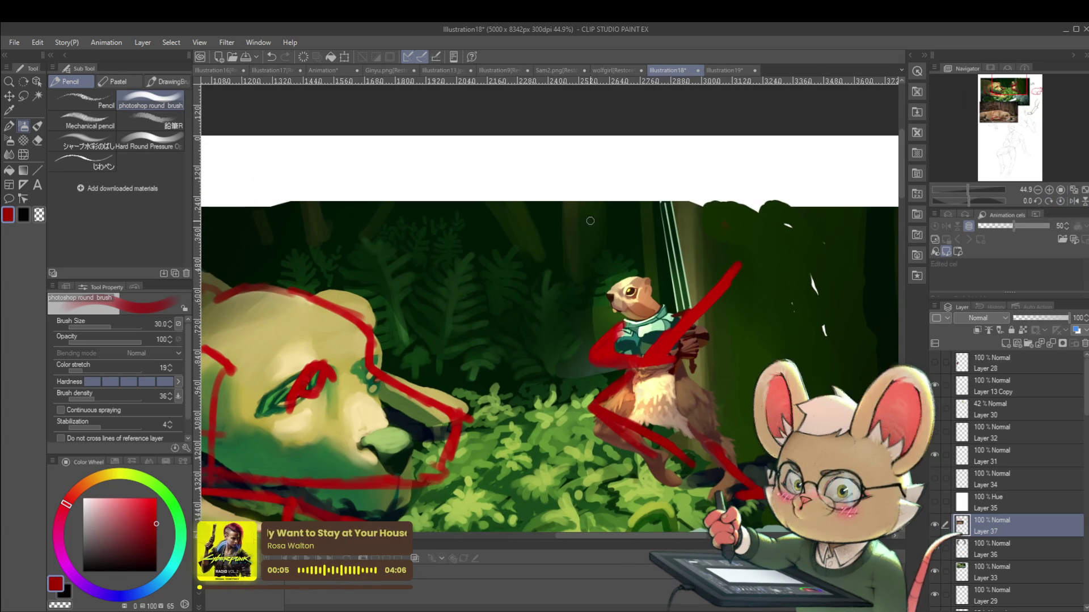
scroll(647, 224, "up", 2)
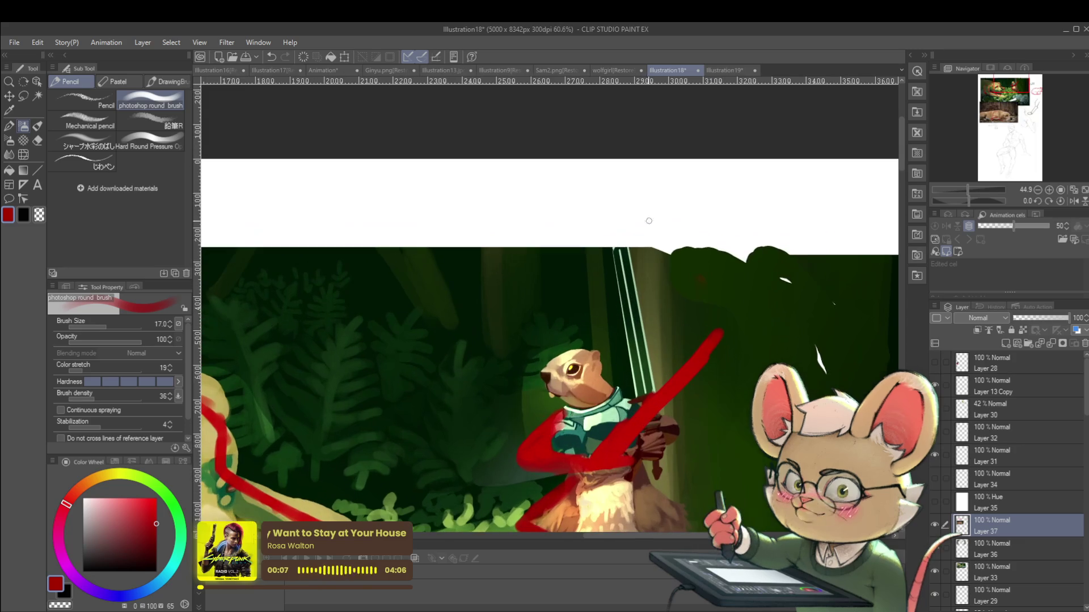
mouse_move(625, 232)
left_mouse_down()
mouse_move(629, 173)
mouse_move(688, 168)
mouse_move(706, 188)
left_mouse_up()
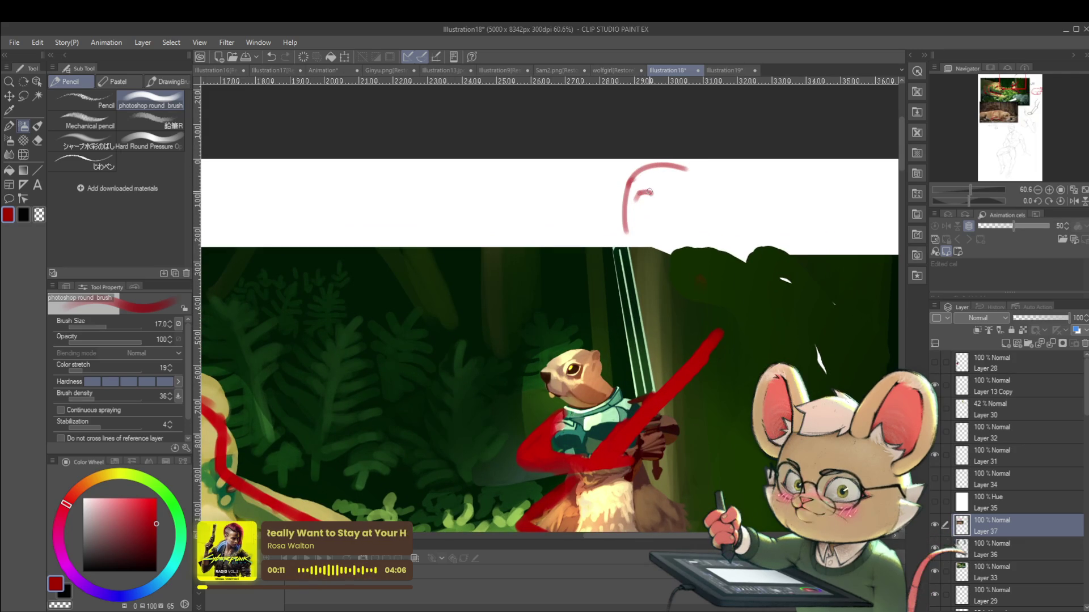
mouse_move(651, 194)
left_mouse_down()
mouse_move(643, 206)
mouse_move(647, 198)
left_mouse_up()
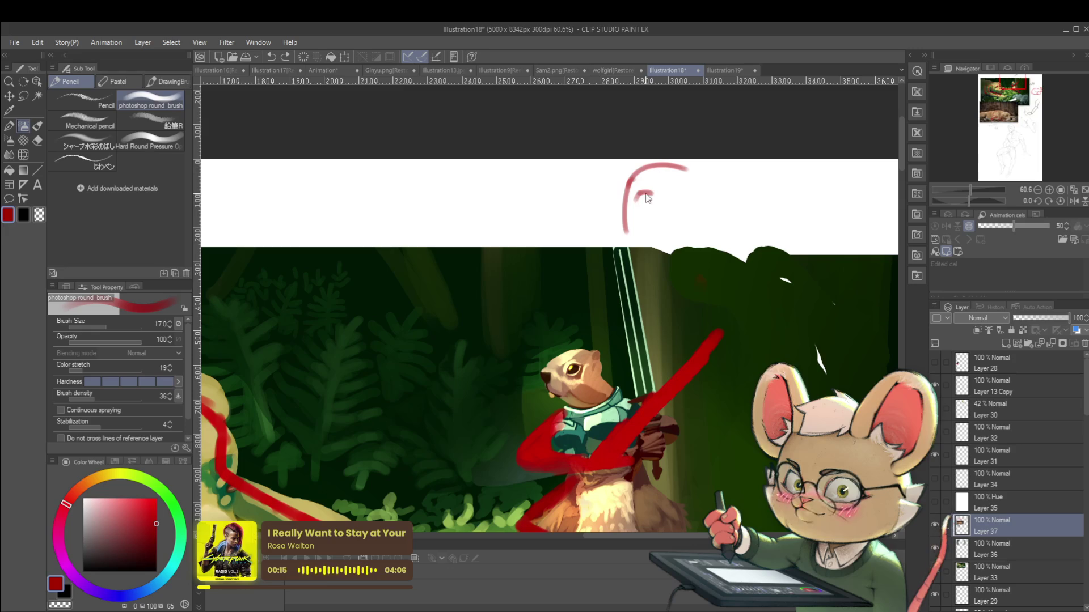
key("ctrl+z")
left_click_drag(636, 197, 655, 176)
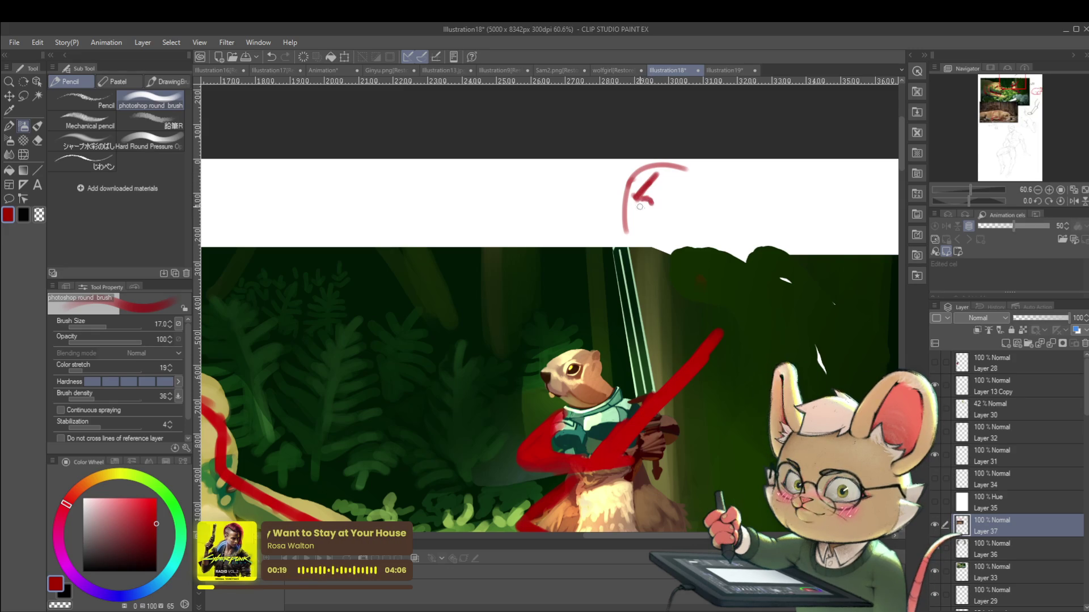
key("bracketleft")
key("bracketleft")
key("bracketleft")
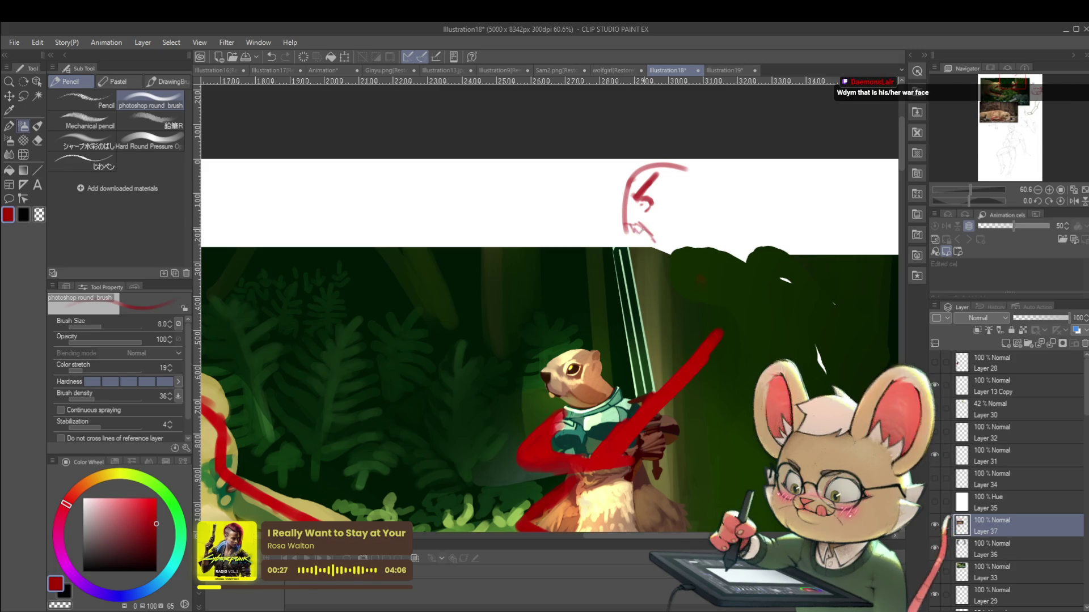
scroll(653, 193, "down", 2)
left_click_drag(694, 168, 696, 127)
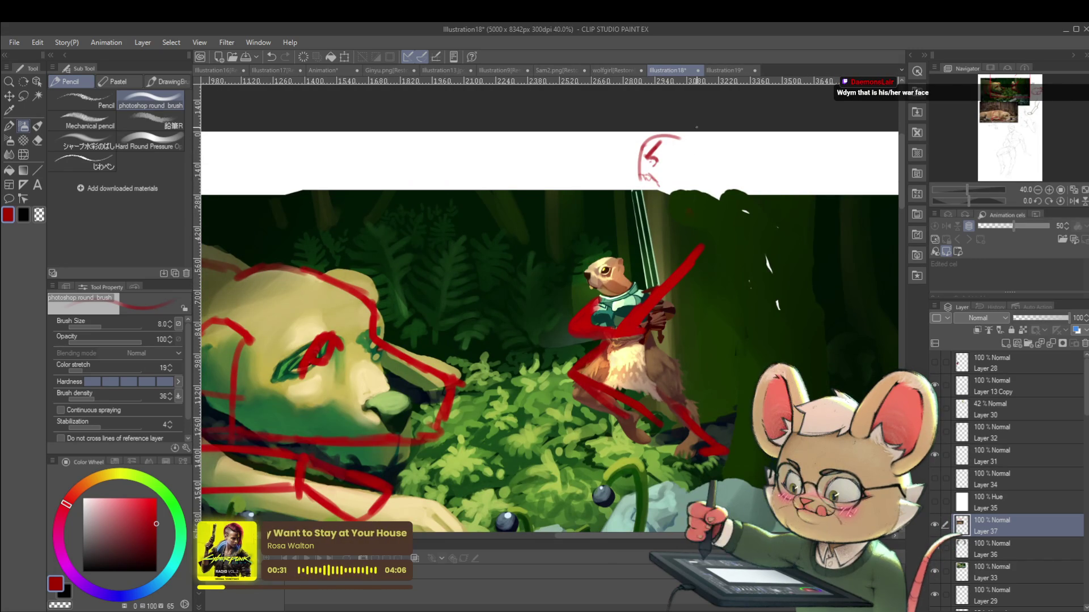
key("ctrl+plus")
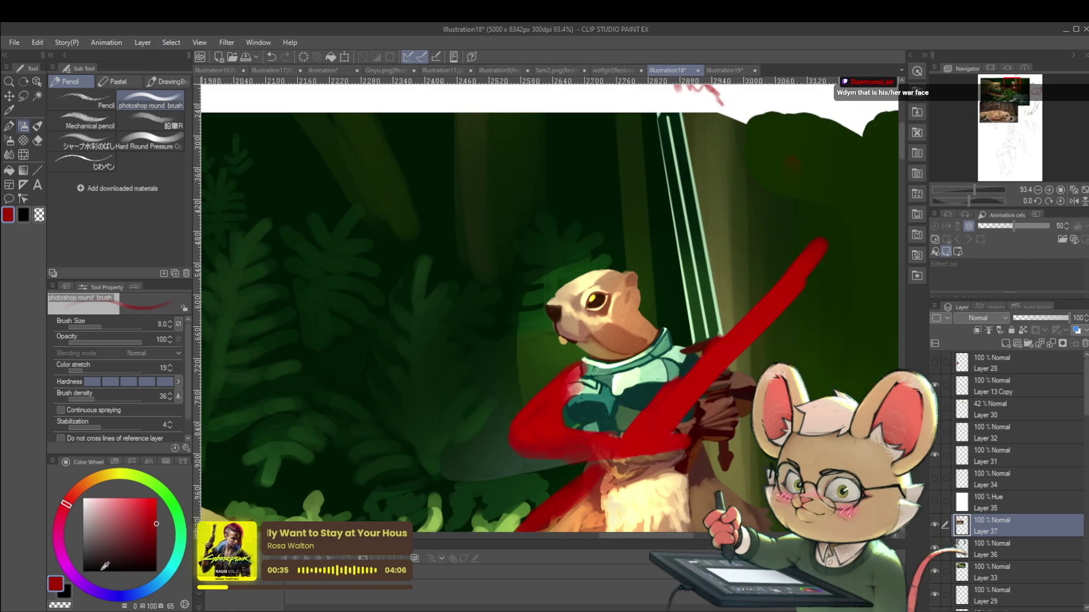
key("p")
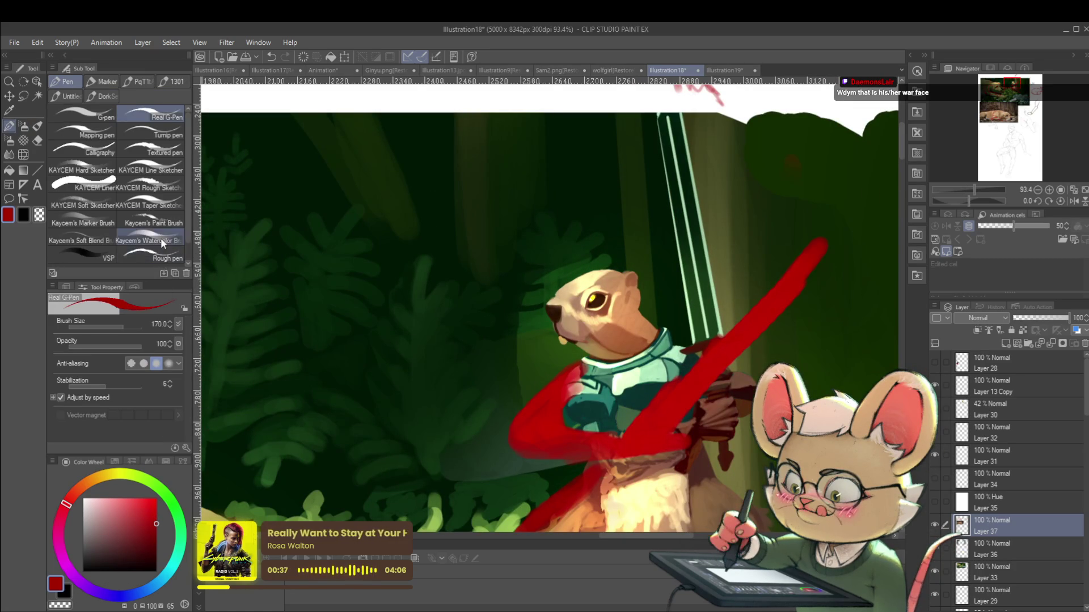
Step: Choose the soft Pencil and shrink the brush size to 20
key("p")
left_click(95, 165)
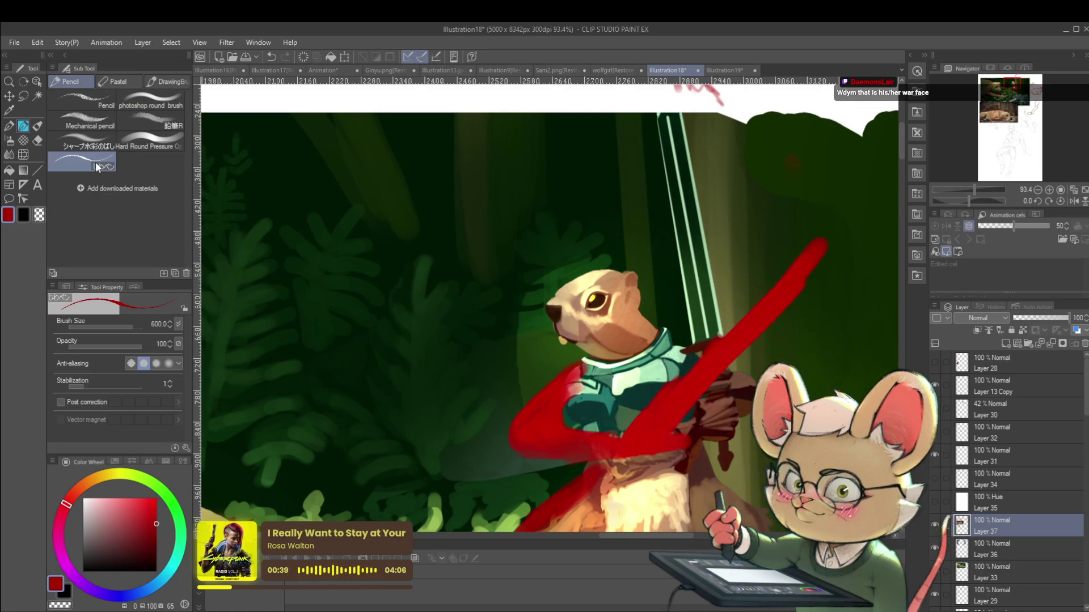
key("bracketleft")
key("bracketleft")
key("bracketleft")
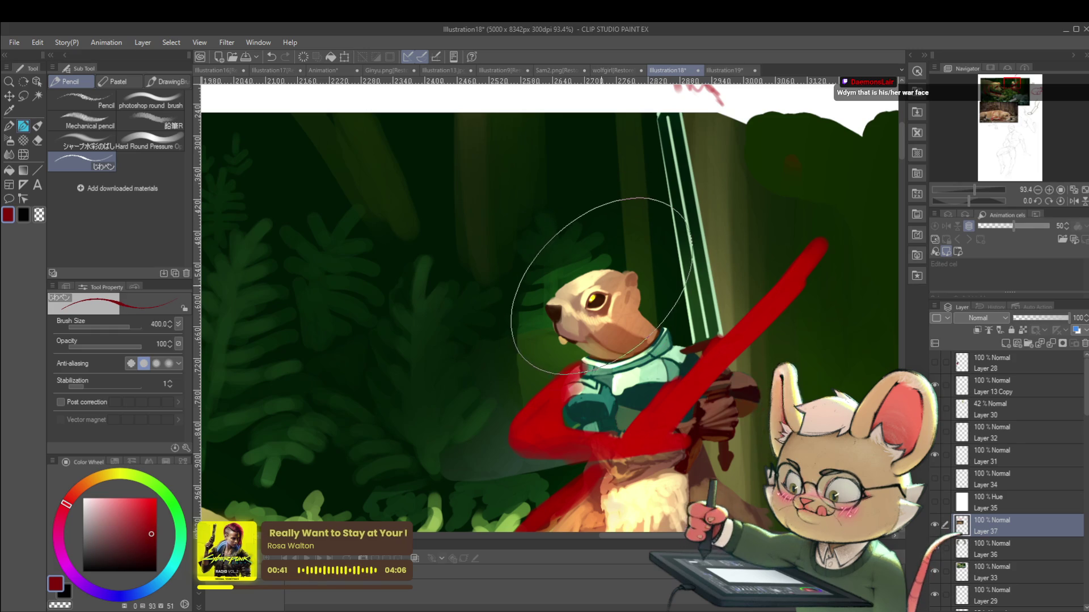
key("bracketleft")
key("bracketleft")
key("bracketleft")
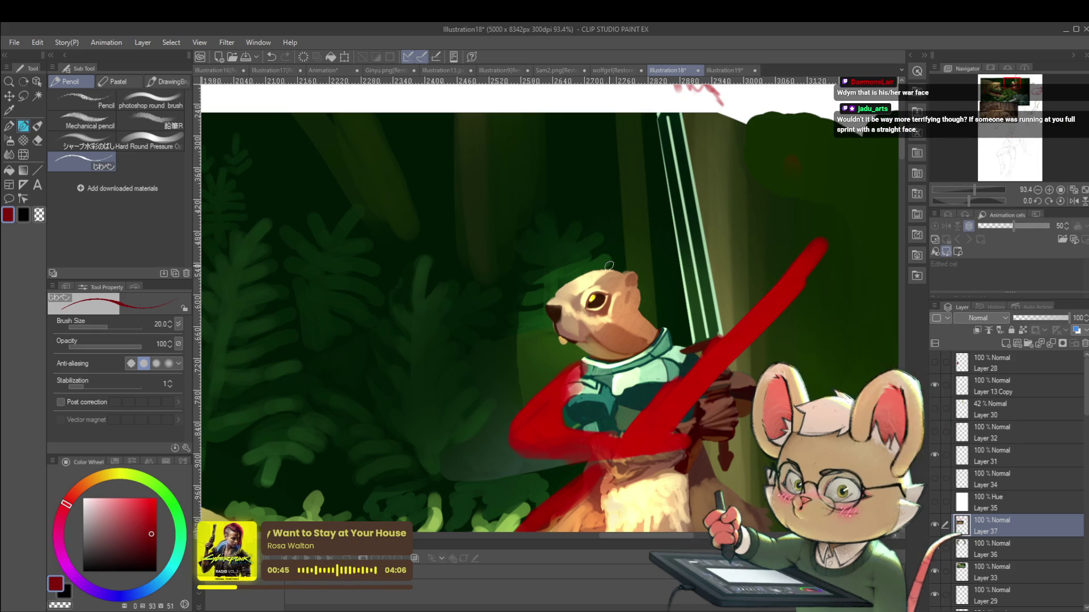
Step: Sample the tan fur and paint a darker, angrier brow above the groundhog's eye, checking it mirrored
left_click(577, 301, "alt")
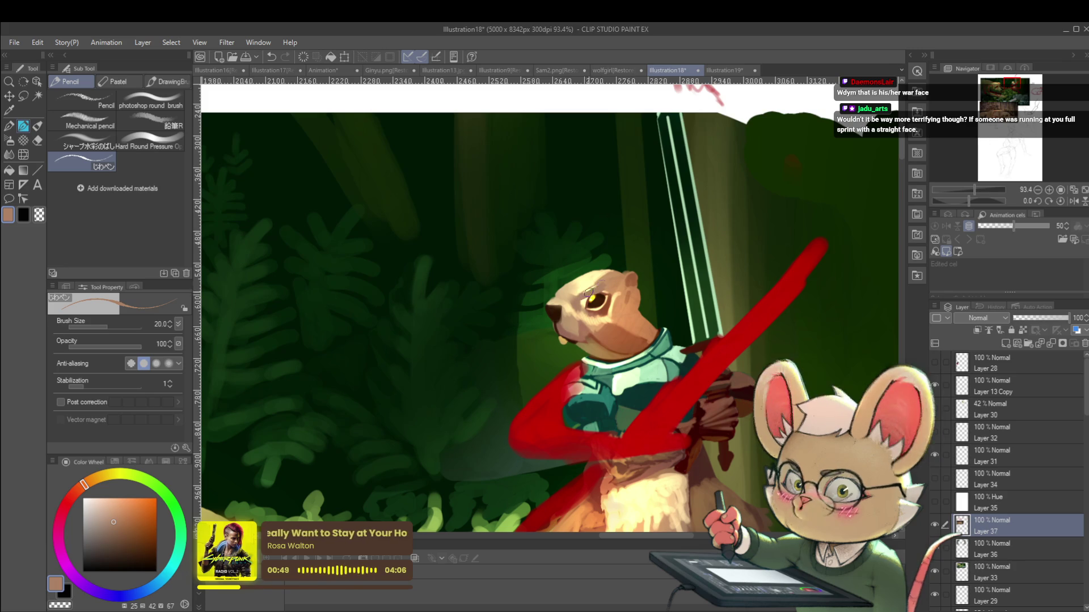
scroll(587, 295, "down", 3)
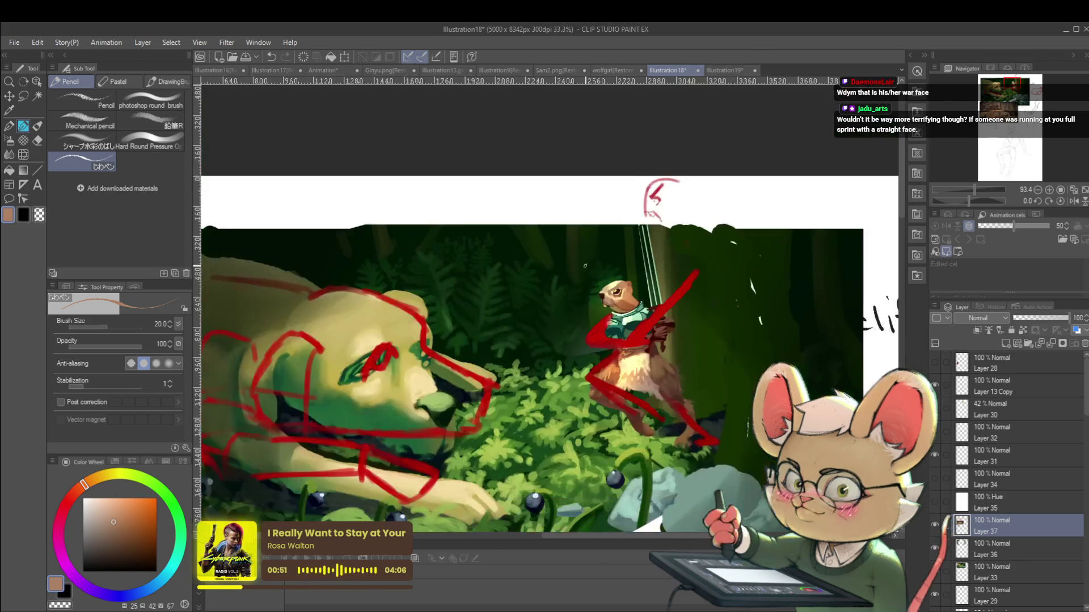
key("h")
scroll(465, 276, "up", 5)
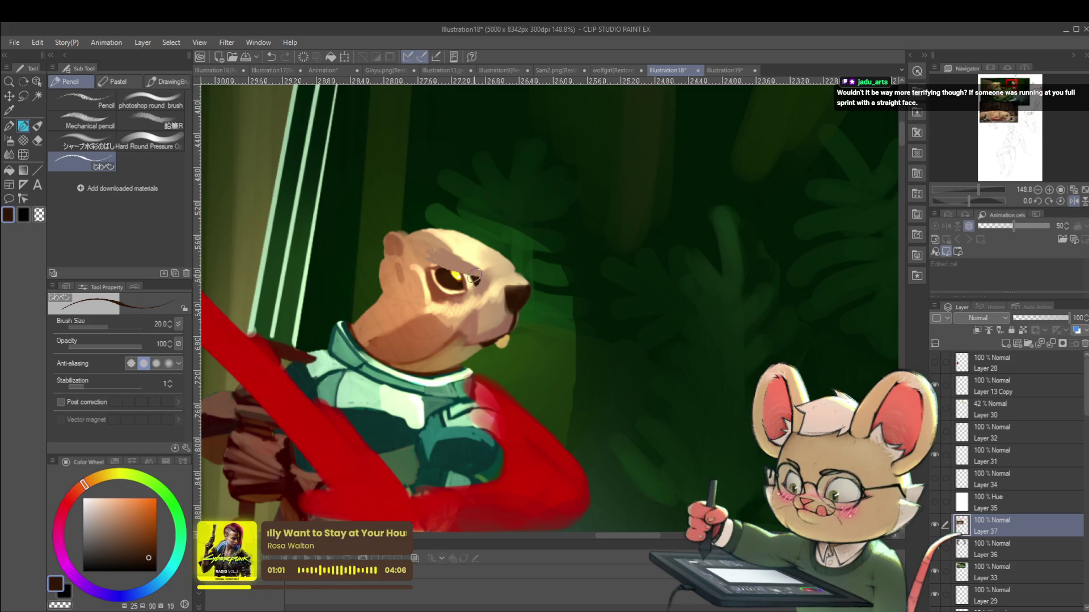
scroll(475, 278, "down", 5)
scroll(468, 233, "up", 5)
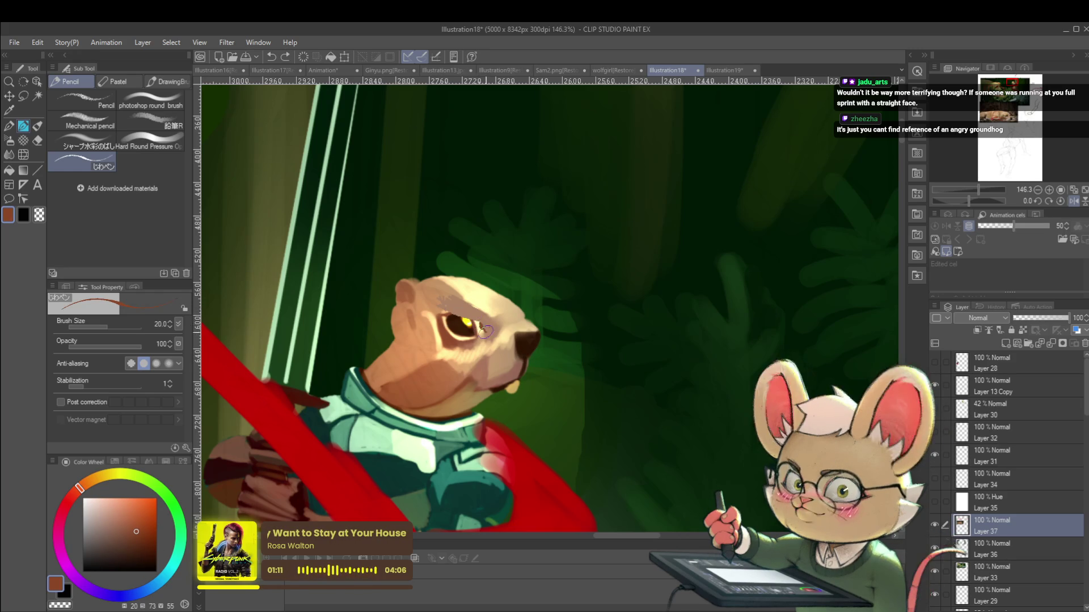
left_click_drag(462, 316, 489, 328)
scroll(440, 310, "down", 8)
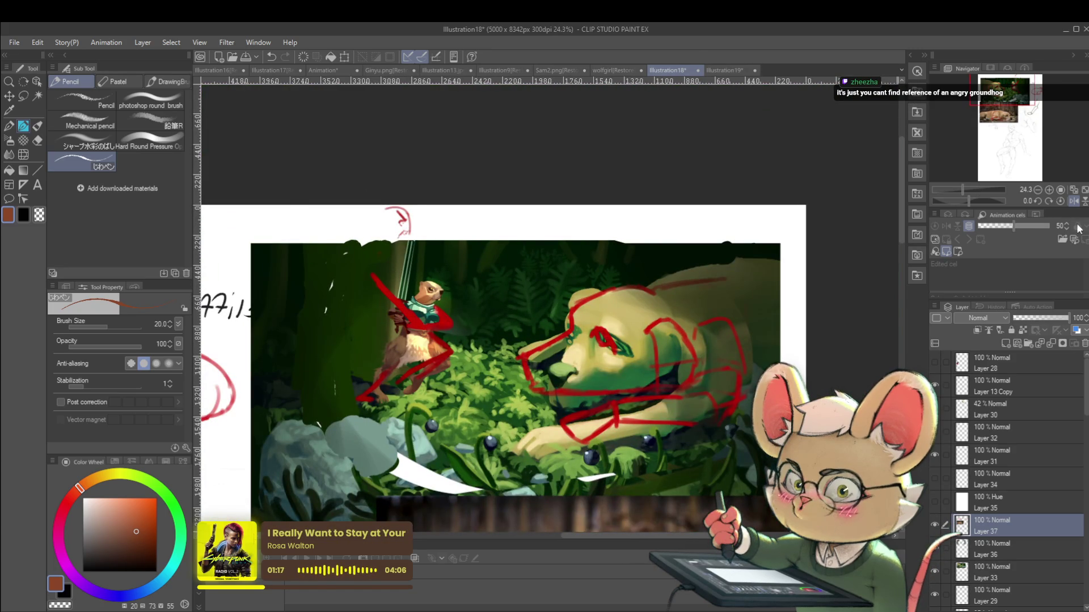
left_click(1073, 201)
scroll(649, 290, "up", 8)
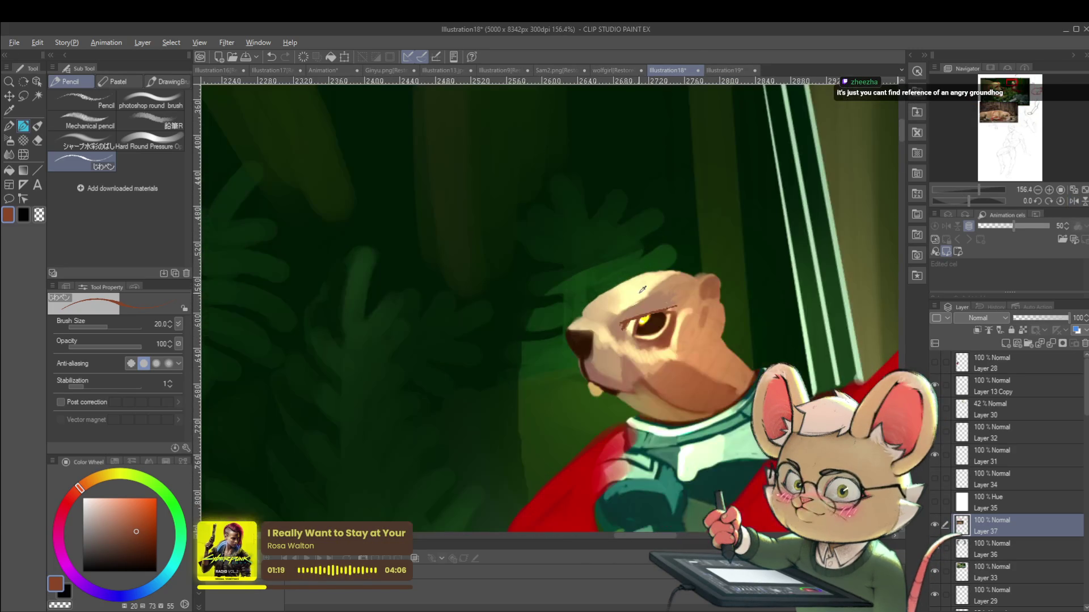
Step: Sample pale yellow and lighten the fur just above the groundhog's eye
left_click(649, 289, "alt")
left_click_drag(634, 303, 628, 306)
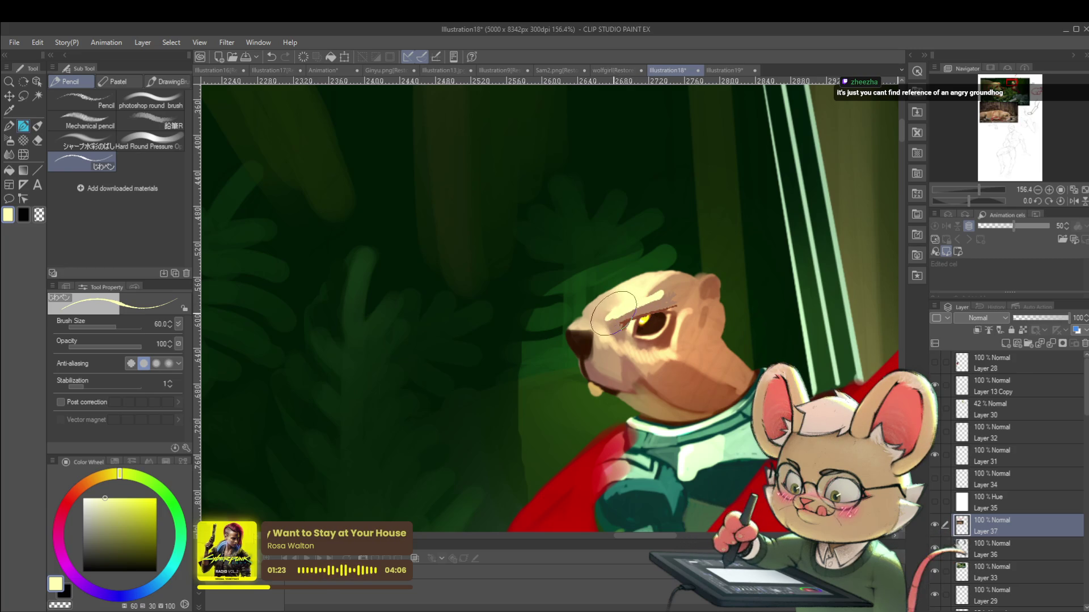
scroll(616, 303, "down", 8)
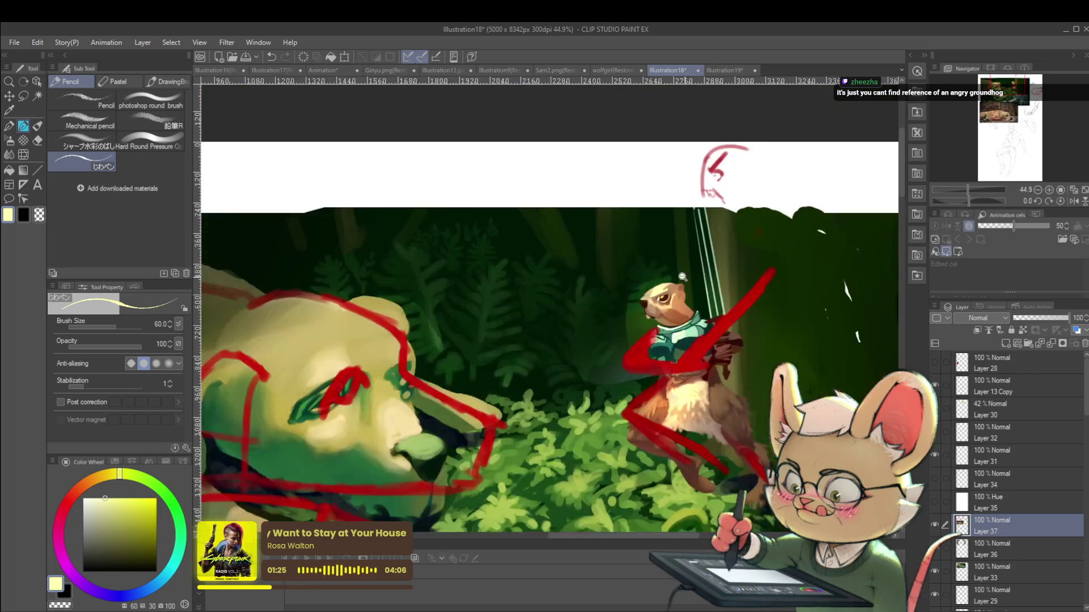
scroll(707, 282, "up", 5)
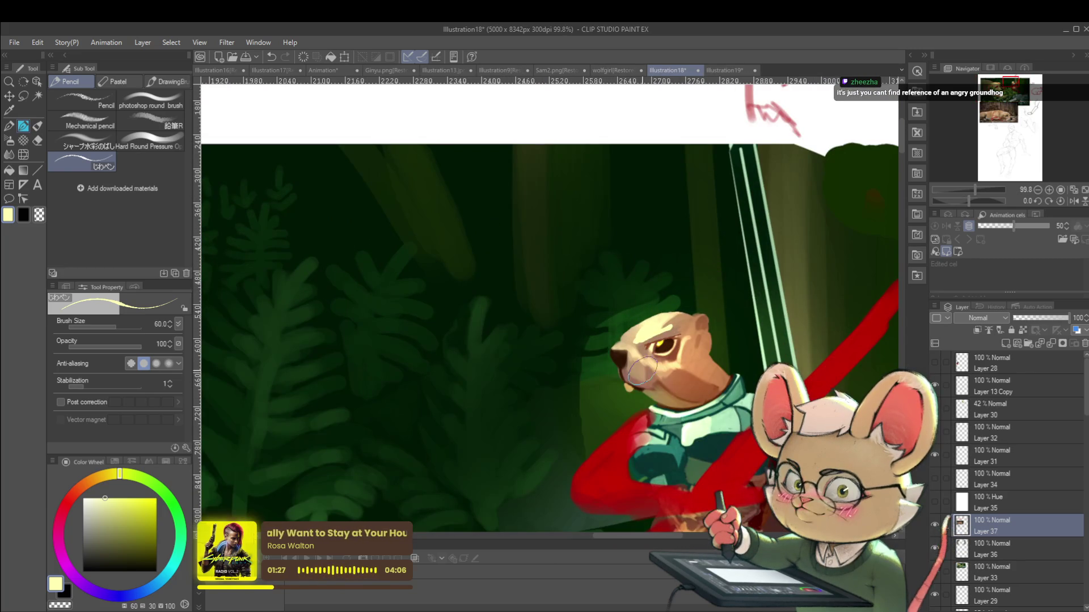
Step: Eyedrop tan and dark brown from the groundhog's mouth and lip, then mirror the view again
left_click(641, 397, "alt")
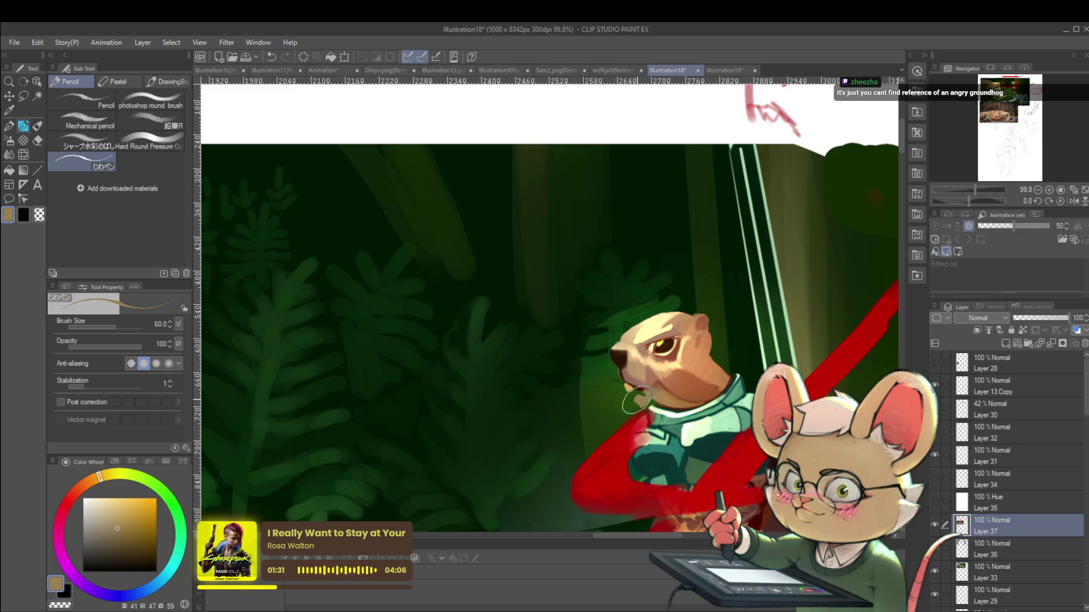
left_click(637, 399, "alt")
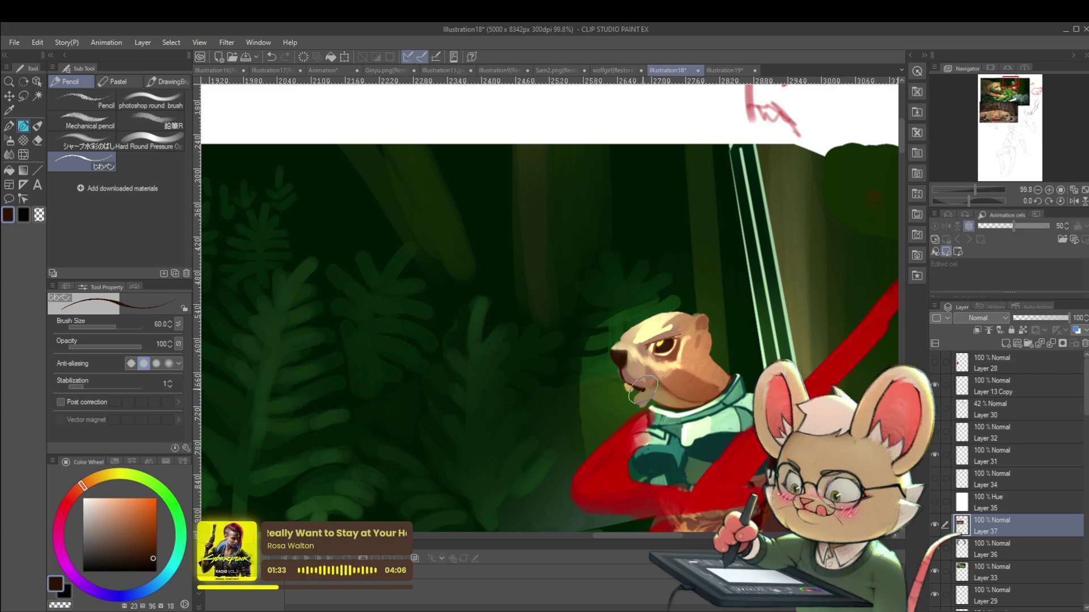
scroll(641, 400, "down", 5)
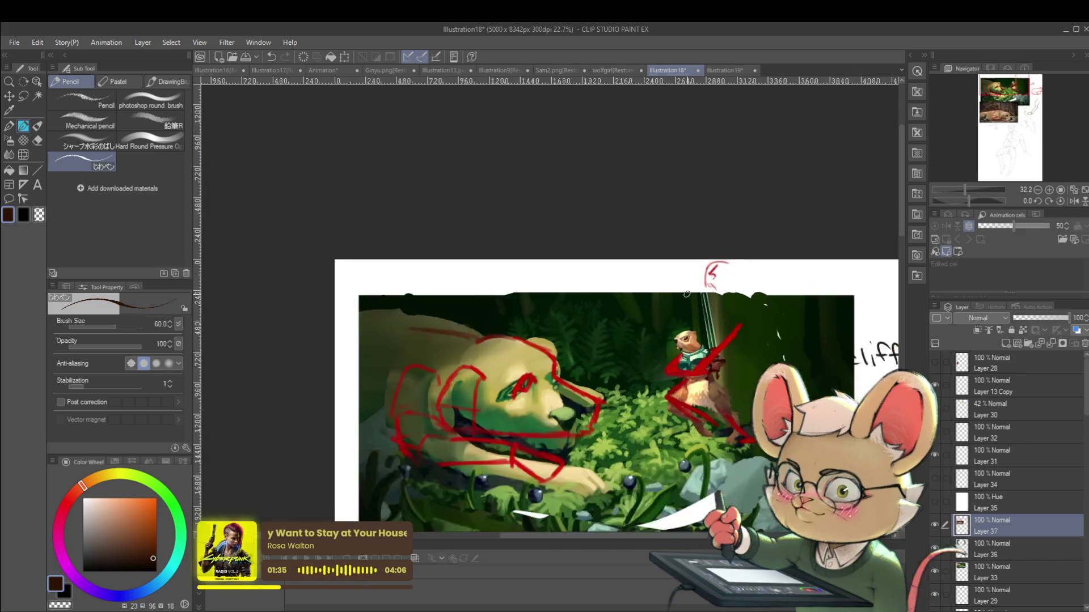
scroll(750, 362, "up", 6)
scroll(750, 361, "up", 2)
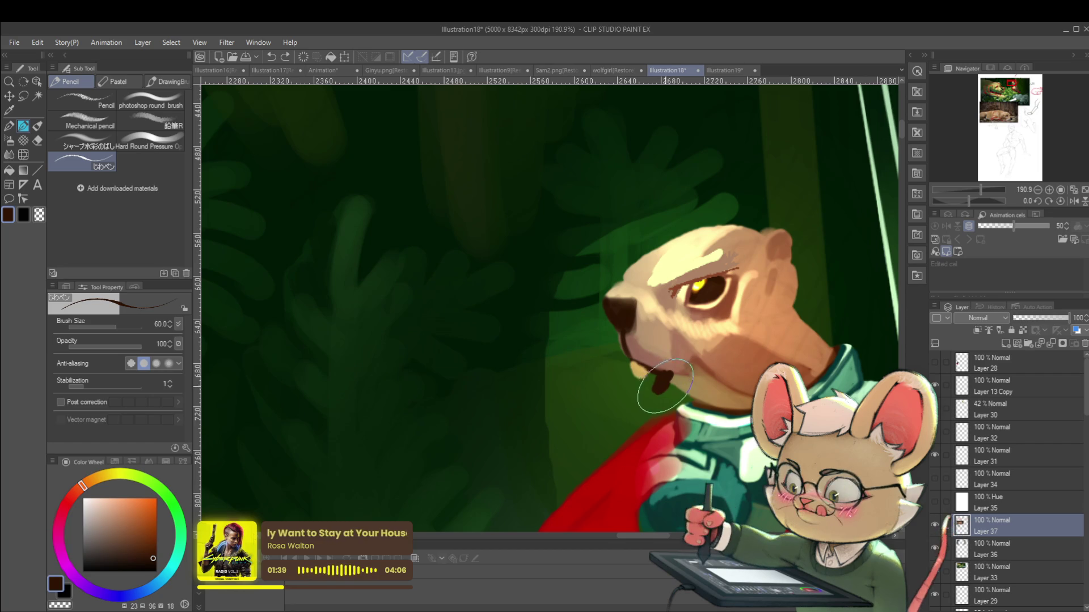
left_click(638, 372, "alt")
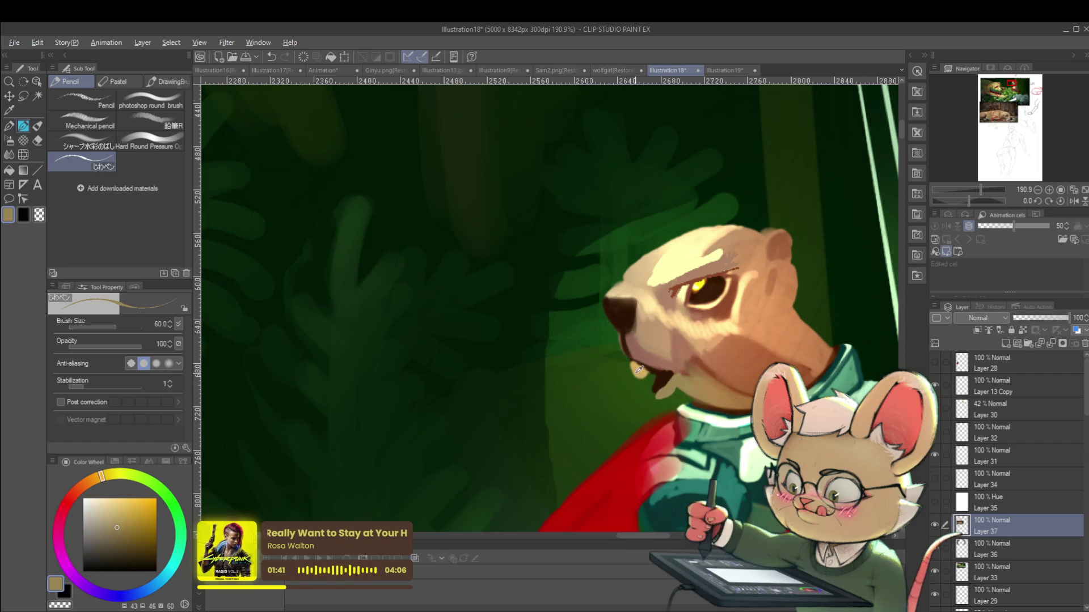
scroll(670, 375, "down", 8)
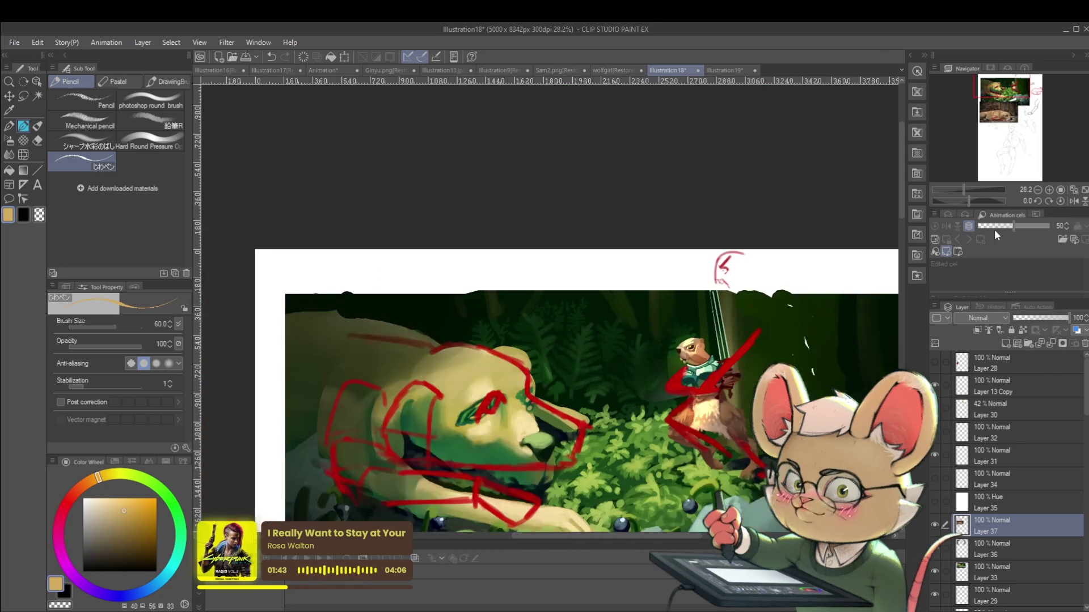
left_click(1073, 202)
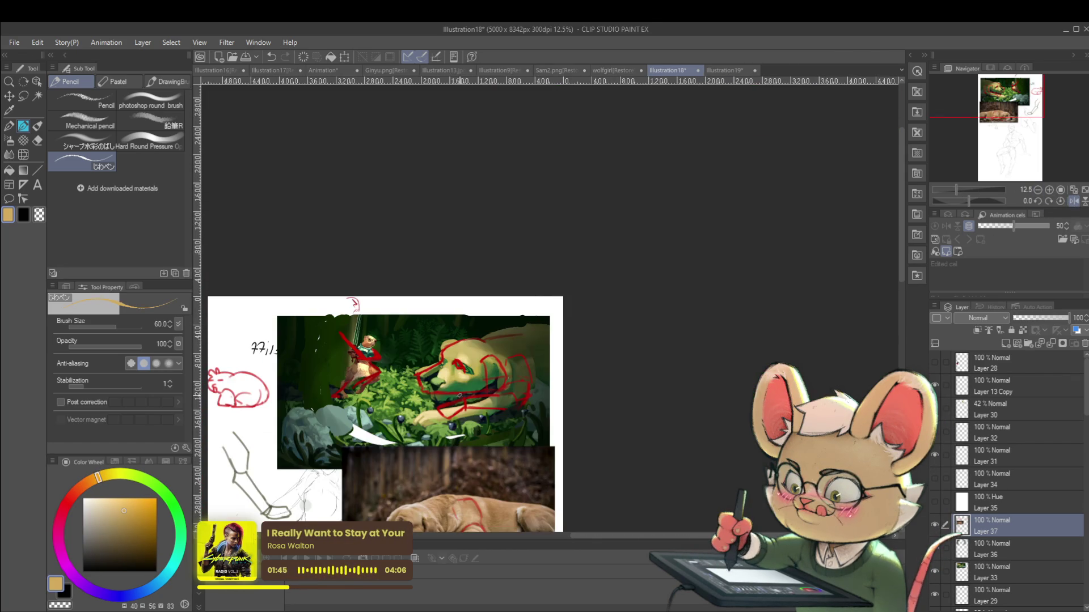
scroll(363, 340, "up", 6)
Step: Freehand-select the groundhog's head and rotate it to about -22.3° with Ctrl+T
key("m")
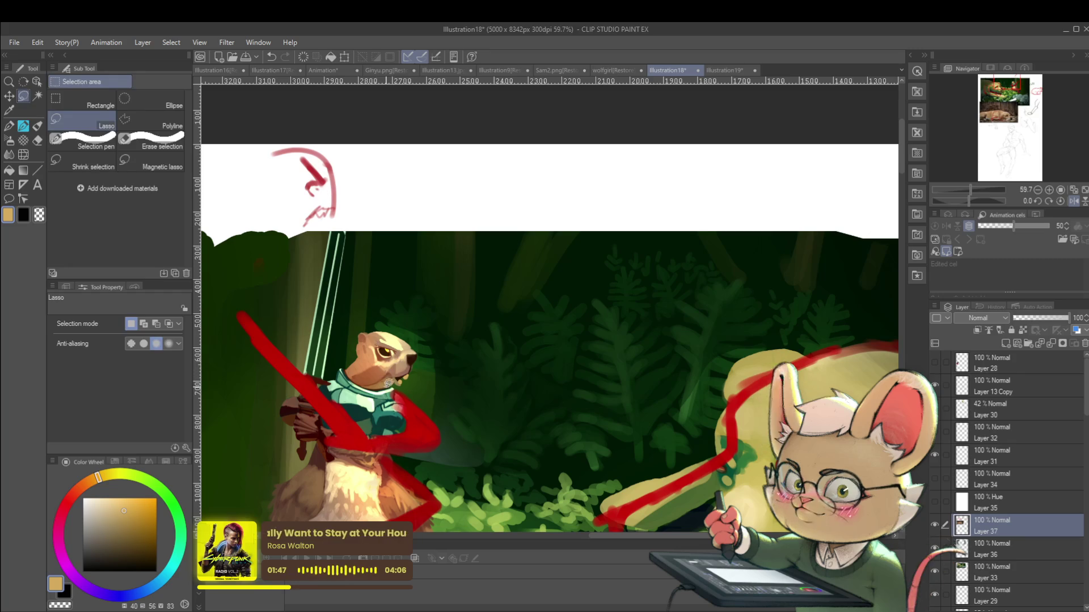
left_click_drag(351, 344, 352, 347)
key("ctrl+t")
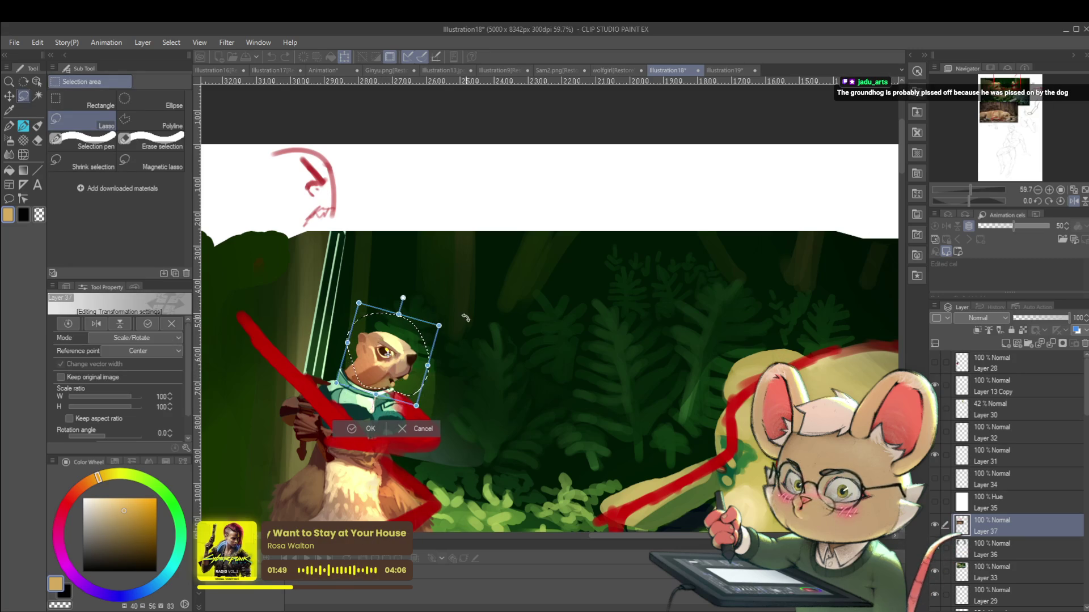
left_click_drag(461, 312, 470, 289)
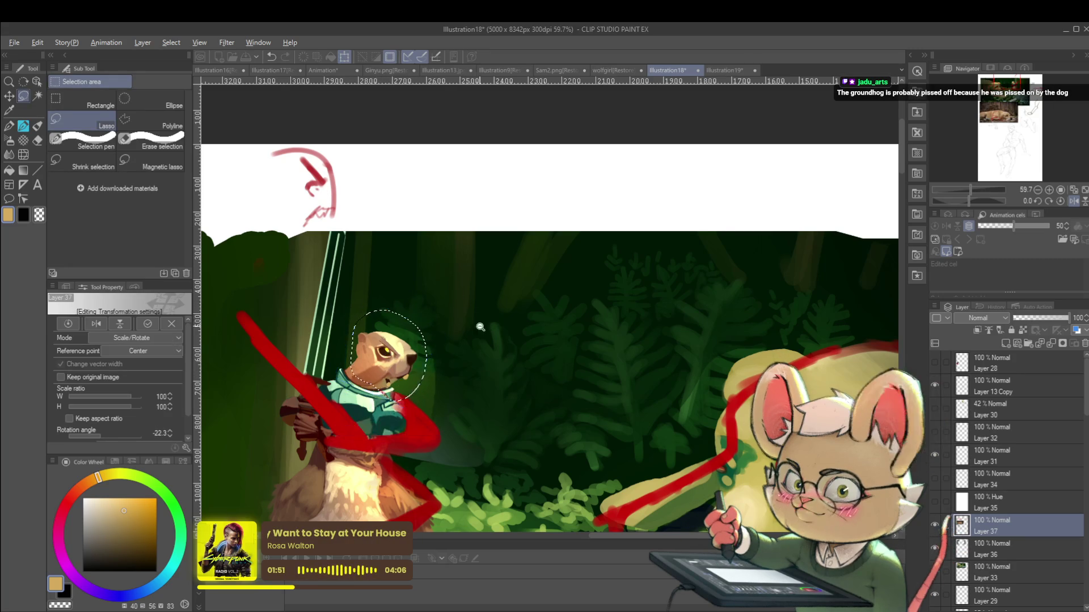
scroll(471, 290, "down", 3)
scroll(433, 334, "up", 8)
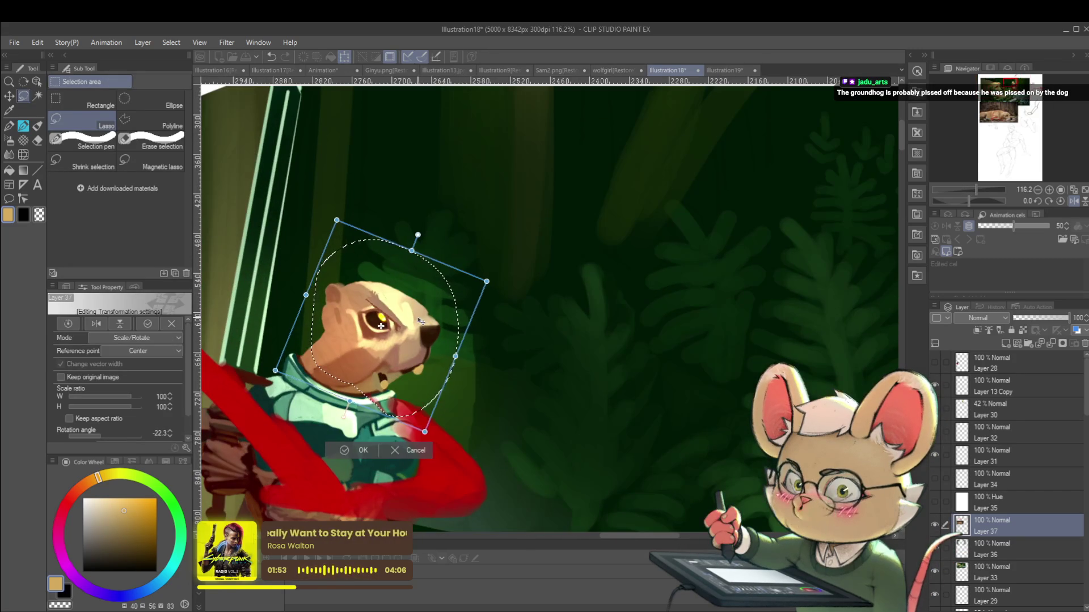
key("Return")
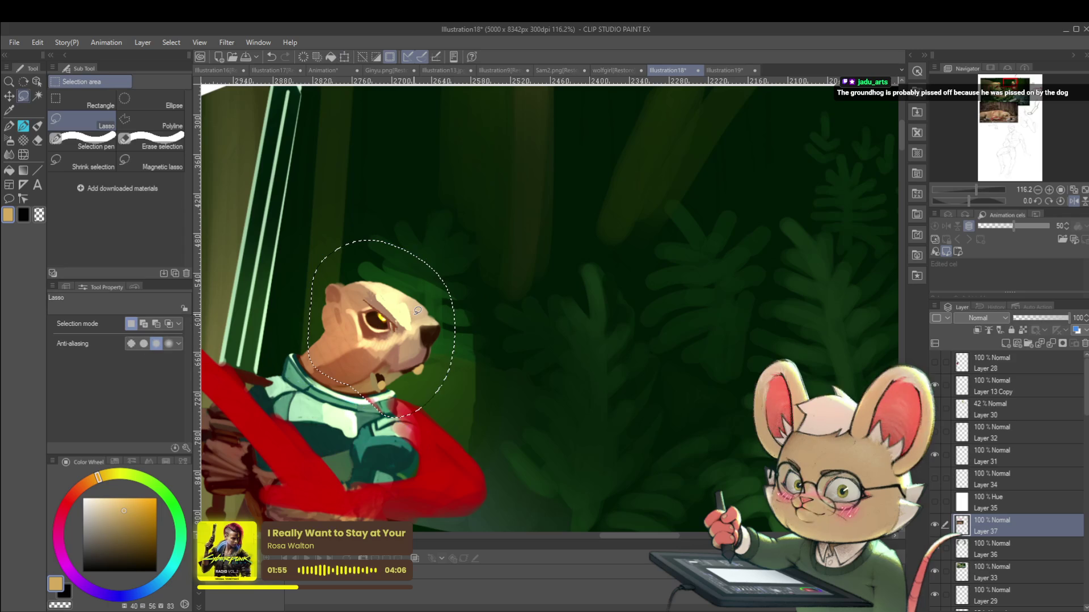
scroll(410, 343, "down", 5)
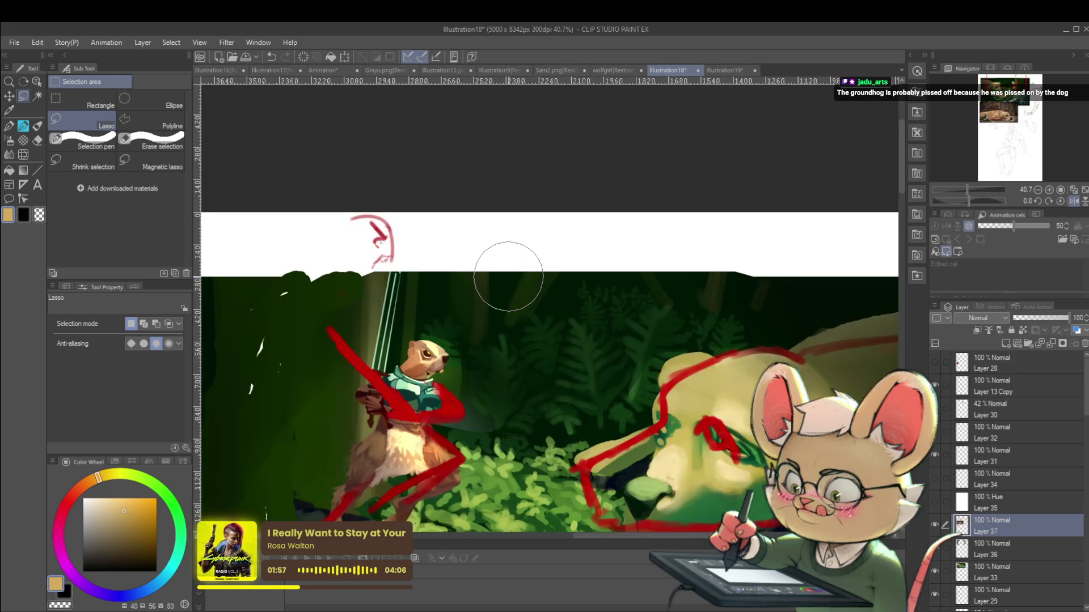
scroll(442, 352, "up", 5)
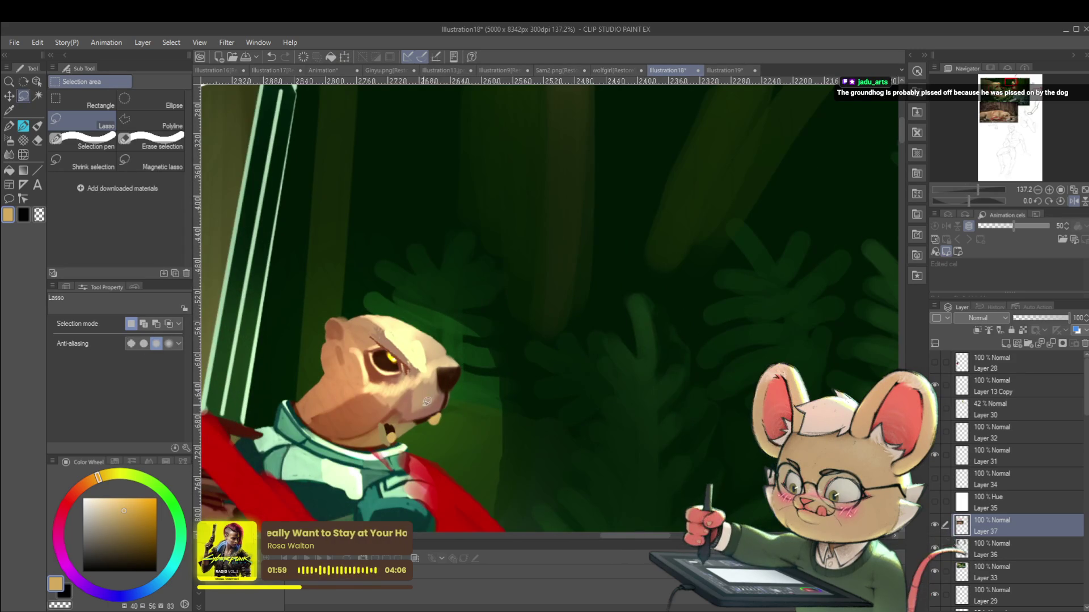
Step: Enlarge the groundhog's open mouth with a dark brown pencil stroke, then pick light tan
key("p")
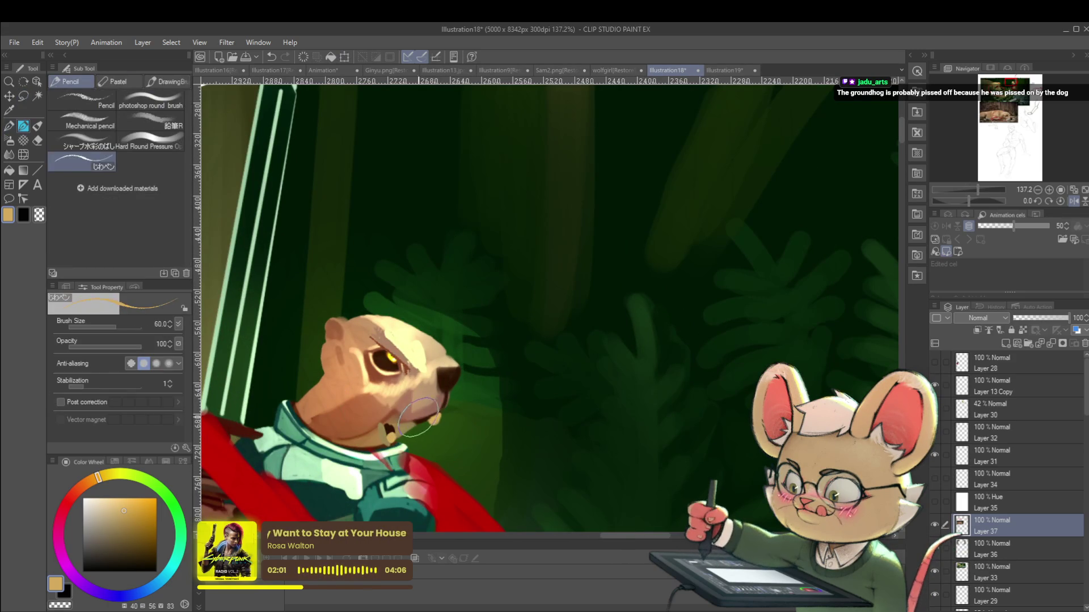
left_click(397, 419, "alt")
left_click_drag(400, 413, 393, 419)
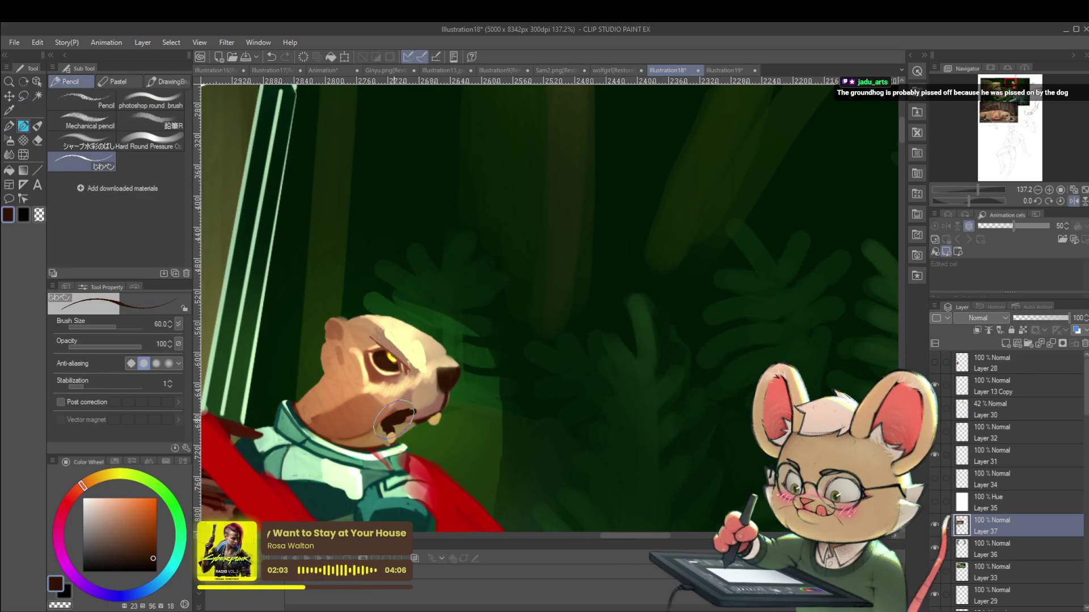
left_click(441, 417, "alt")
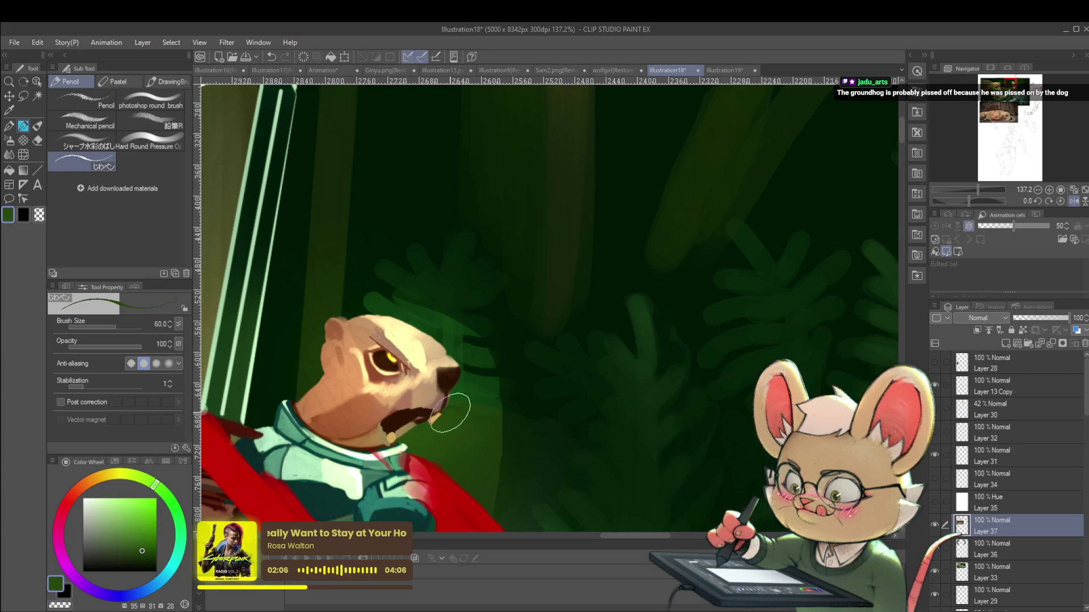
left_click(397, 431, "alt")
scroll(414, 413, "down", 5)
mouse_move(571, 363)
left_mouse_down()
mouse_move(618, 375)
mouse_move(630, 279)
left_mouse_up()
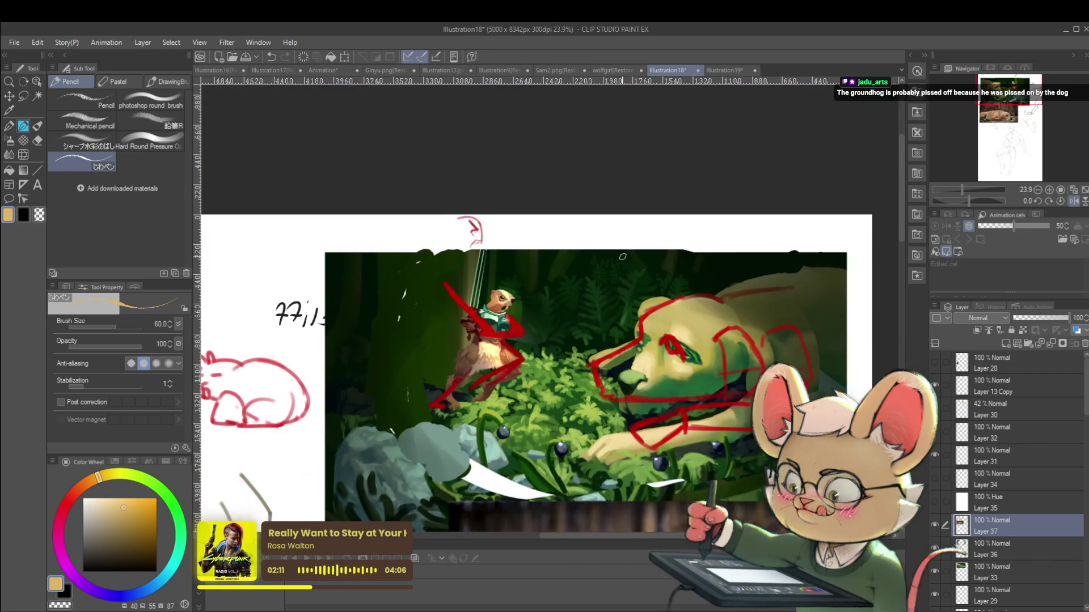
Step: In mirrored view, paint another dark brown stroke into the mouth and sample light tan from the muzzle
left_click(1075, 199)
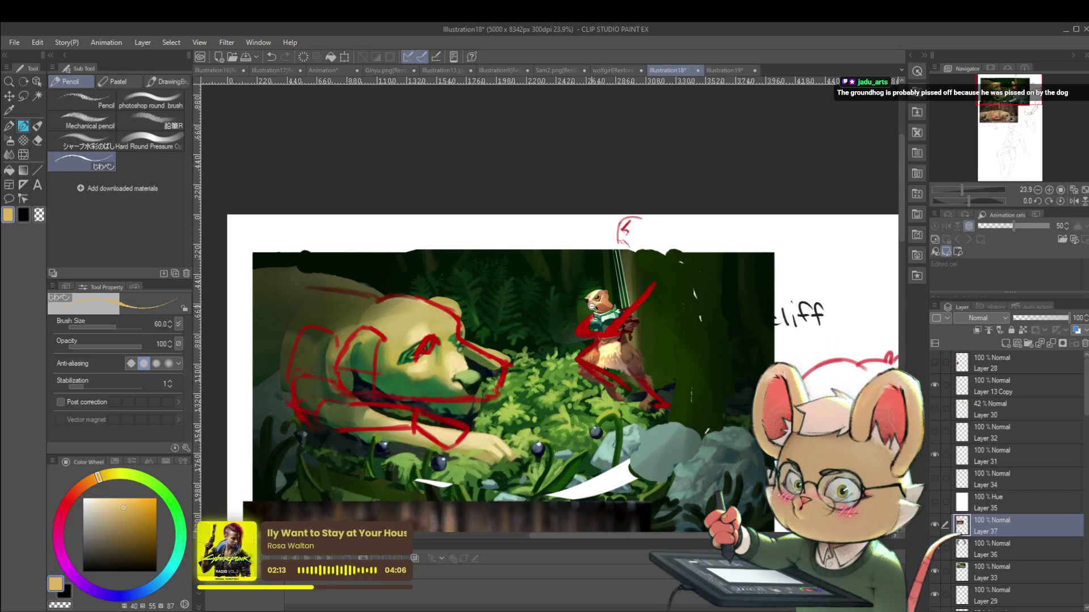
scroll(570, 306, "up", 4)
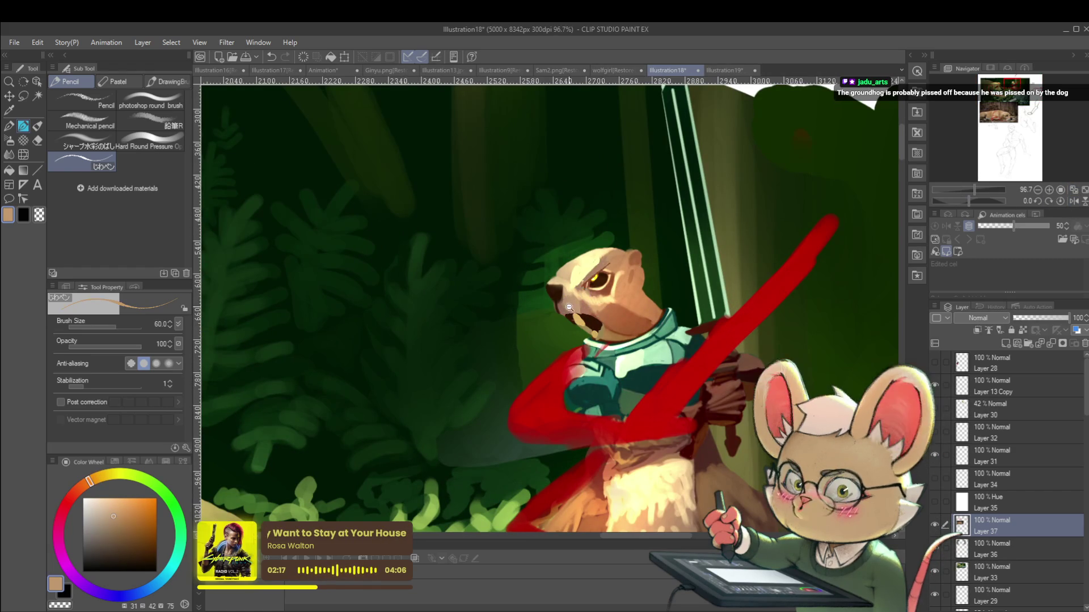
scroll(590, 289, "up", 2)
left_click(597, 325, "alt")
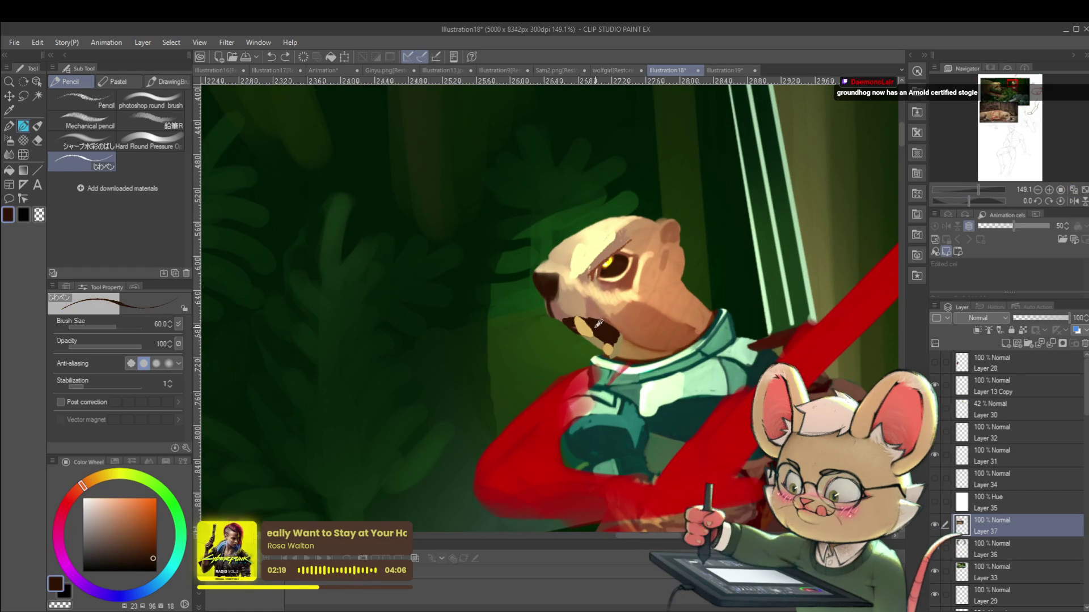
left_click_drag(604, 325, 612, 331)
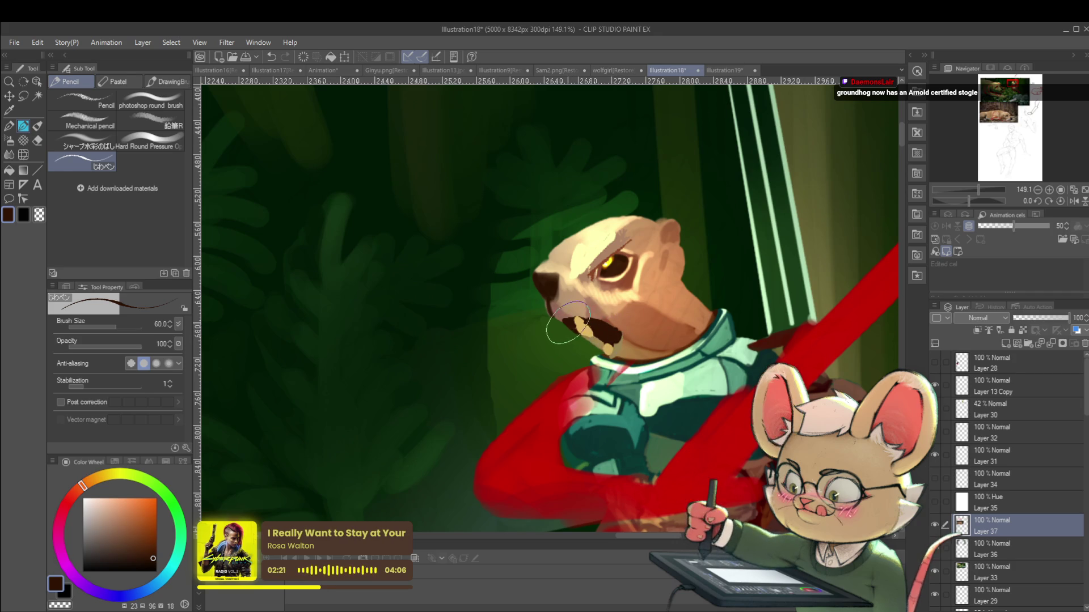
left_click(588, 332, "alt")
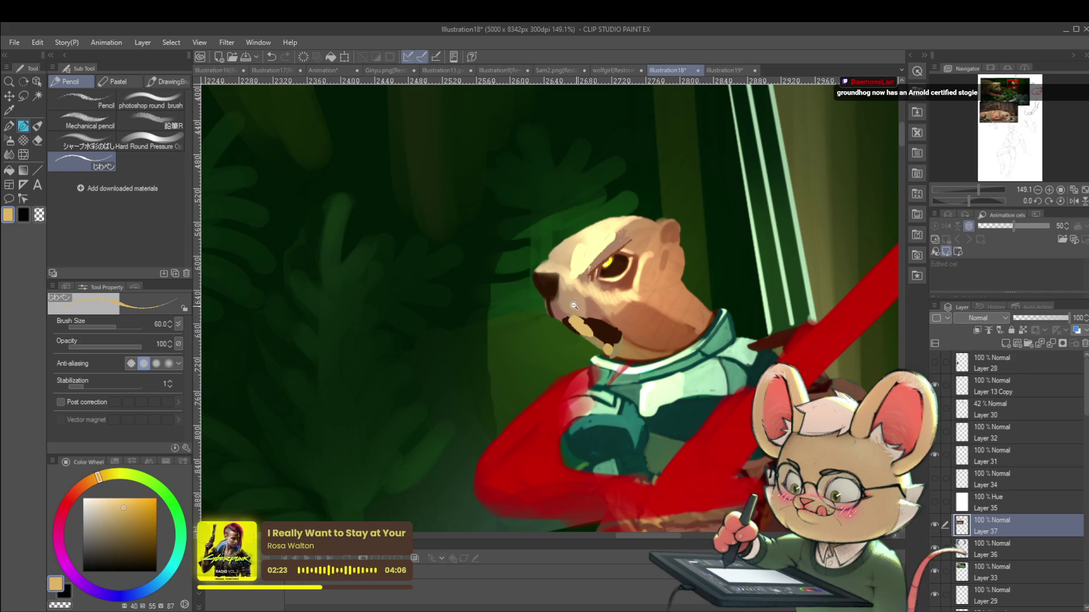
scroll(586, 307, "down", 5)
scroll(584, 295, "down", 2)
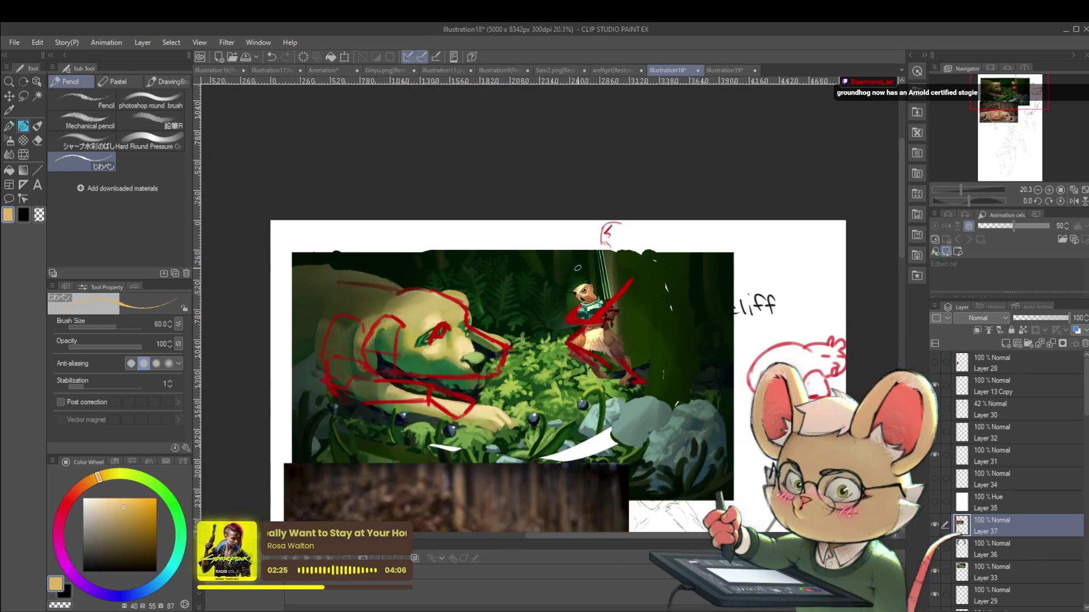
scroll(579, 288, "up", 7)
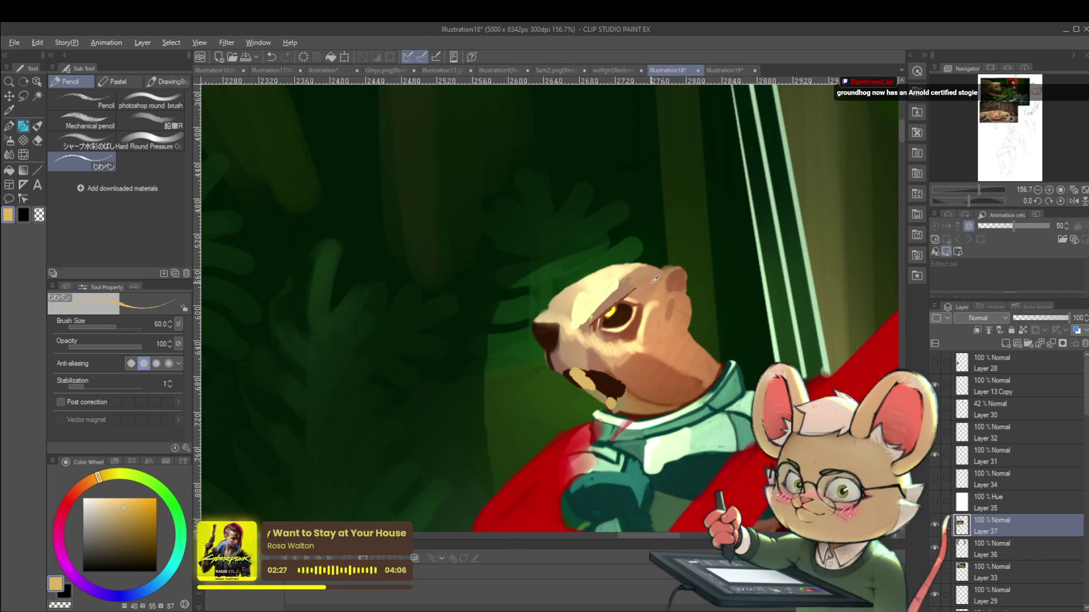
mouse_move(655, 279)
left_mouse_down()
mouse_move(473, 291)
mouse_move(514, 326)
mouse_move(498, 321)
left_mouse_up()
Step: Paint a tan ear onto the groundhog's head and mirror the view
left_click(474, 291, "alt")
left_click(462, 306, "alt")
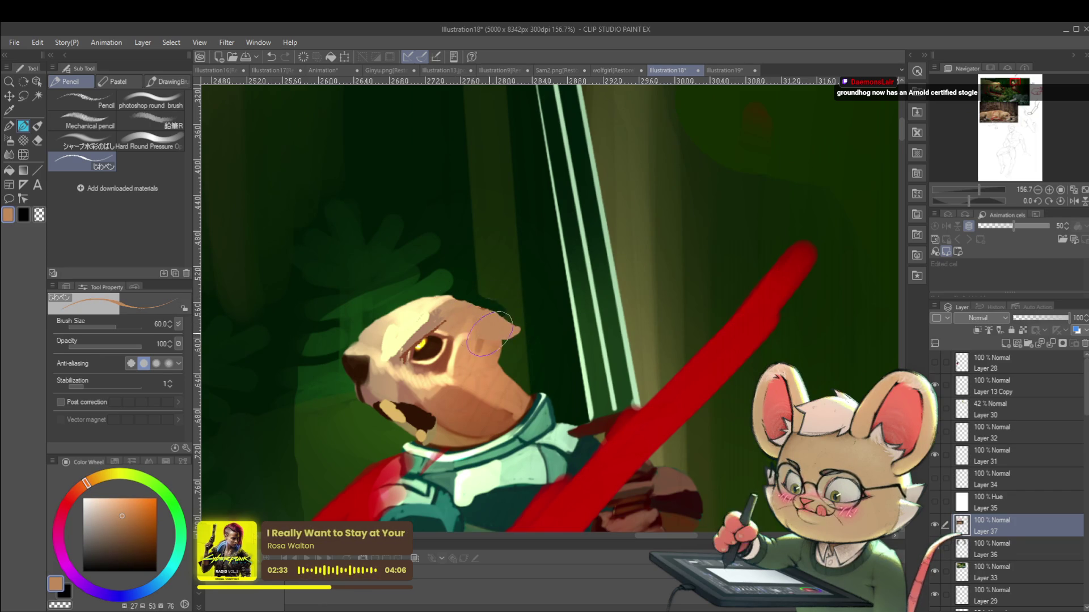
scroll(493, 338, "down", 7)
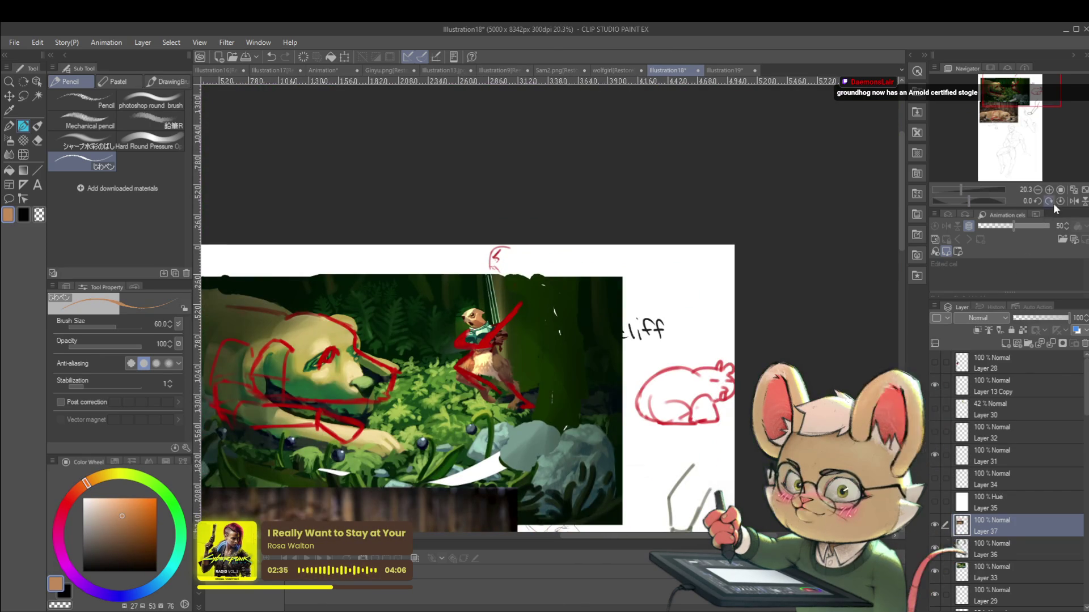
left_click(1074, 201)
scroll(624, 329, "up", 3)
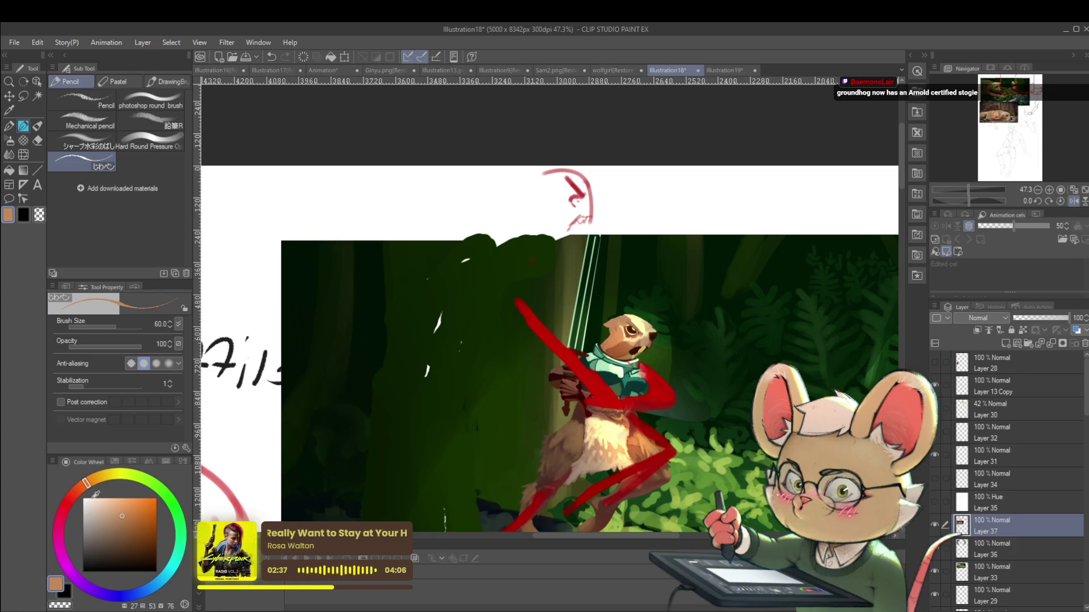
Step: Sample red and draw a red gesture line over the groundhog's head, redrawing it steeper
left_click(661, 393, "alt")
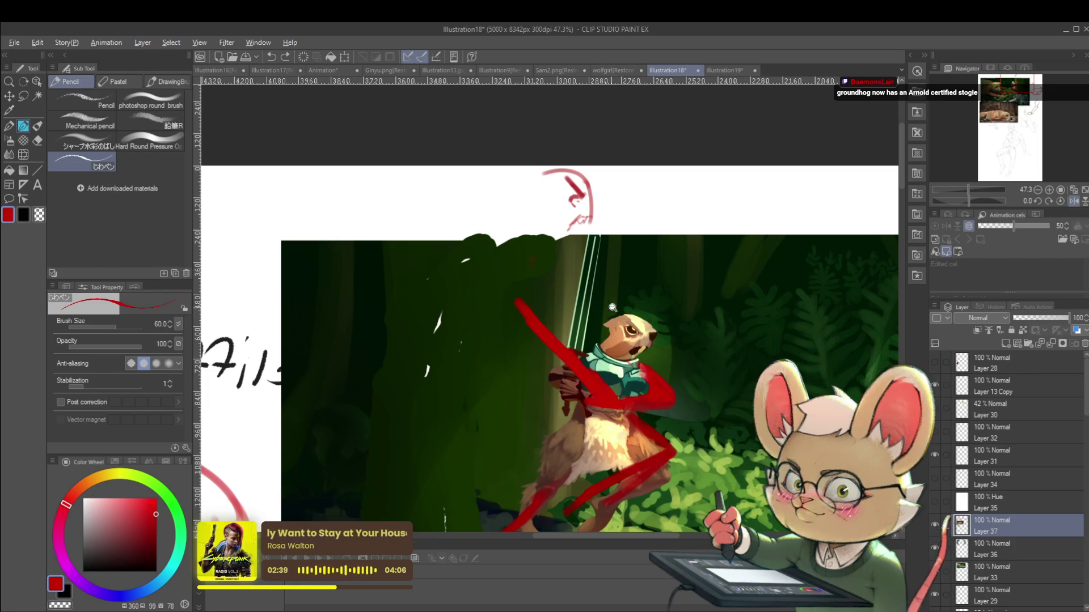
scroll(615, 309, "up", 3)
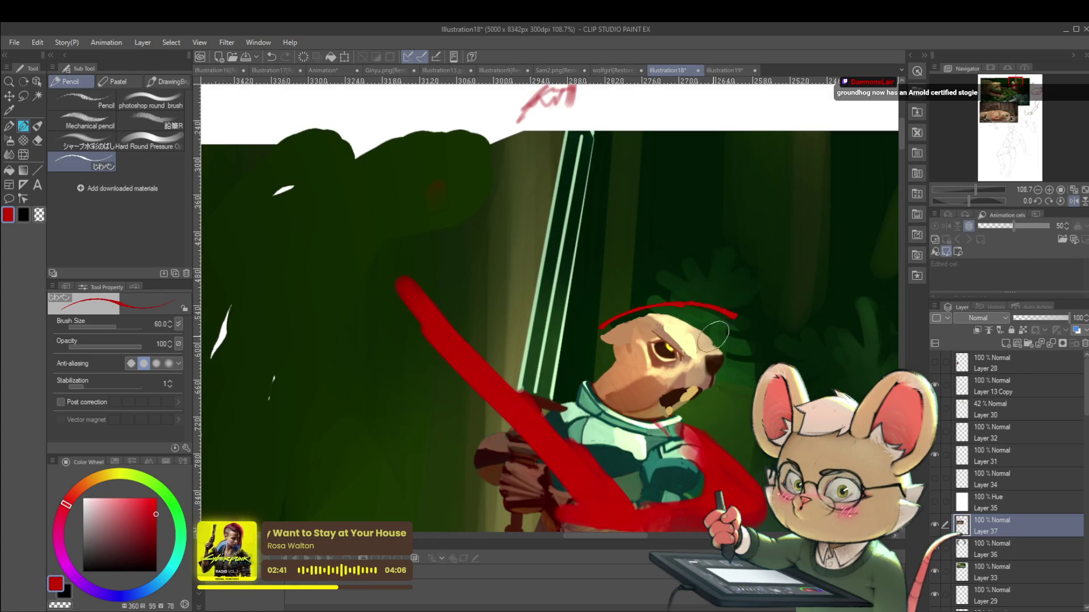
left_click_drag(614, 323, 651, 307)
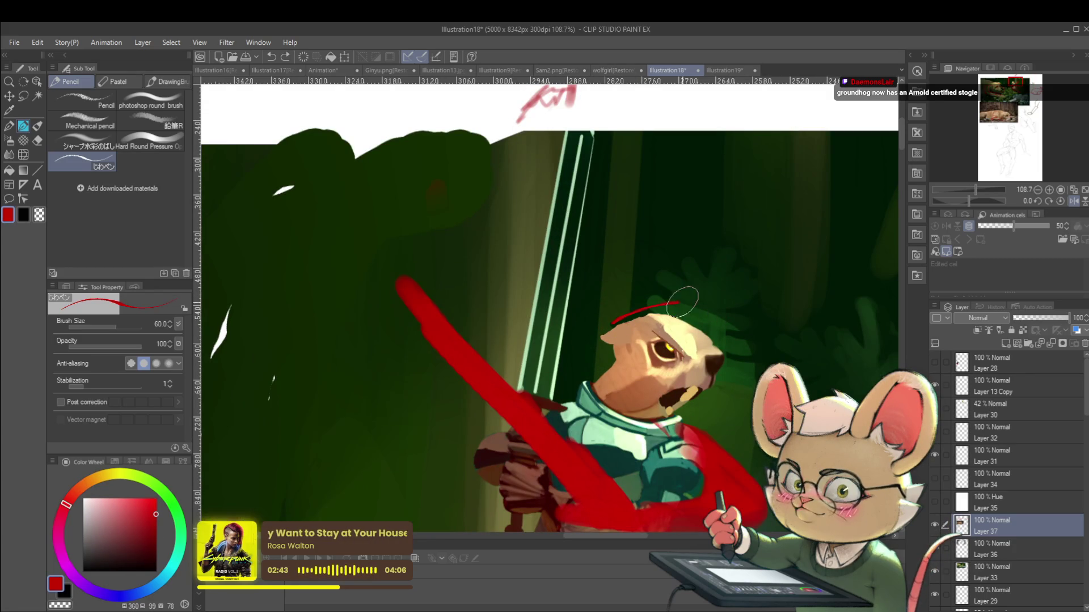
key("ctrl+z")
left_click_drag(691, 414, 750, 347)
scroll(751, 338, "down", 5)
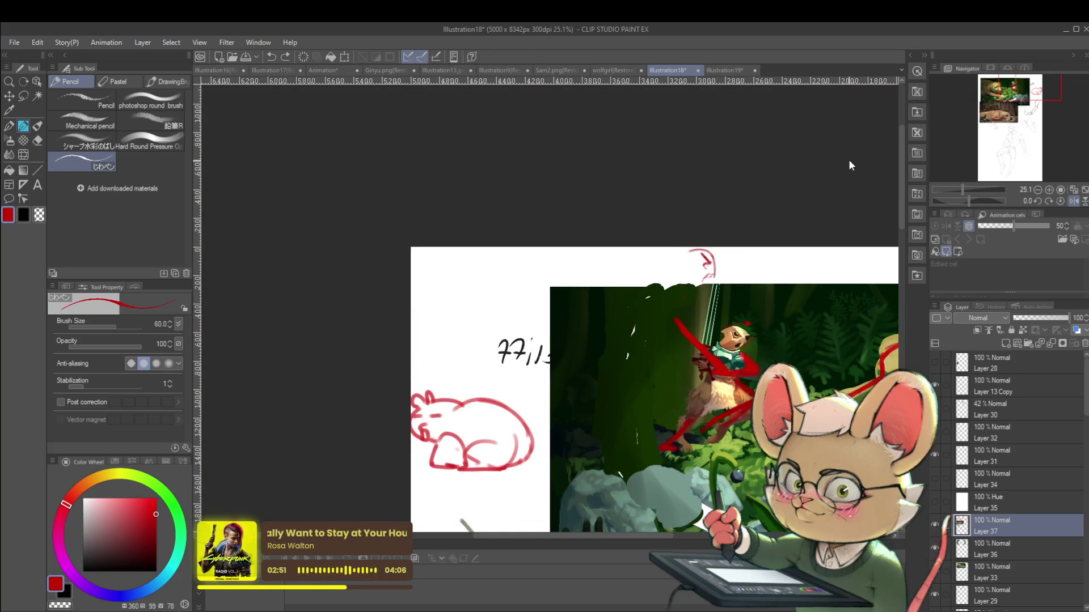
left_click(1073, 201)
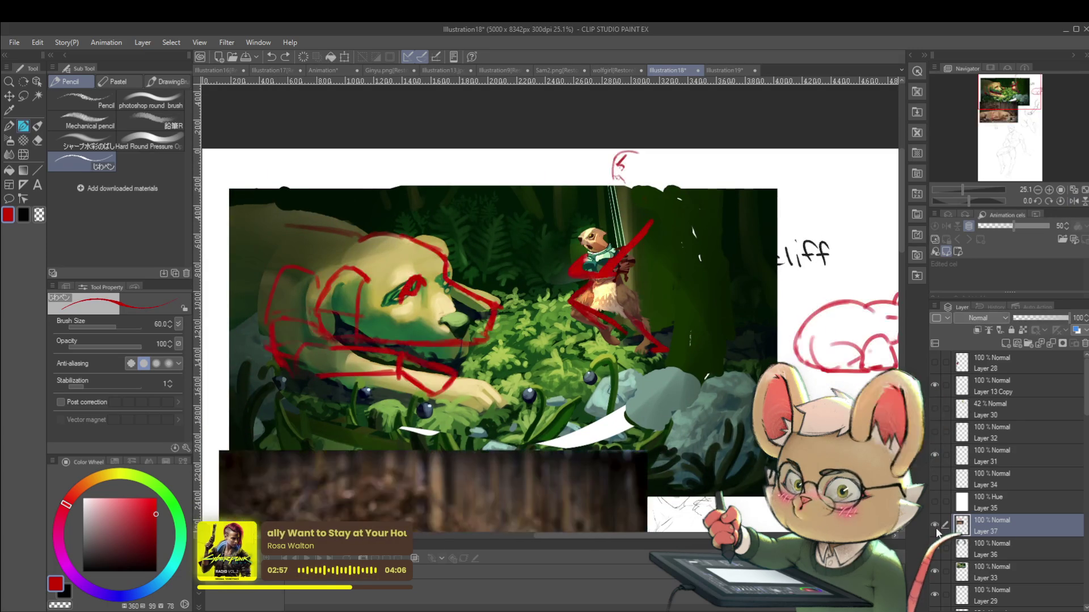
left_click(936, 532)
left_click(936, 532)
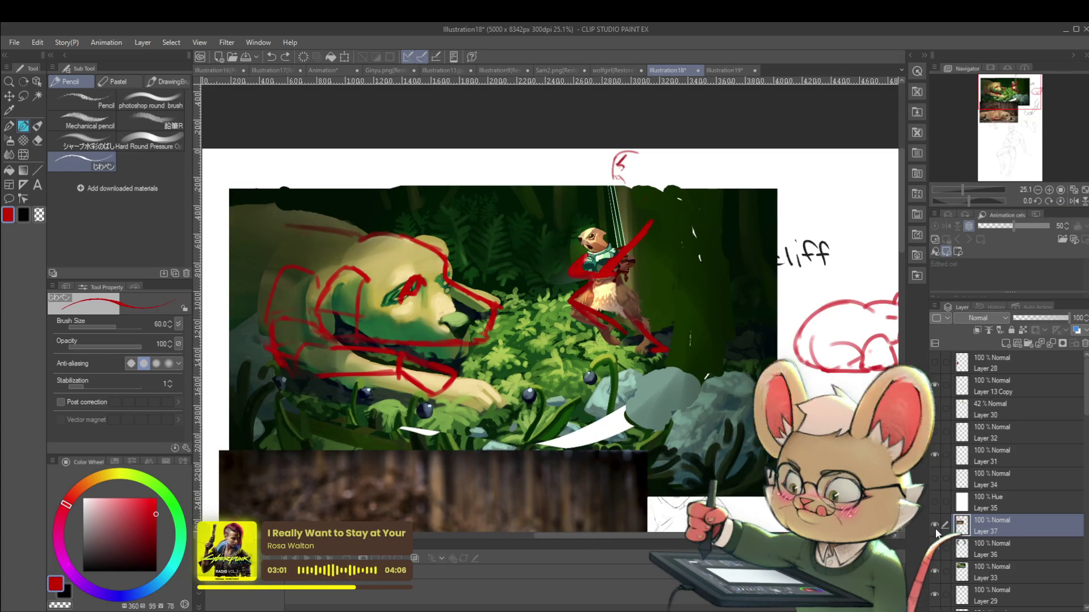
left_click(935, 531)
left_click(936, 531)
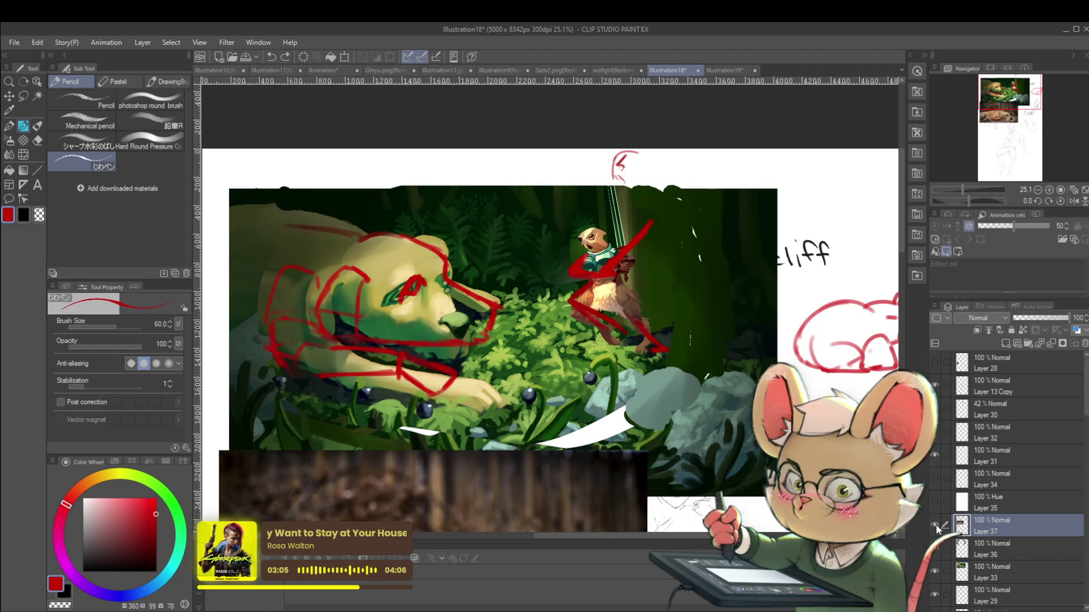
left_click(937, 530)
left_click(936, 530)
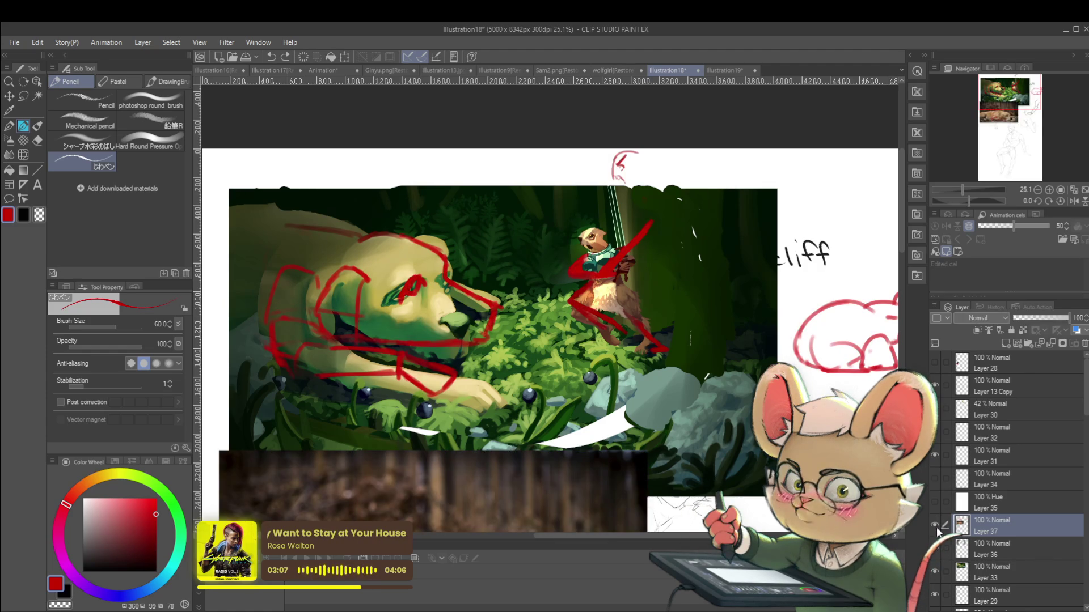
left_click(936, 531)
left_click(936, 531)
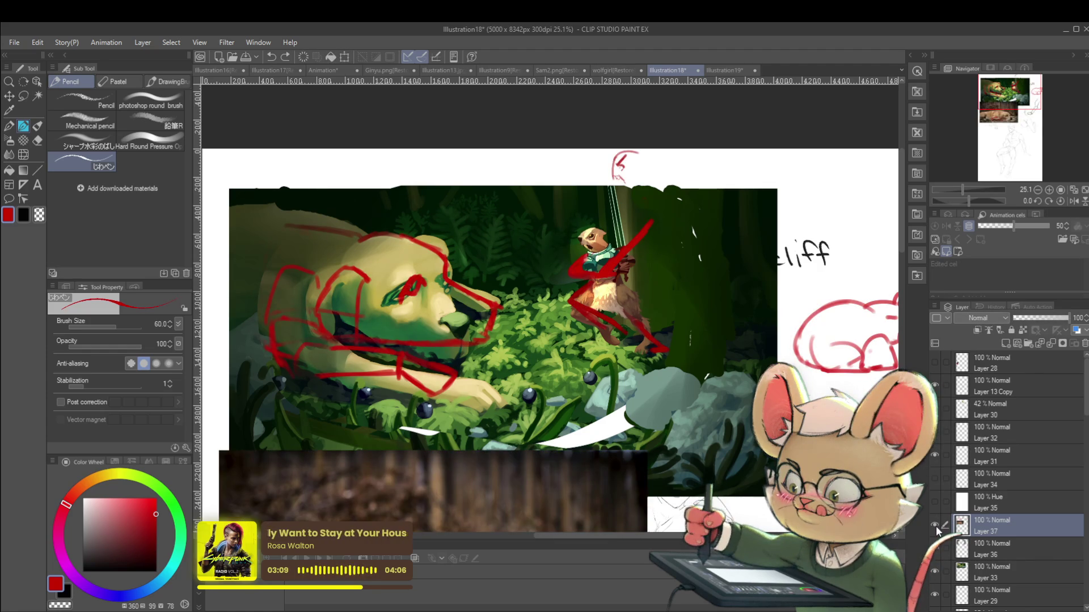
left_click(1074, 192)
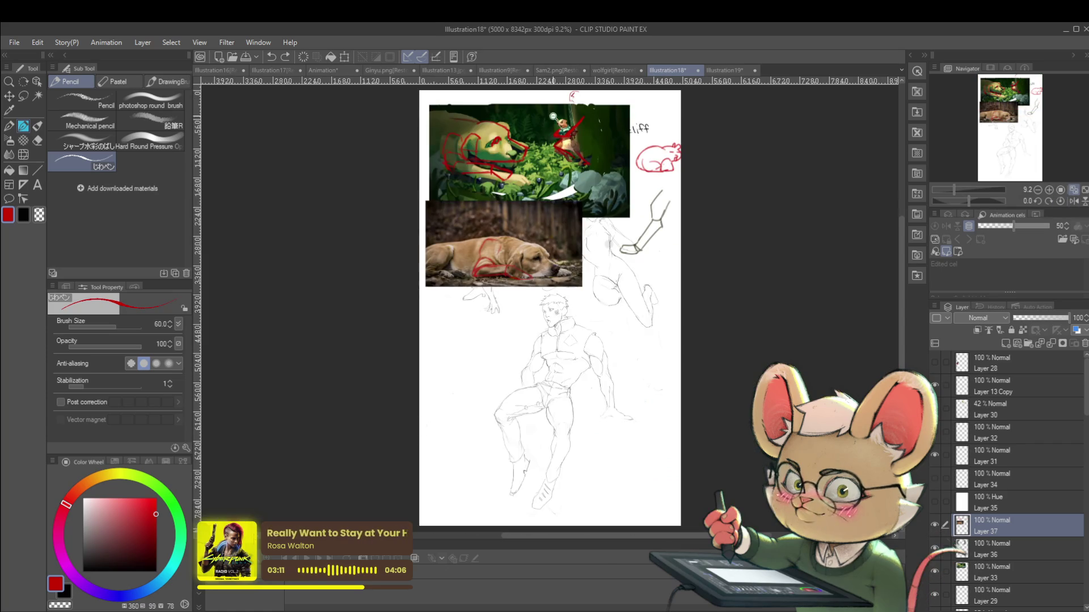
scroll(561, 120, "up", 10)
left_click(578, 164, "alt")
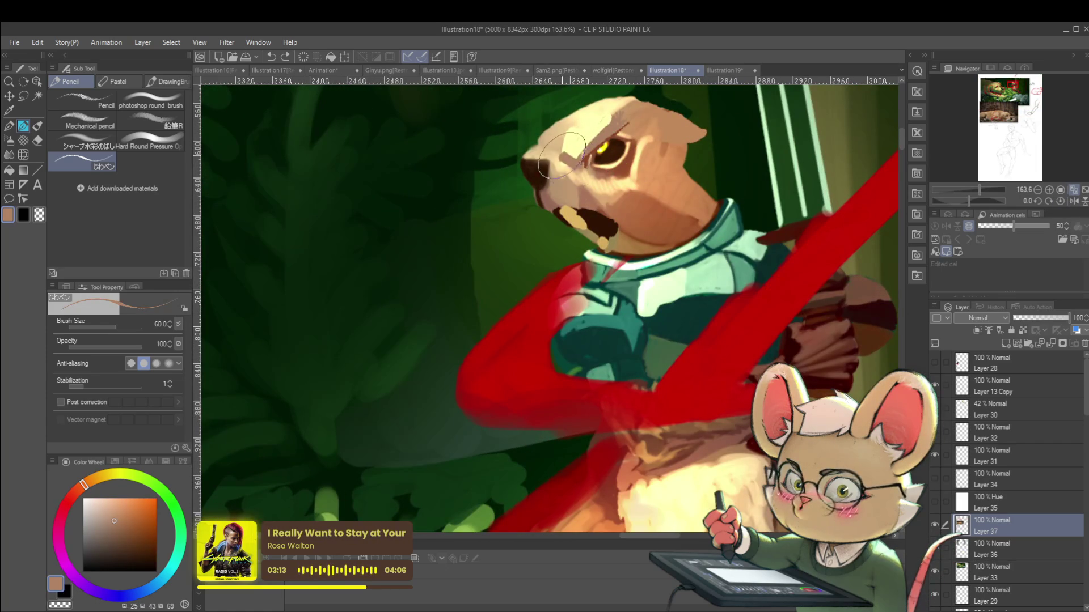
scroll(587, 153, "down", 5)
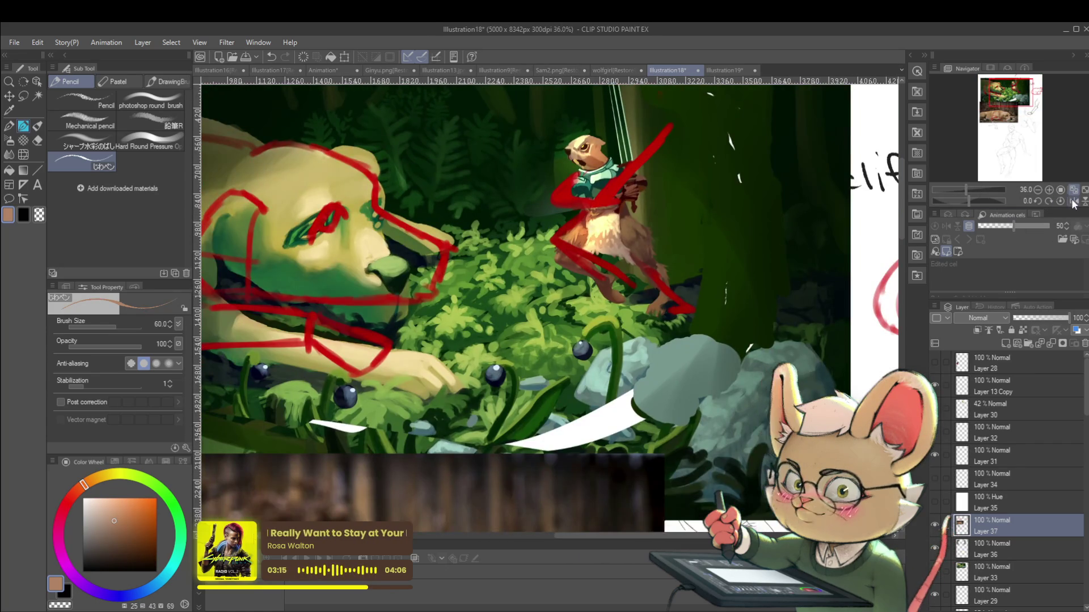
left_click(1074, 201)
scroll(702, 291, "down", 1)
left_click(935, 527, "alt")
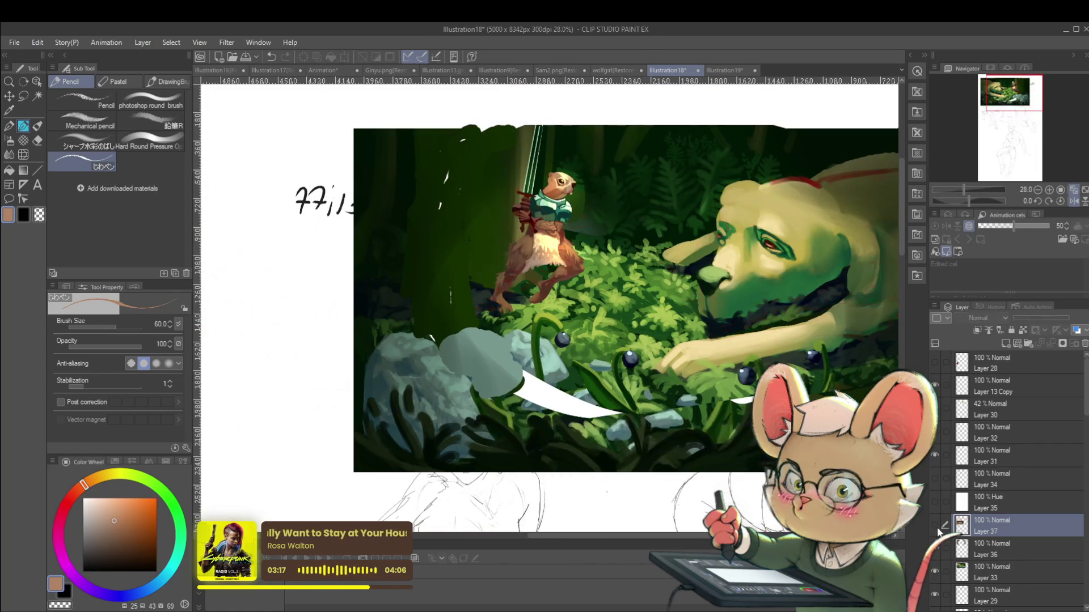
left_click(936, 527, "alt")
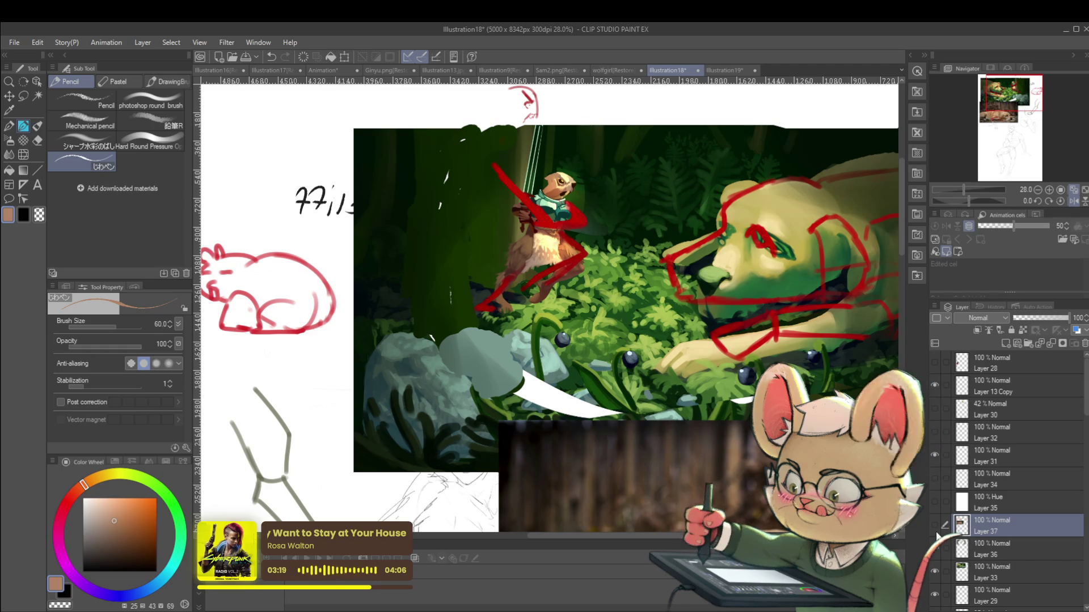
left_click(936, 534, "alt")
left_click(936, 533, "alt")
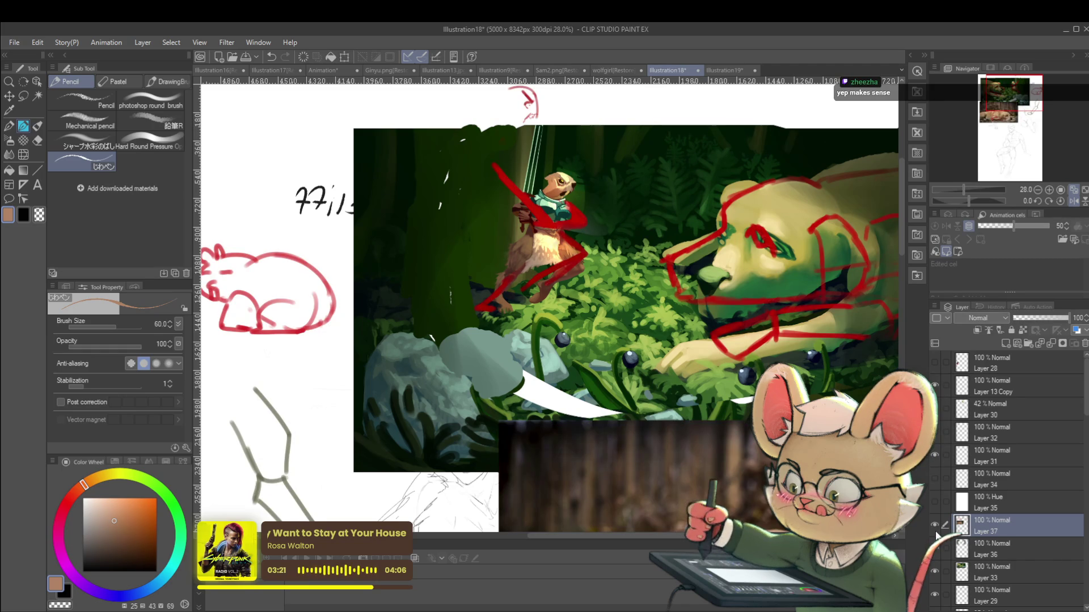
scroll(569, 181, "up", 5)
left_click(542, 218, "alt")
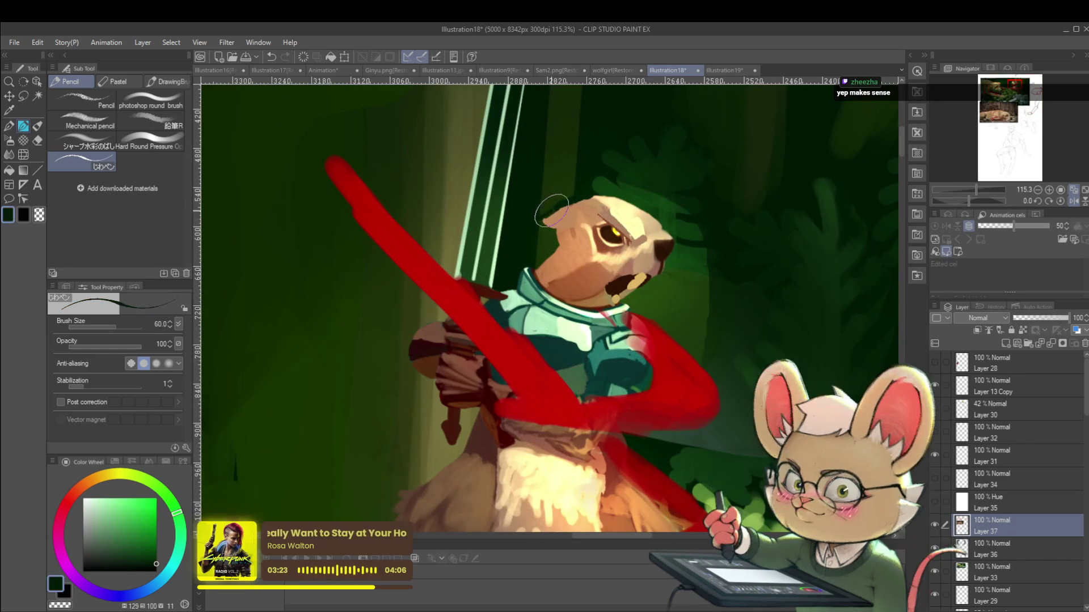
Step: Sample olive green and the otter's fur brown, mirror the view, and make the brush smaller
scroll(576, 193, "down", 5)
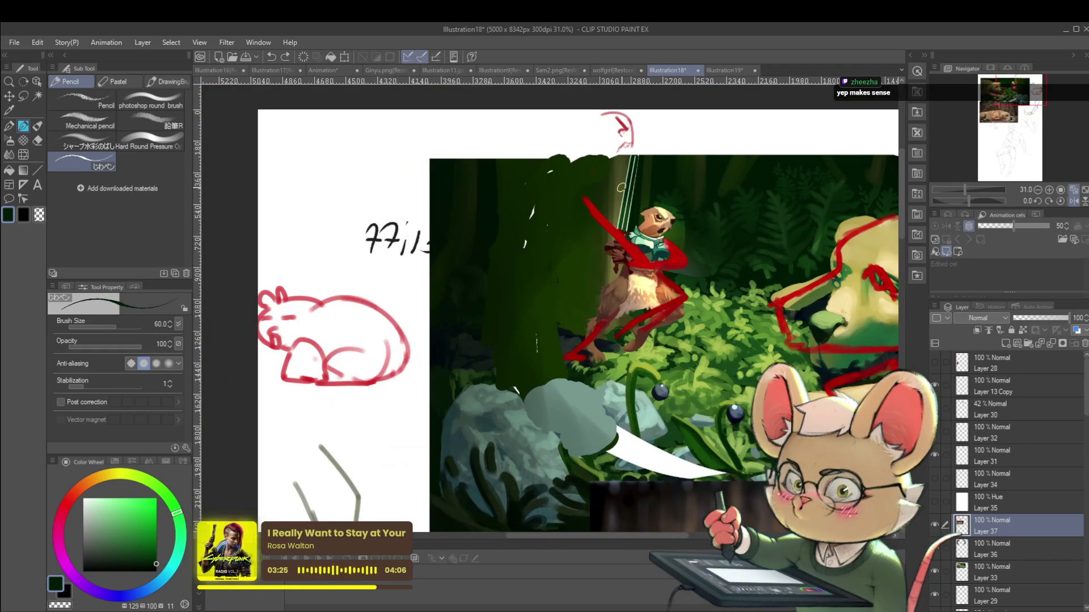
left_click_drag(621, 187, 514, 210)
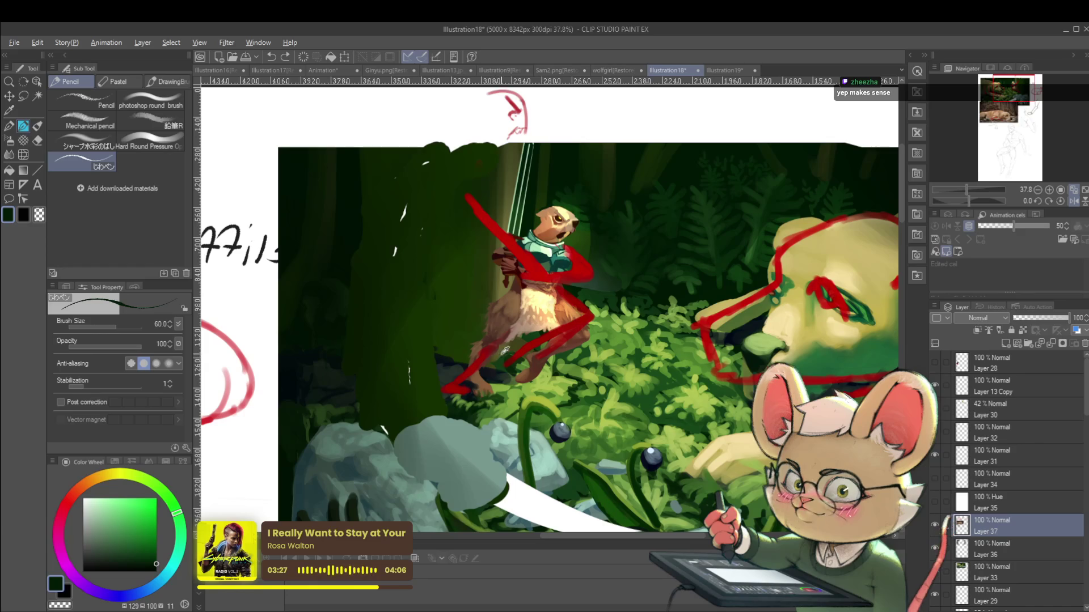
left_click(506, 339, "alt")
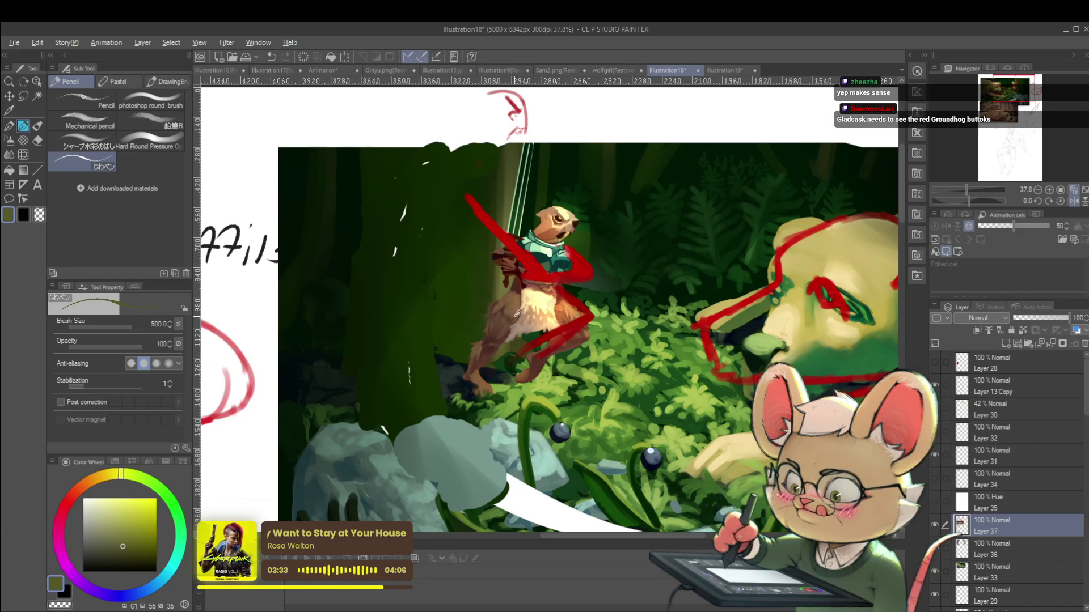
left_click(480, 331, "alt")
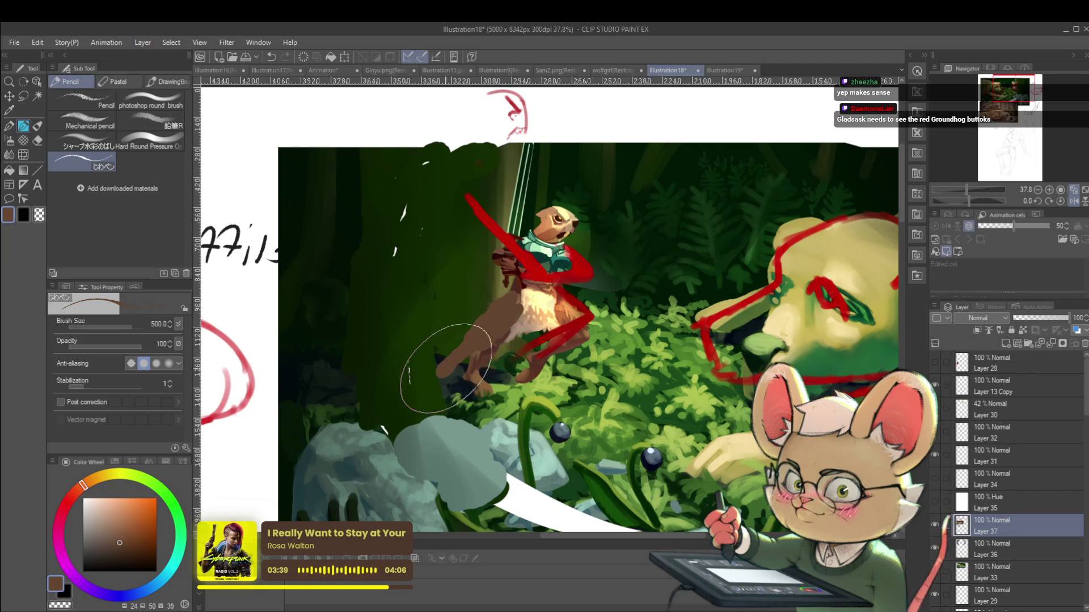
scroll(437, 377, "down", 3)
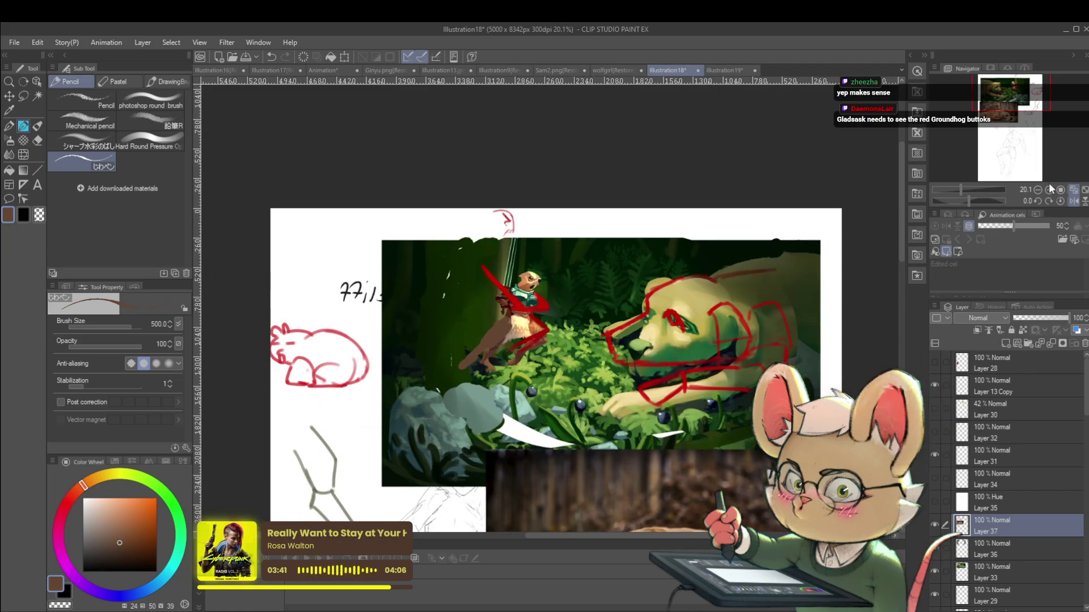
left_click(1064, 202)
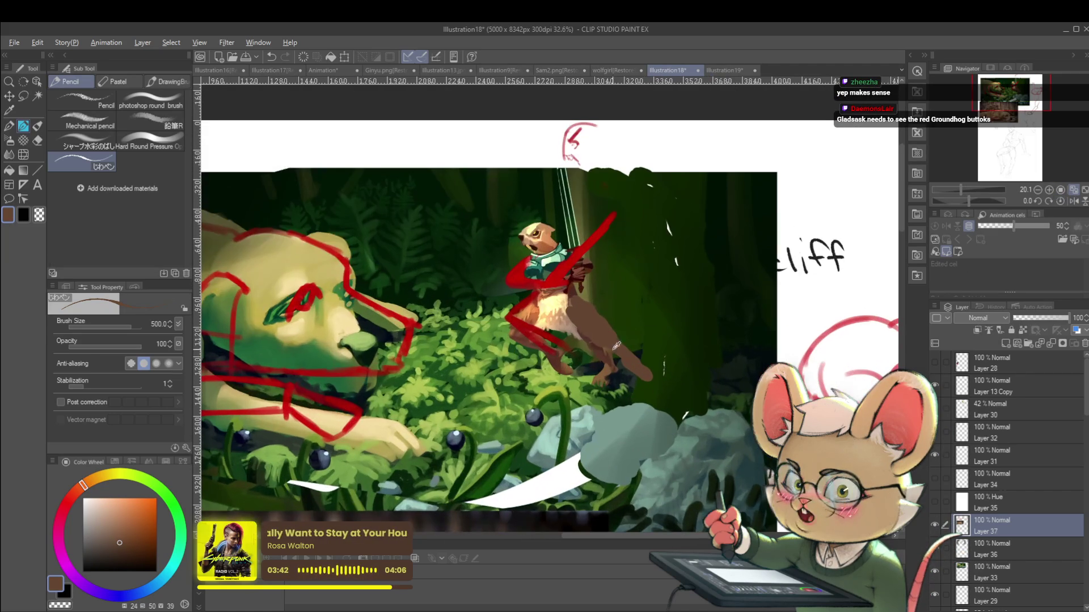
scroll(647, 339, "up", 2)
left_click(592, 360, "alt")
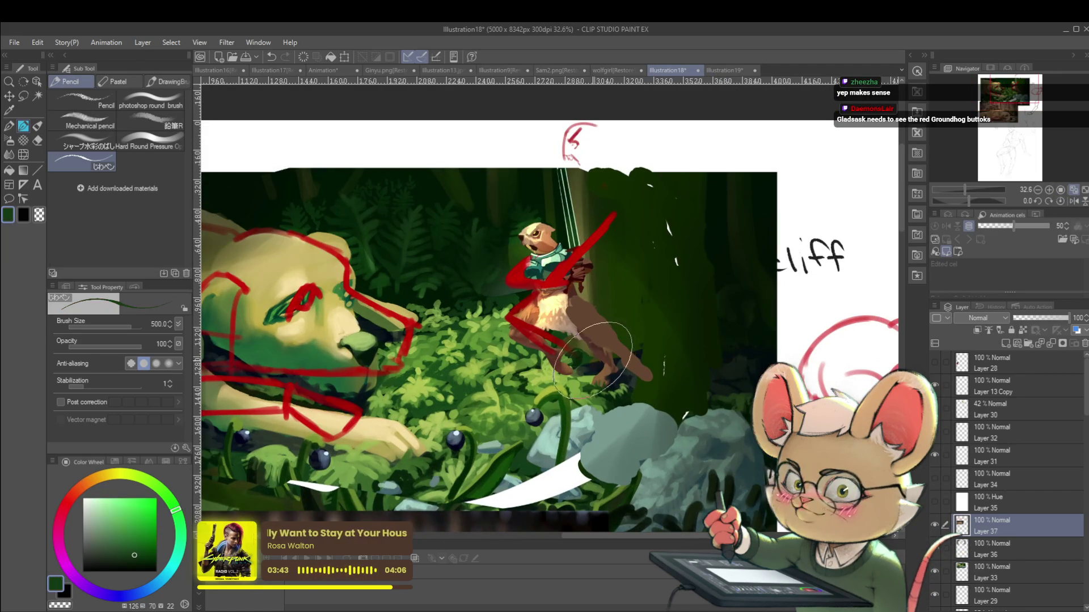
left_click(596, 321, "alt")
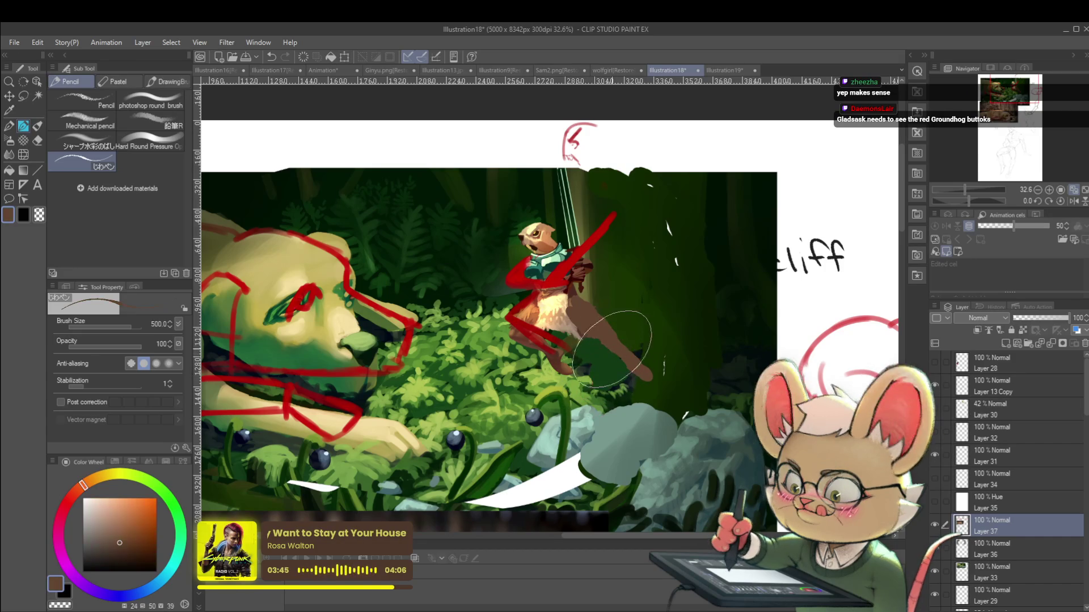
key("bracketleft")
key("bracketleft")
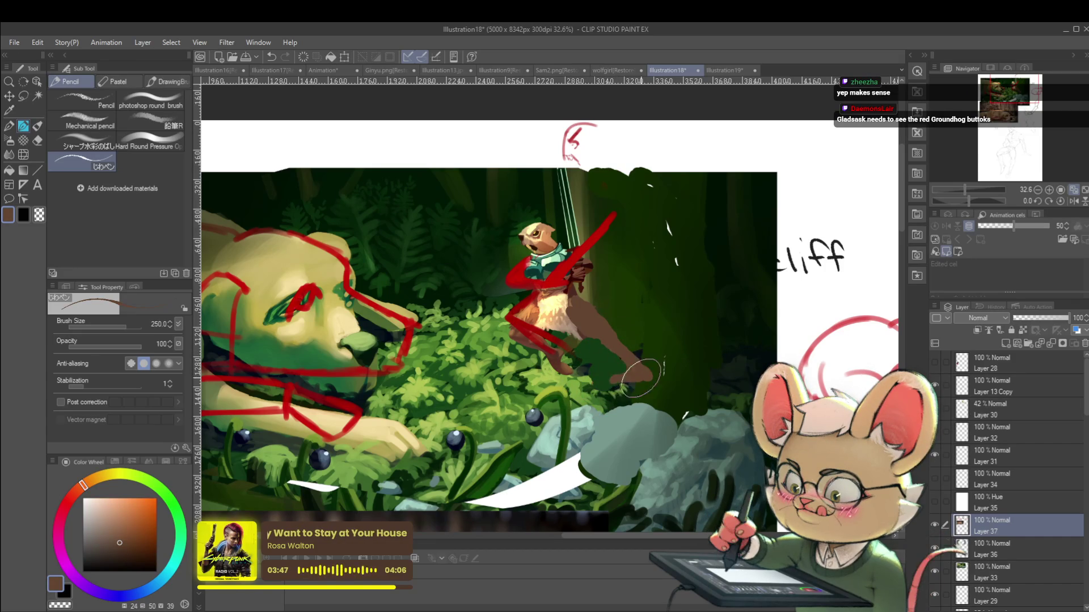
Step: Paint dark green foliage shadow over the otter's back and lower body
scroll(635, 378, "down", 2)
scroll(625, 318, "up", 3)
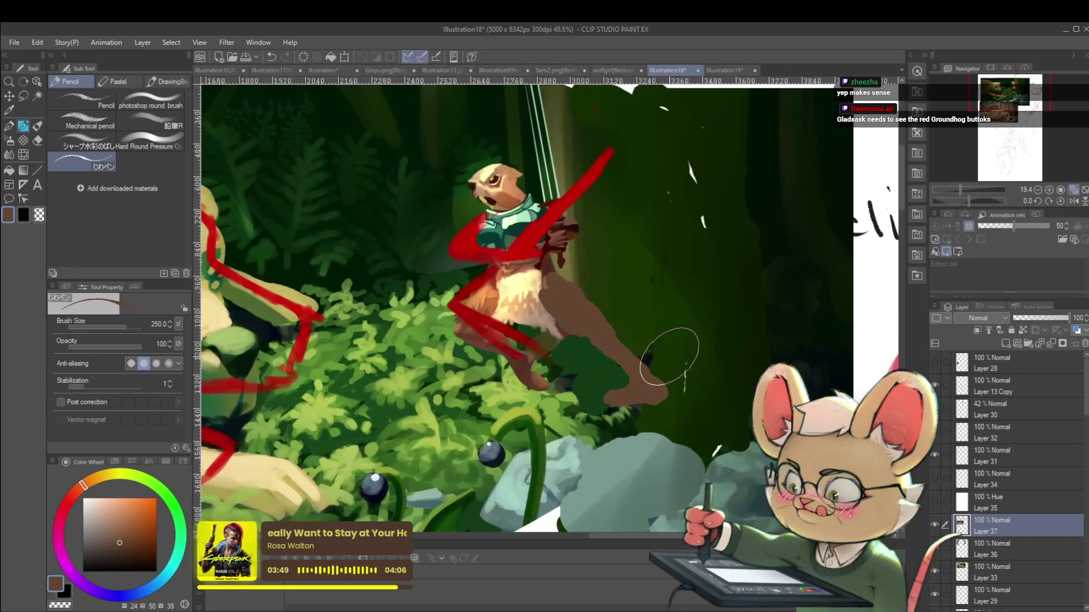
left_click(613, 378, "alt")
left_click(631, 376, "alt")
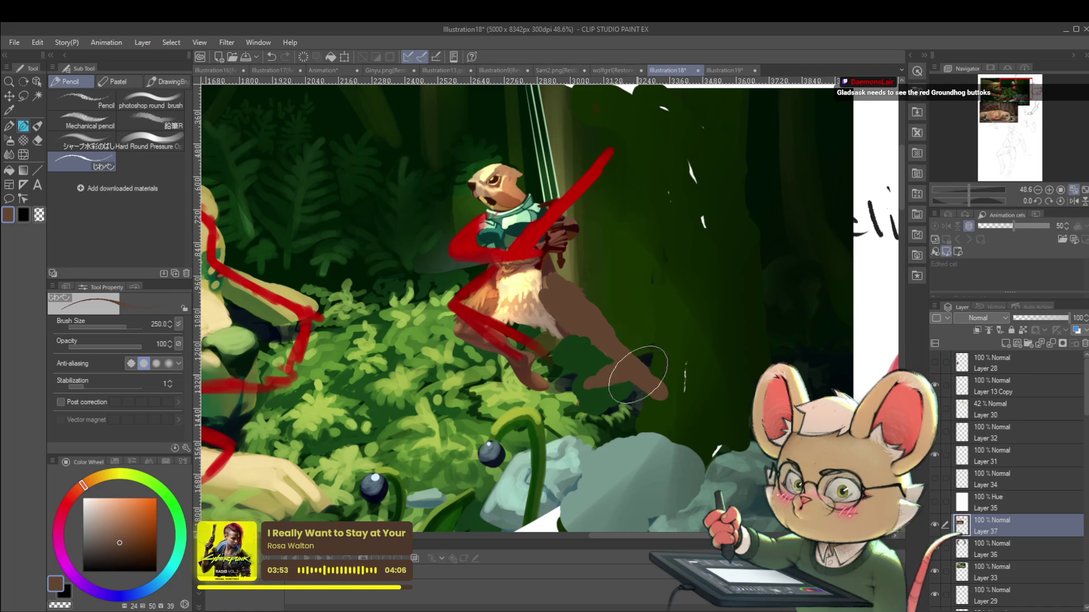
left_click(685, 382, "alt")
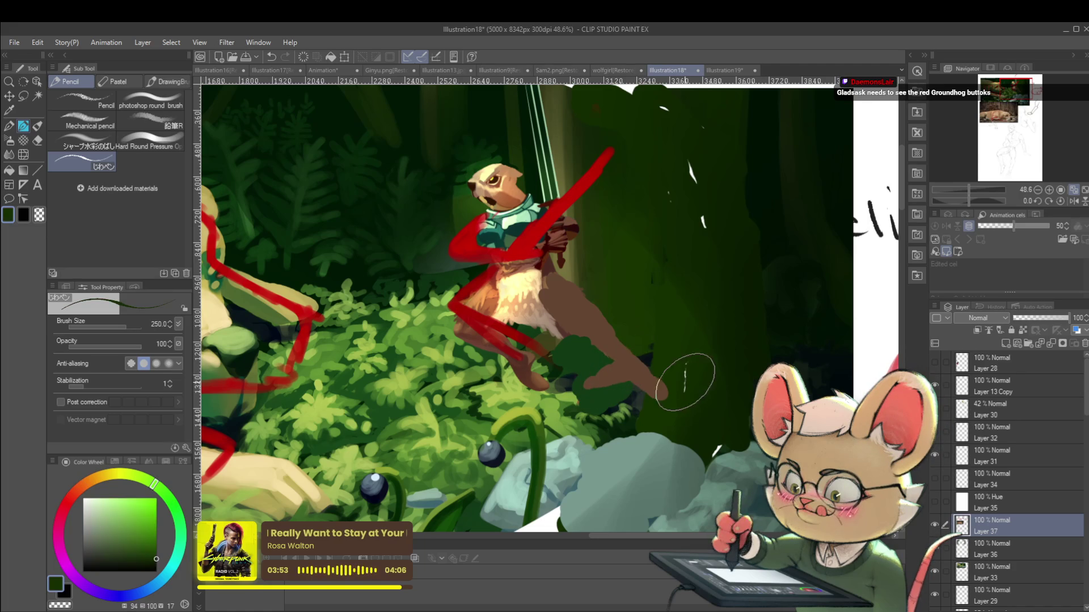
left_click(641, 389, "alt")
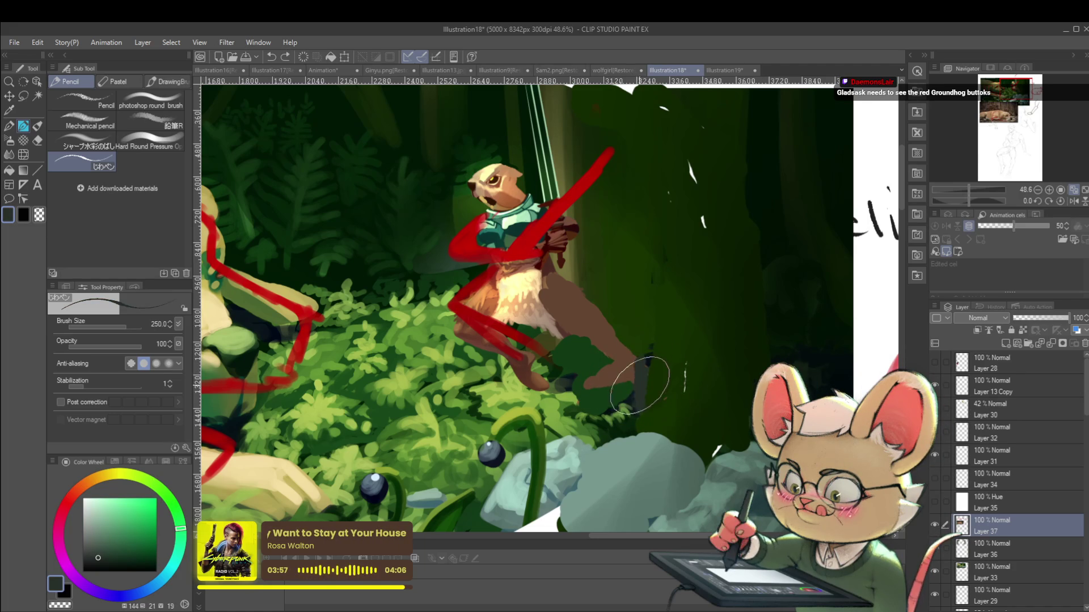
scroll(636, 333, "down", 5)
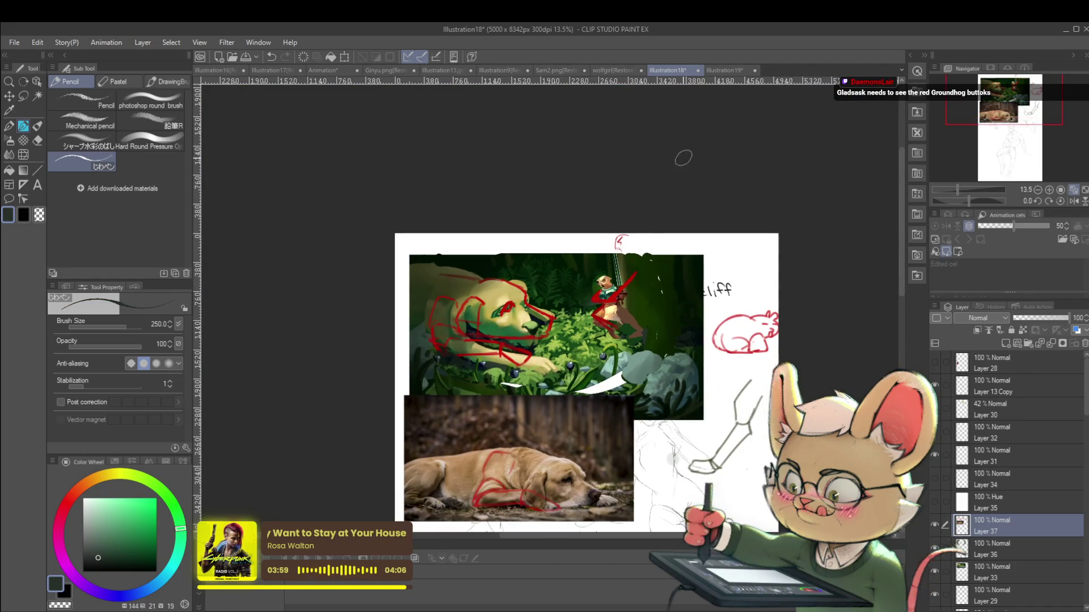
scroll(644, 293, "up", 4)
mouse_move(638, 280)
left_mouse_down()
mouse_move(617, 277)
mouse_move(658, 341)
left_mouse_up()
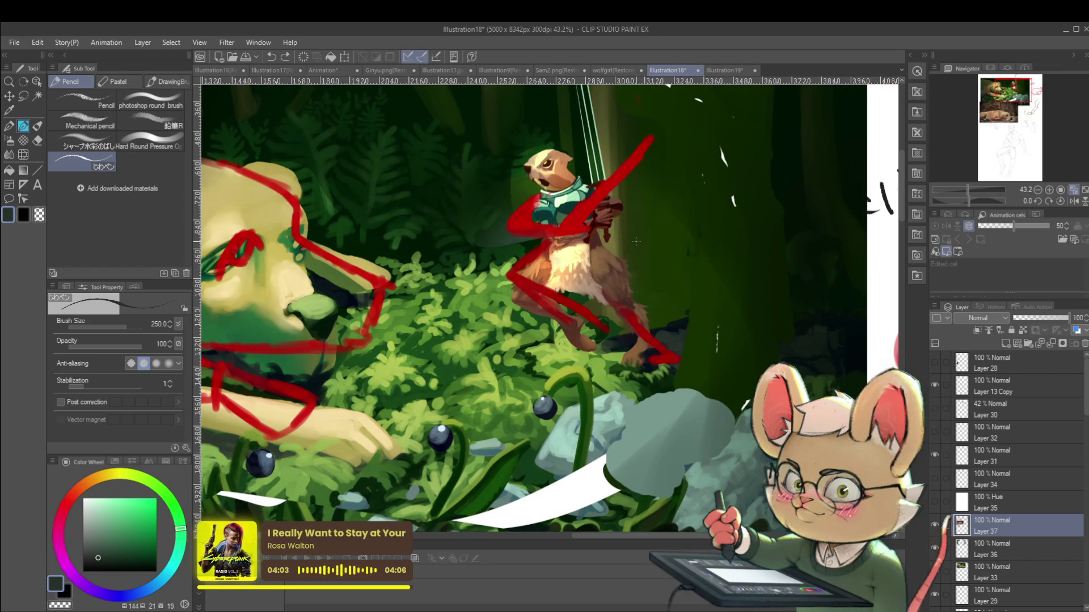
left_click_drag(636, 236, 629, 256)
left_click_drag(641, 318, 663, 358)
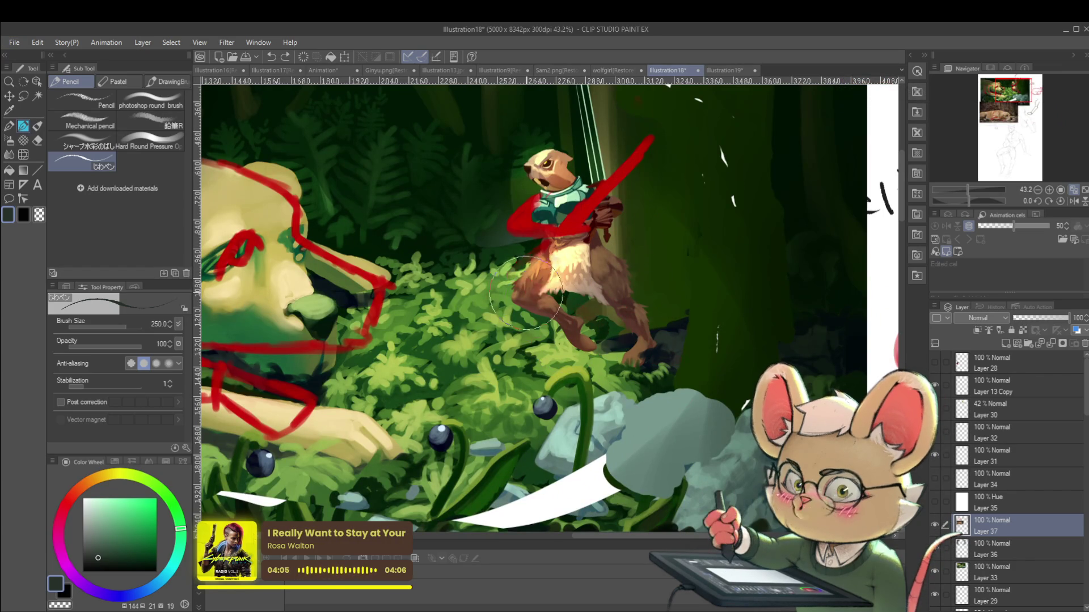
scroll(525, 257, "down", 2)
scroll(525, 257, "up", 2)
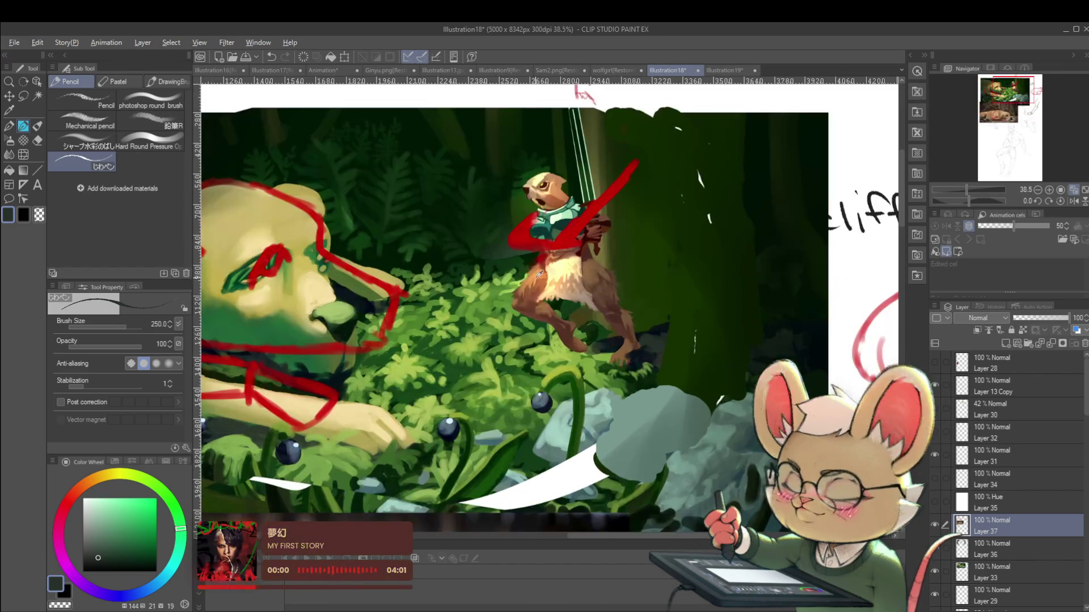
Step: Paint brown over the otter's orange thigh patch and light green foliage over its foot
left_click(534, 268, "alt")
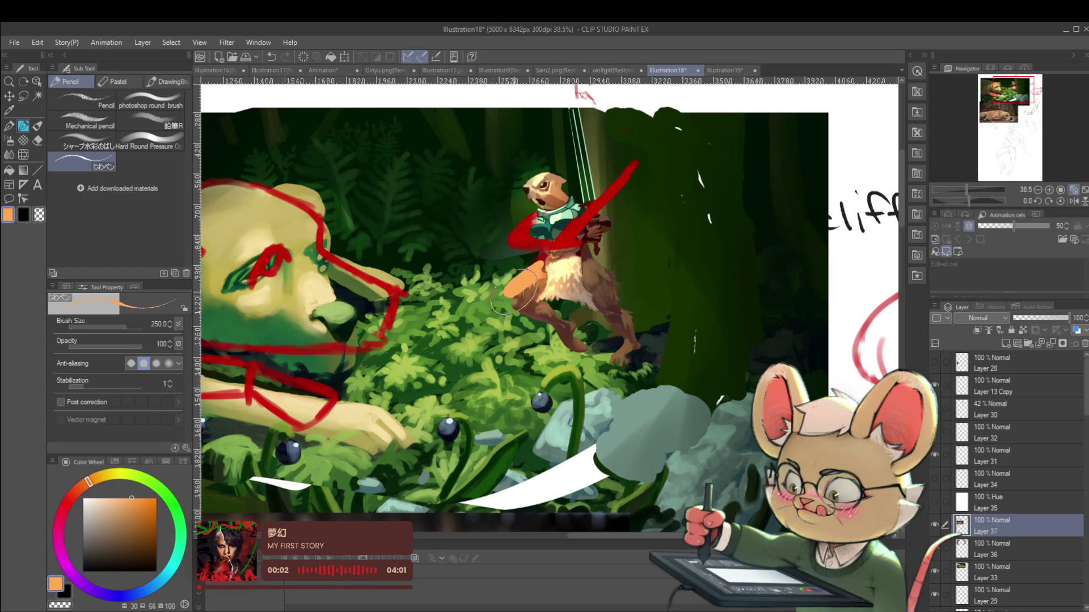
left_click(529, 295, "alt")
mouse_move(528, 292)
left_mouse_down()
mouse_move(530, 272)
mouse_move(513, 301)
left_mouse_up()
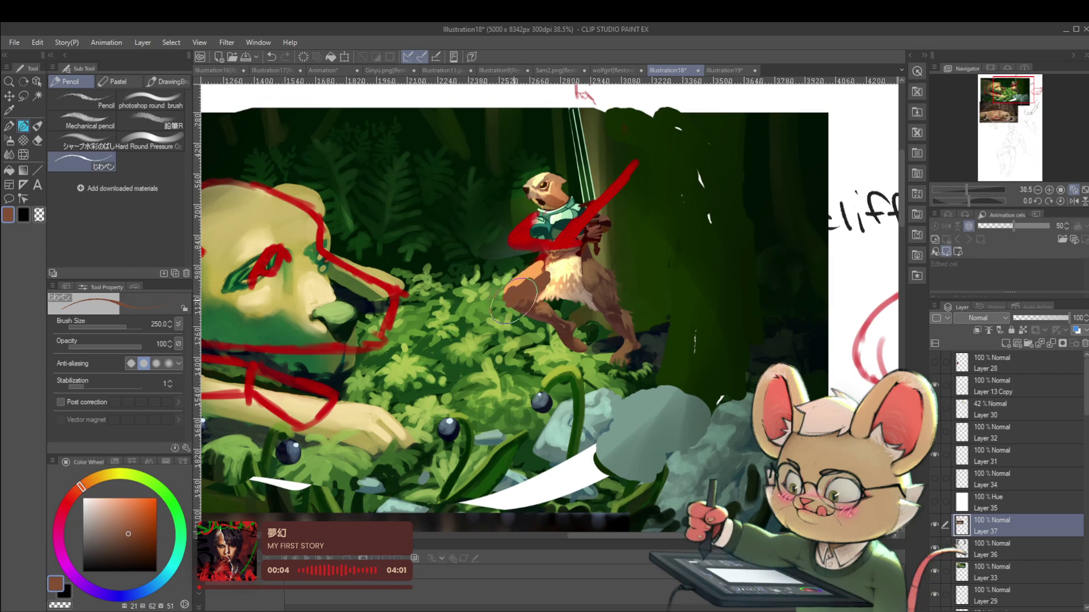
scroll(532, 295, "up", 2)
key("h")
left_click(491, 346, "alt")
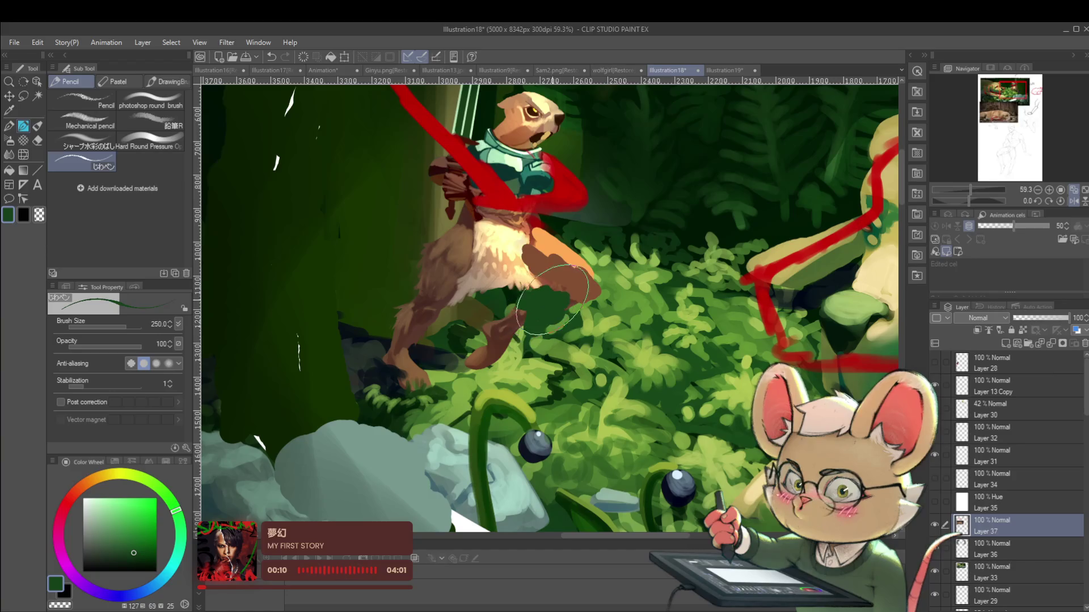
left_click_drag(491, 346, 512, 321)
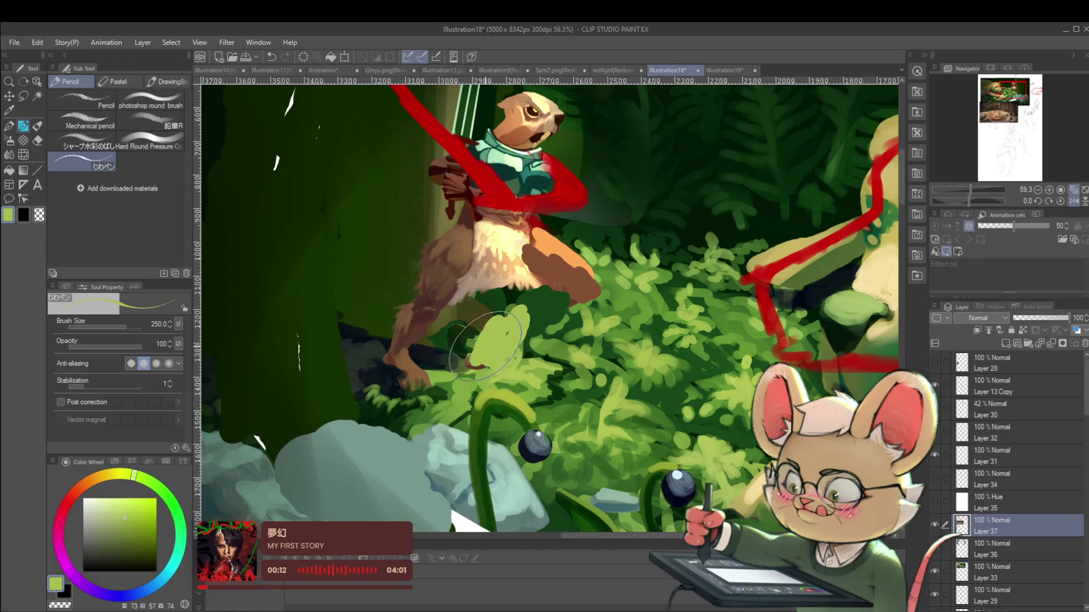
scroll(490, 363, "down", 4)
scroll(501, 312, "up", 2)
Step: Sample the leg's brown and extend the otter's leg further down
left_click(553, 323, "alt")
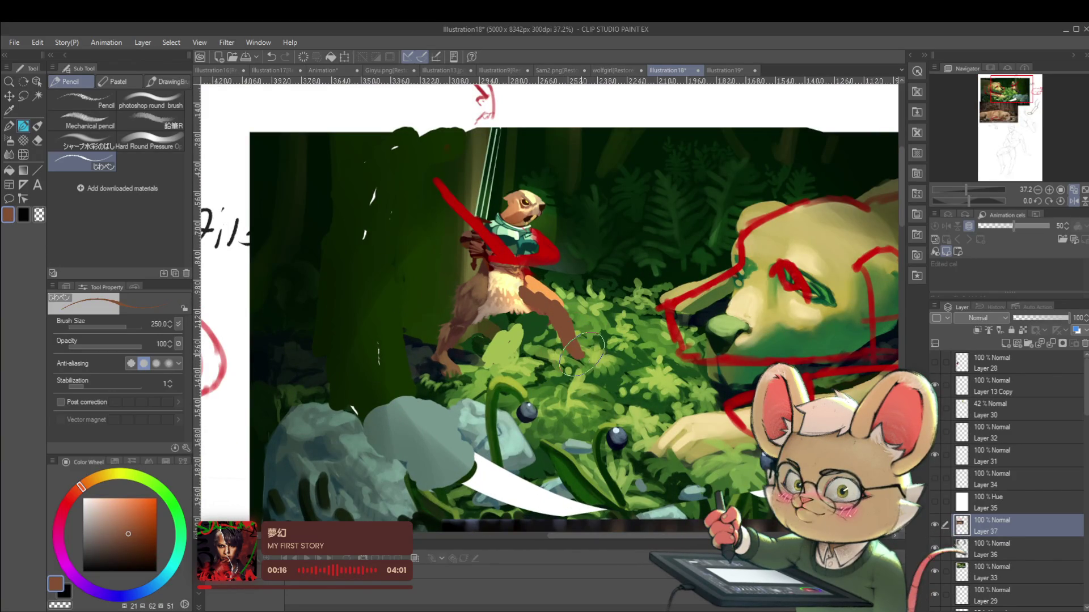
scroll(612, 356, "down", 2)
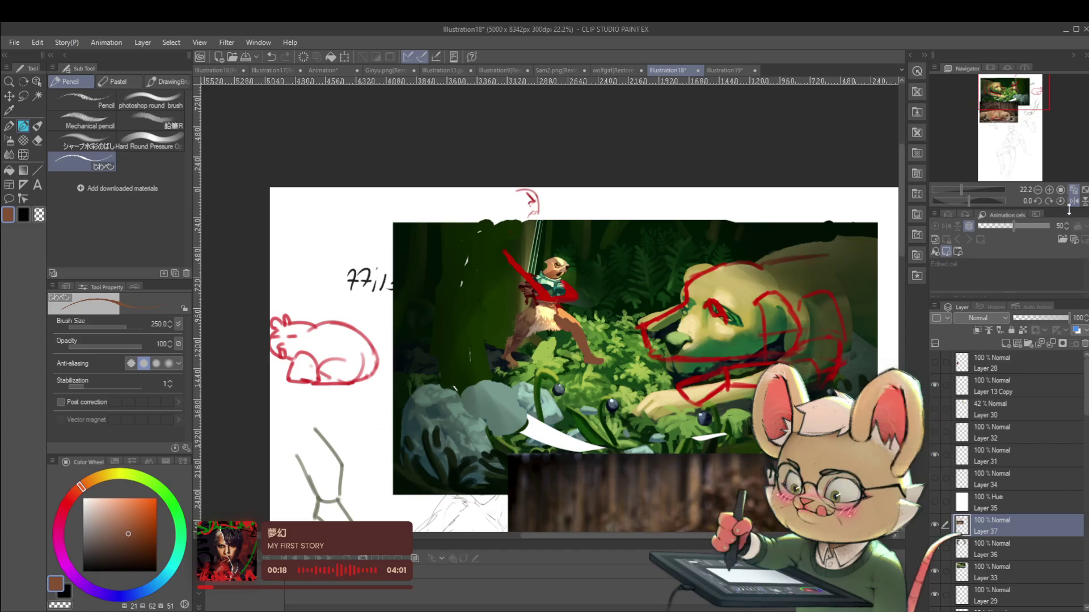
left_click(1074, 200)
scroll(545, 349, "up", 4)
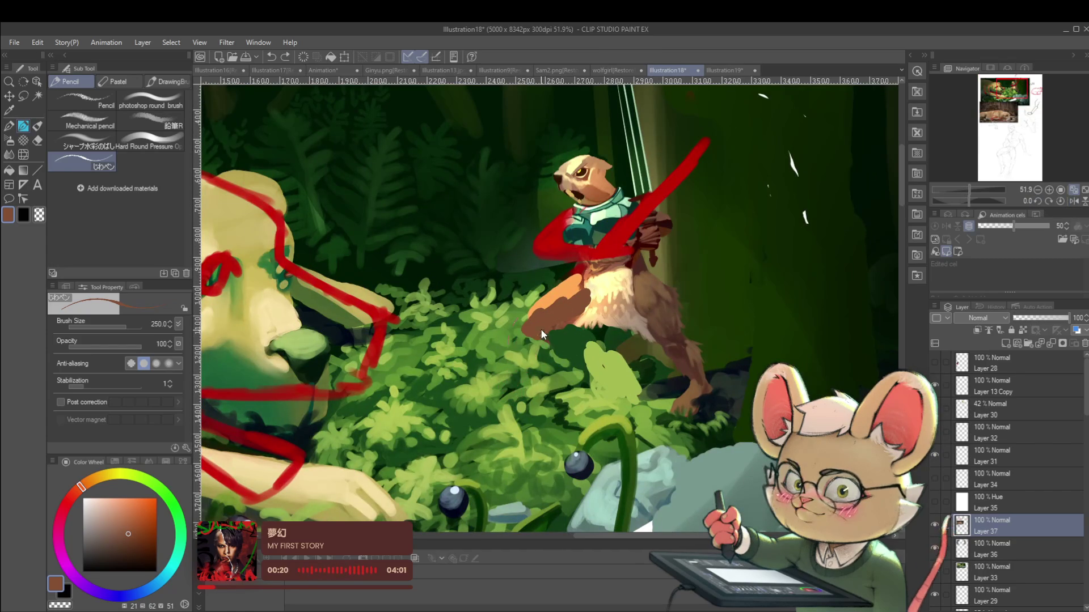
left_click_drag(543, 374, 560, 402)
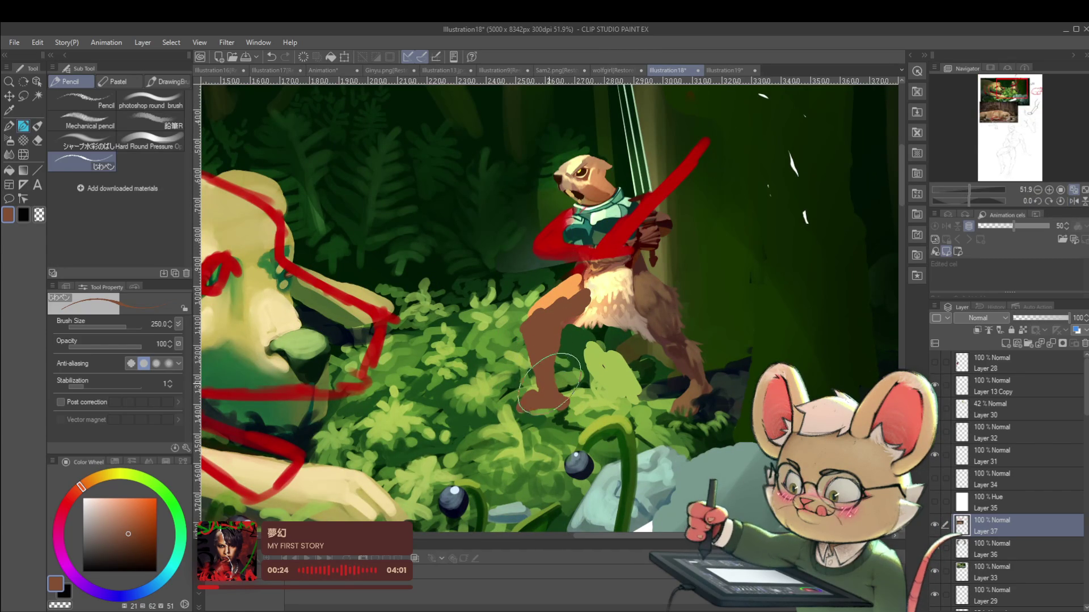
scroll(548, 373, "down", 5)
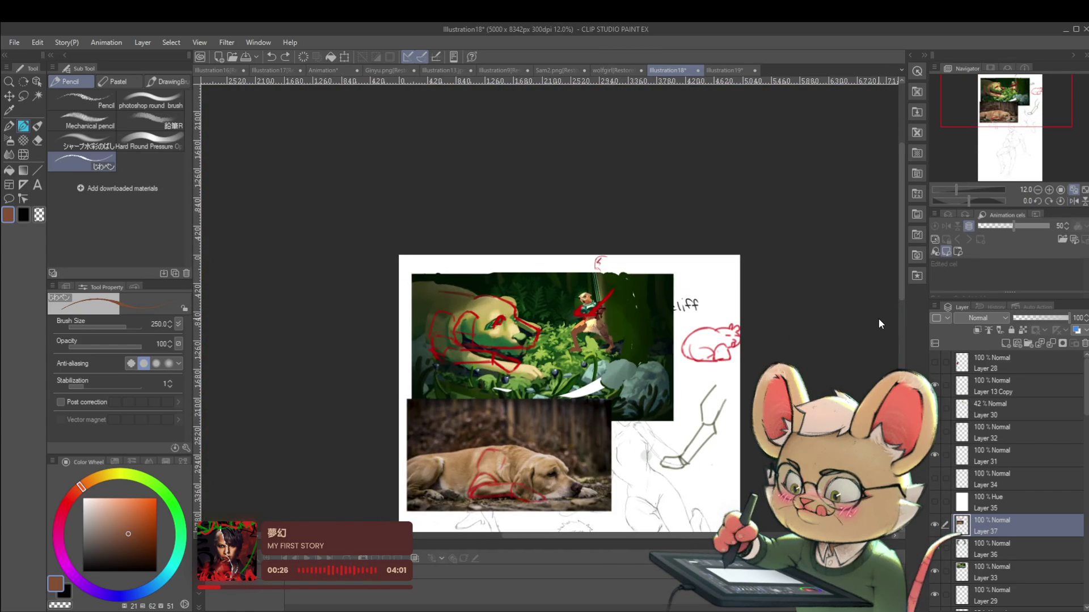
scroll(608, 345, "up", 3)
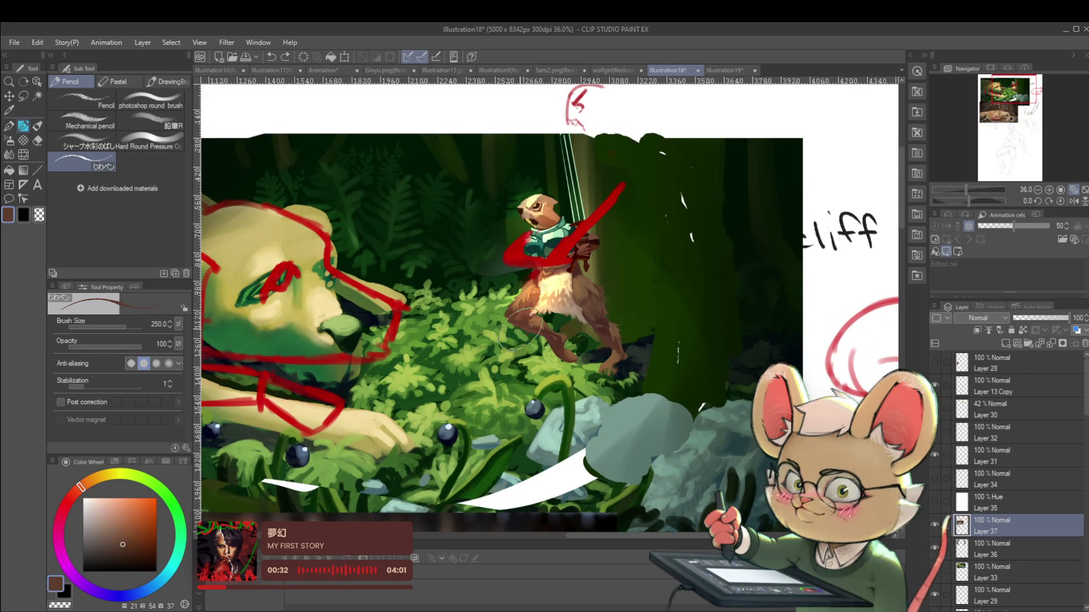
Step: Eyedrop dark green and fur brown from the canvas, then flip the view horizontally
left_click(558, 327, "alt")
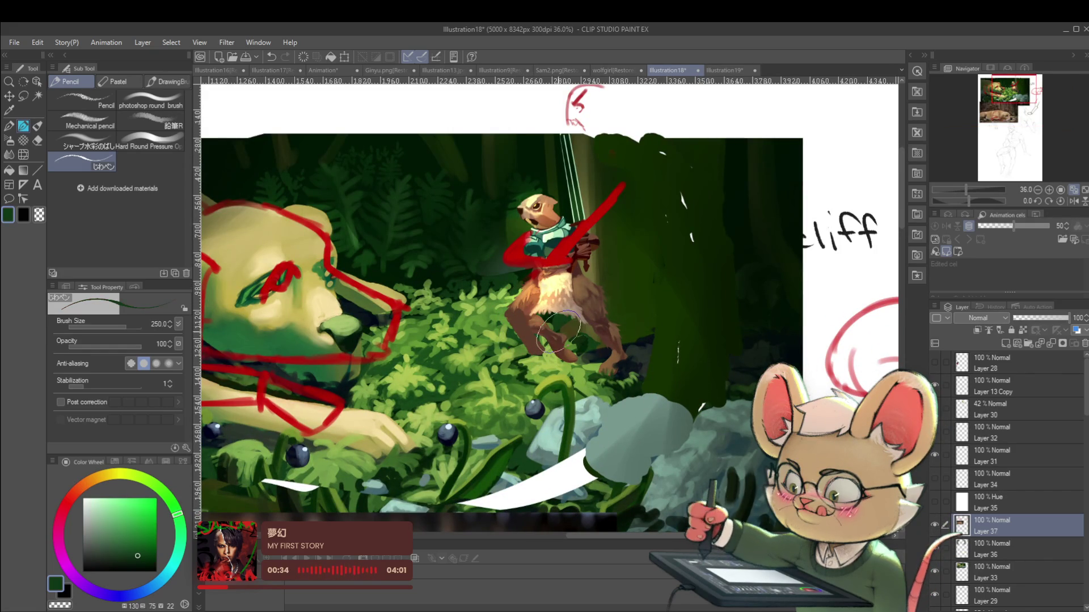
scroll(544, 346, "down", 3)
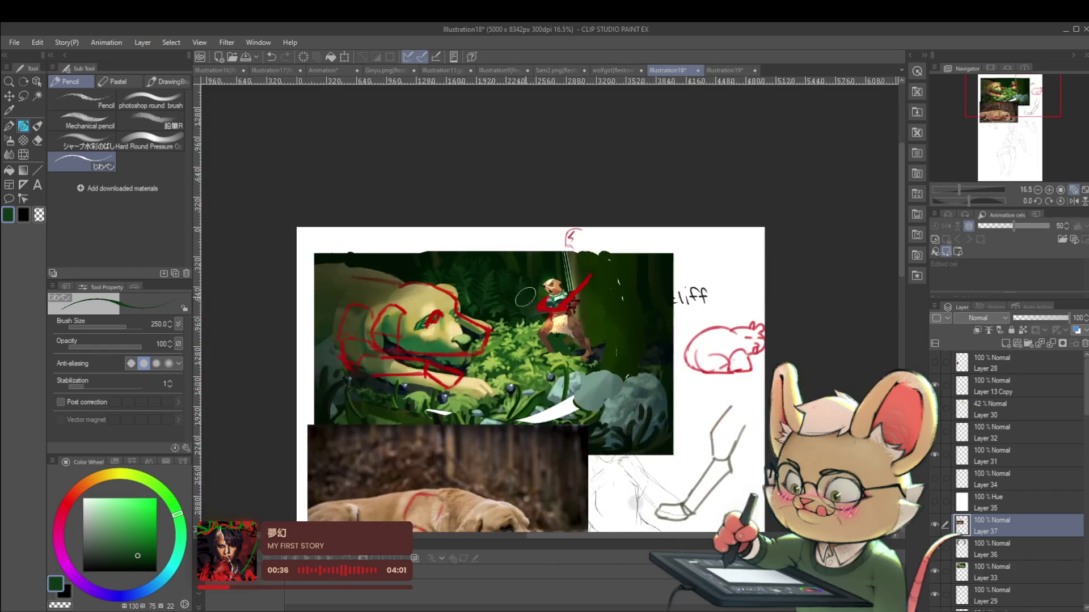
scroll(620, 153, "up", 4)
left_click(530, 363, "alt")
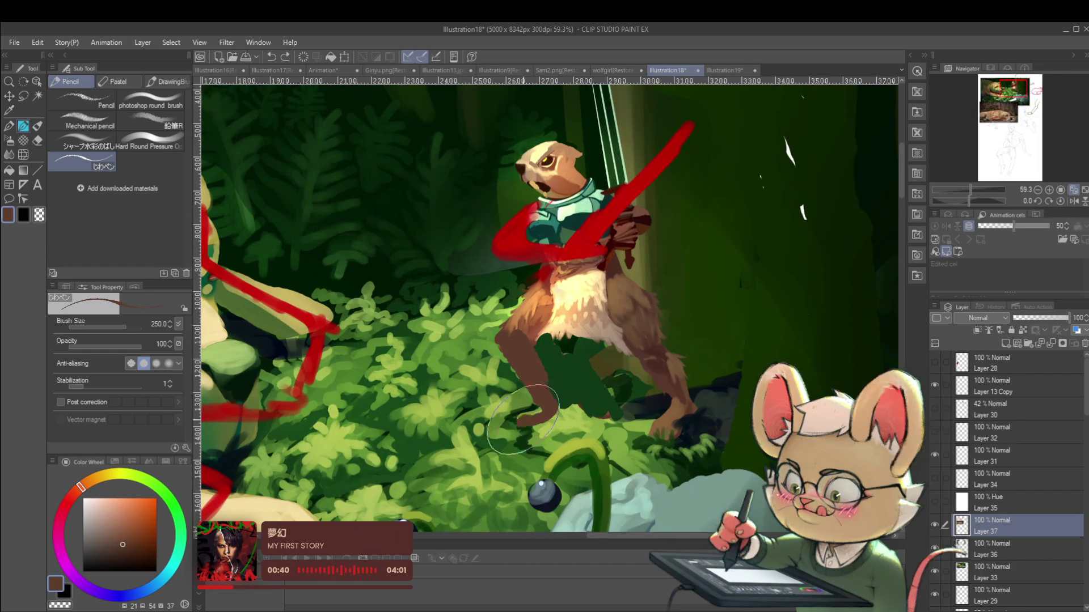
scroll(549, 415, "down", 5)
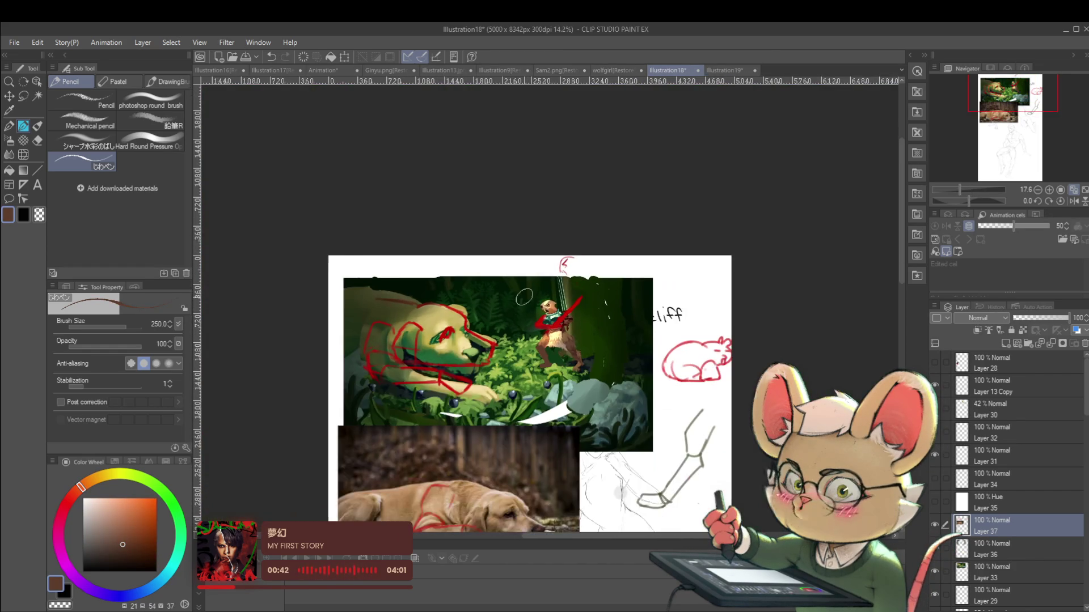
left_click(1073, 201)
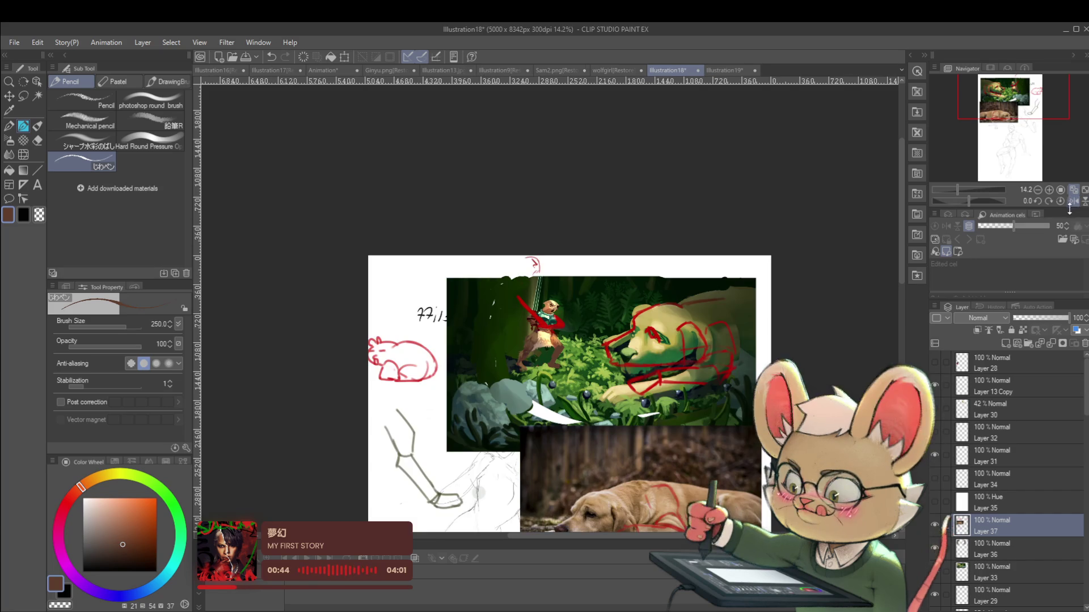
Step: Brush teal over the otter's shirt, dab dark brown on it, and sample a mid fur brown
scroll(542, 327, "up", 5)
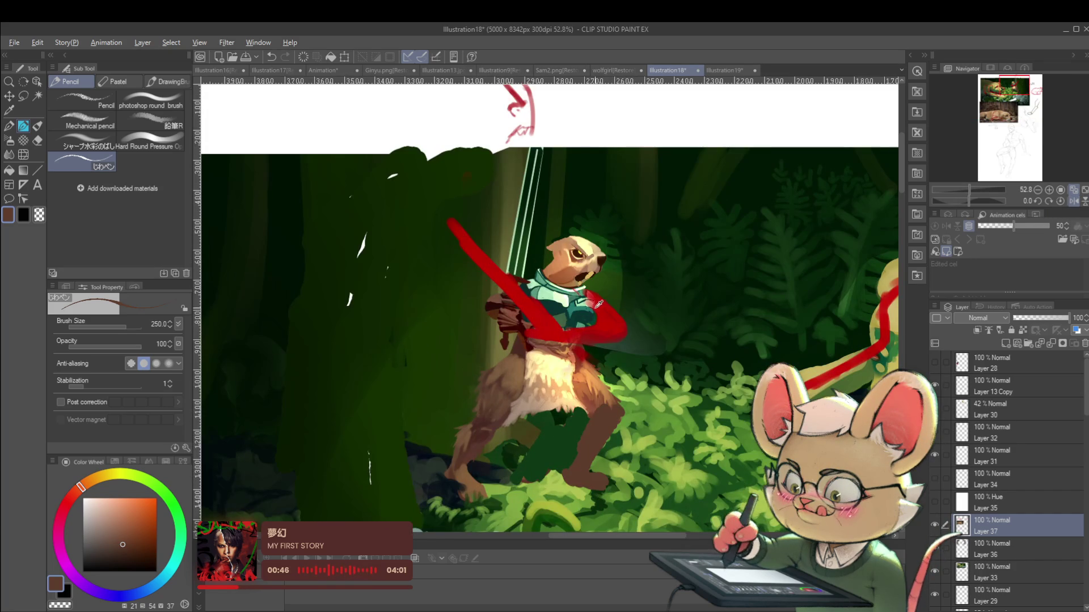
left_click(595, 307, "alt")
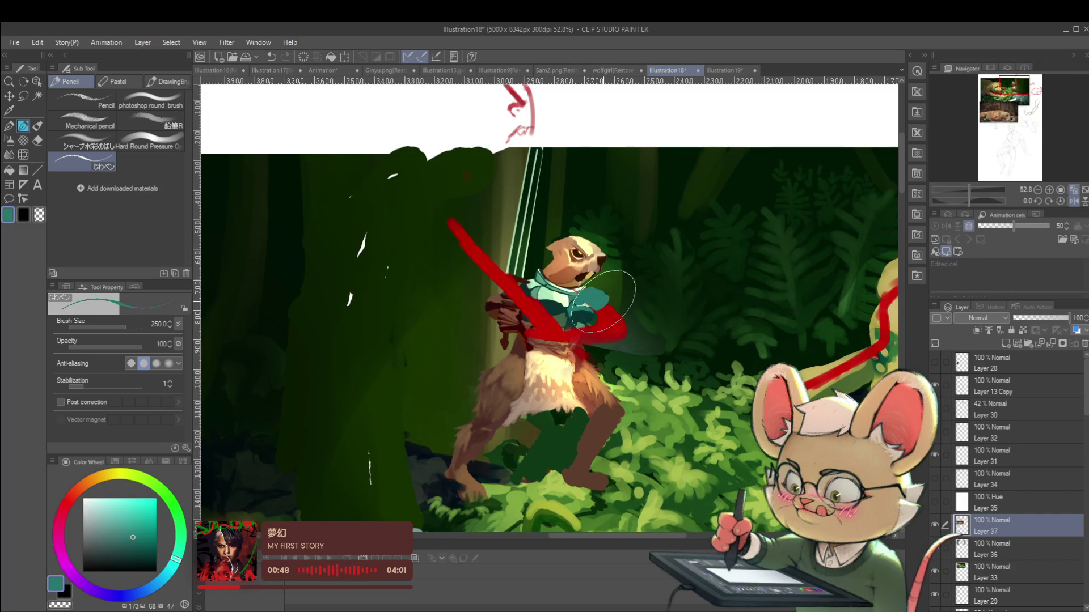
left_click_drag(590, 306, 607, 326)
left_click(584, 363, "alt")
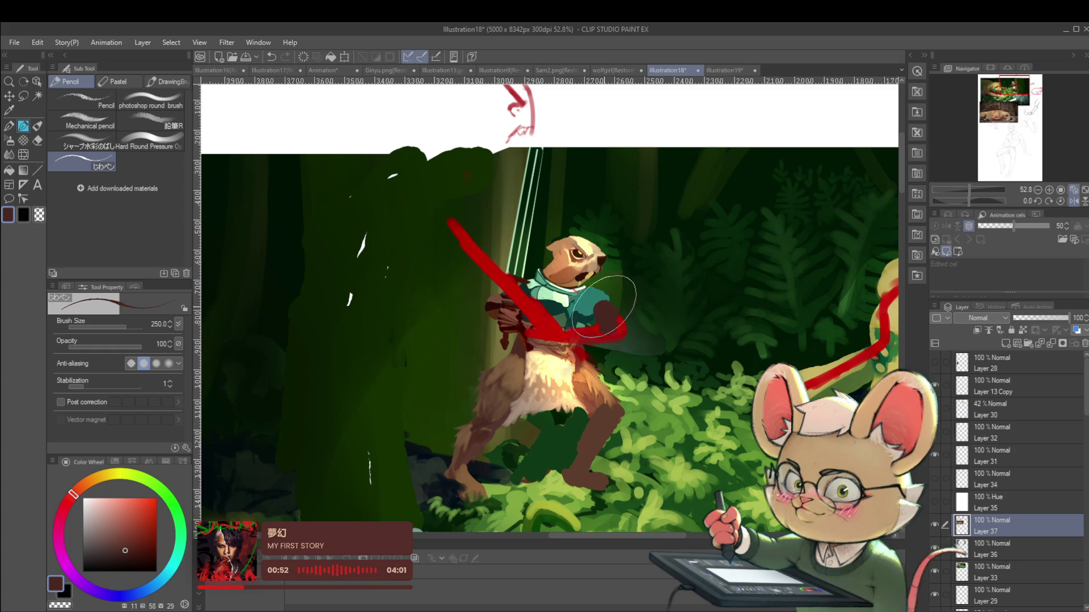
left_click(592, 380, "alt")
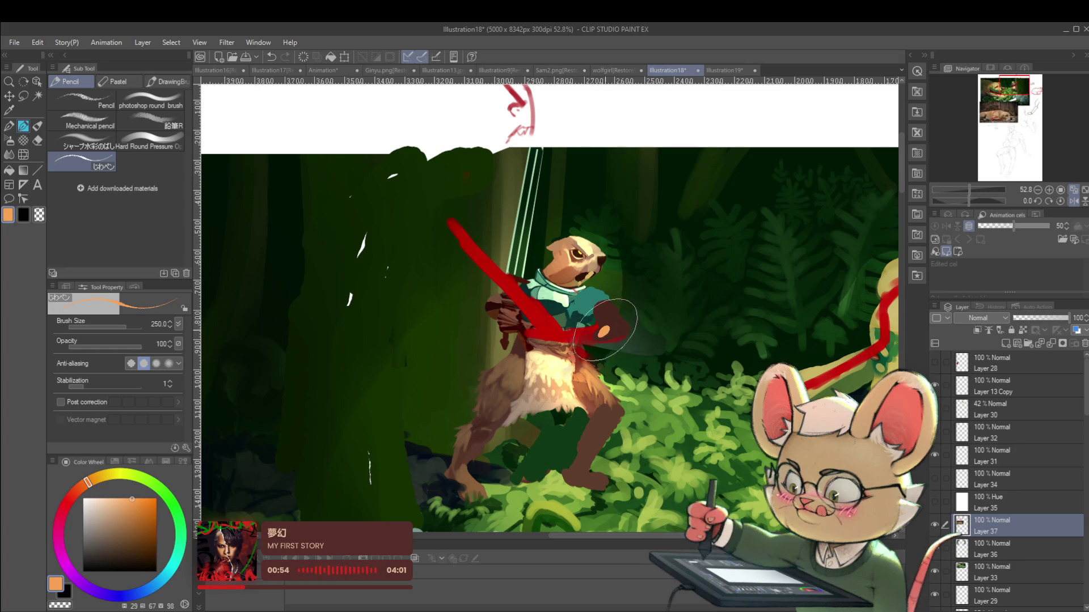
left_click(575, 391, "alt")
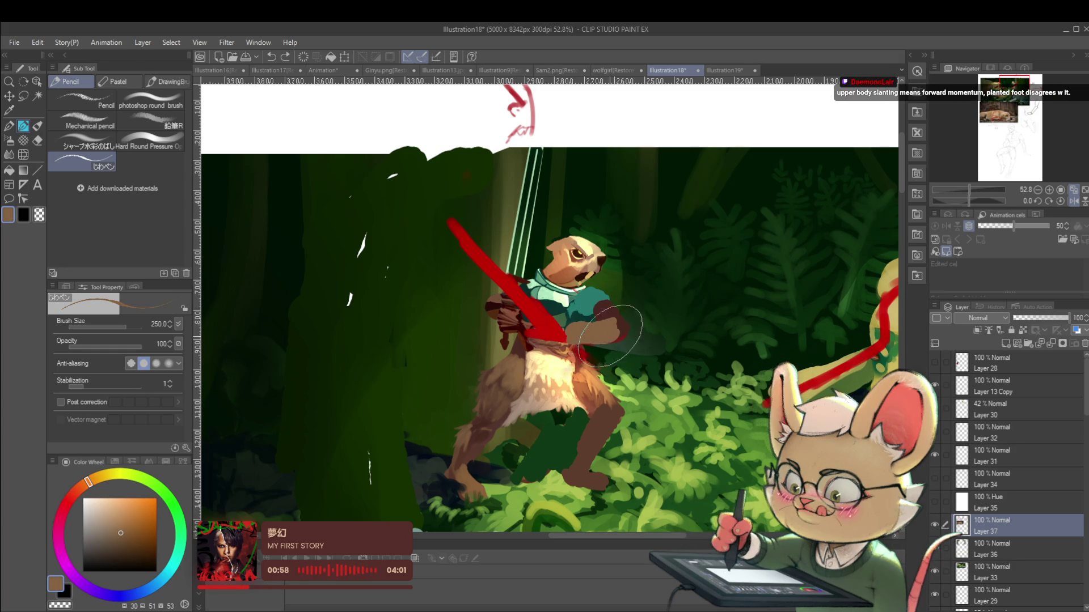
Step: Zoom out and mirror the canvas view horizontally
key("ctrl+minus")
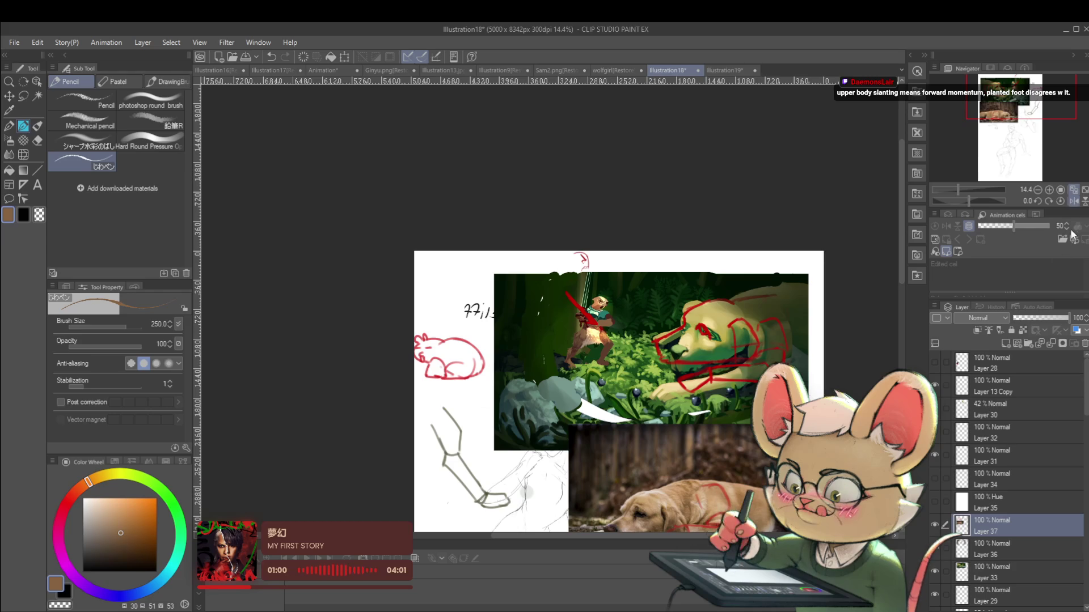
left_click(1074, 202)
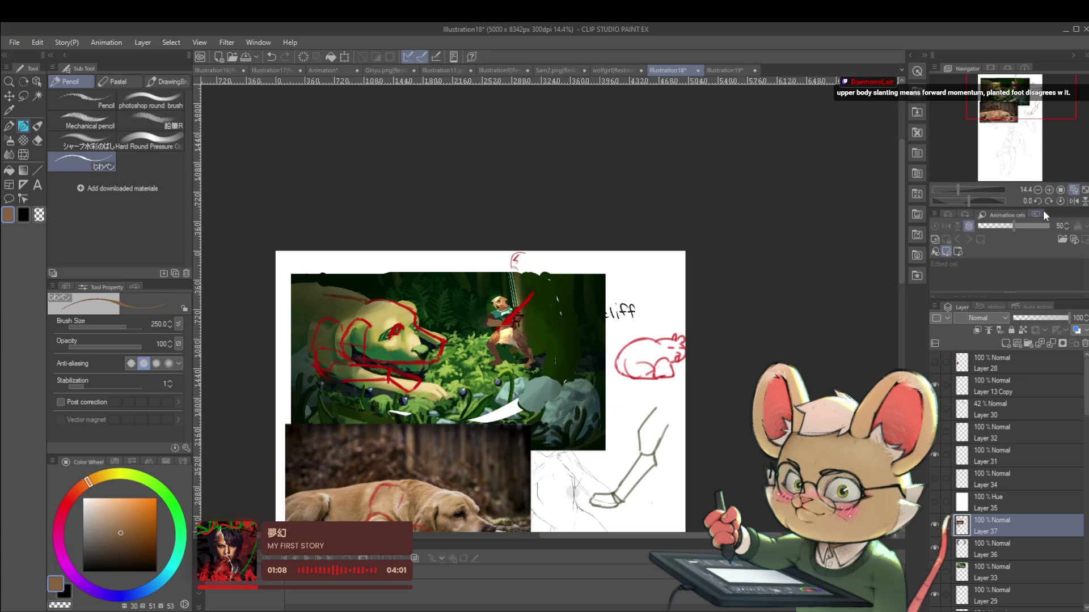
scroll(495, 299, "up", 6)
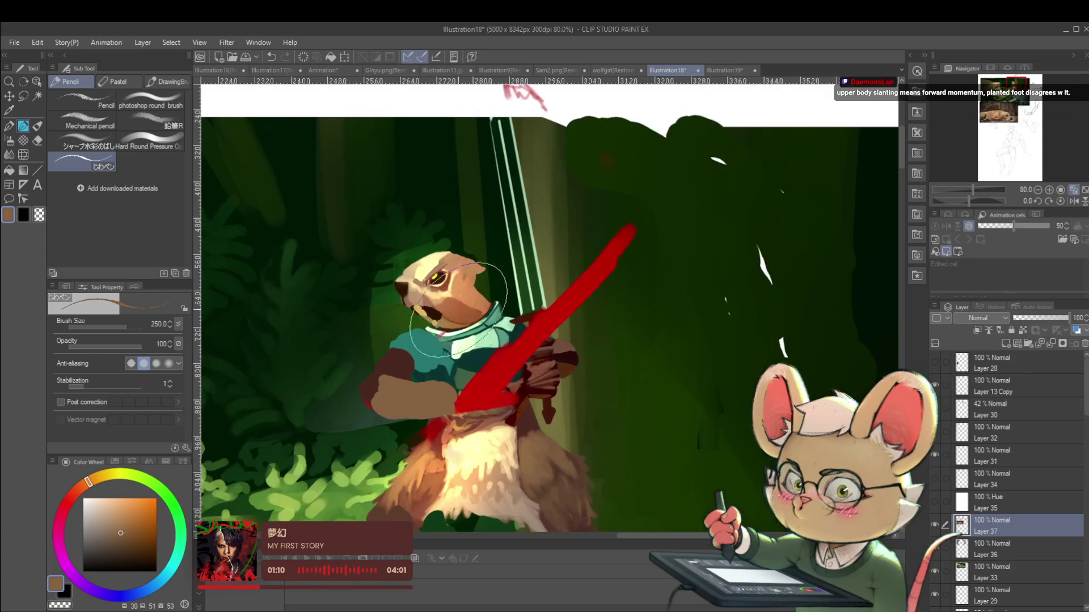
scroll(460, 306, "down", 5)
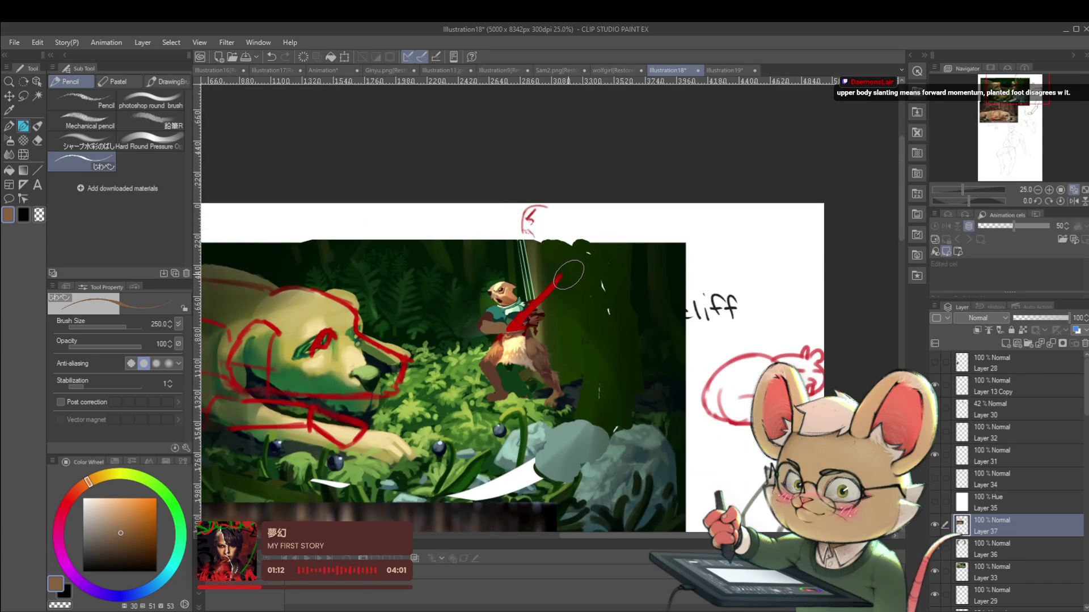
Step: Paint over the upper tree trunk with eyedropped dark green and olive to hide its light streaks
left_click(514, 264, "alt")
scroll(517, 272, "up", 2)
left_click_drag(527, 267, 530, 227)
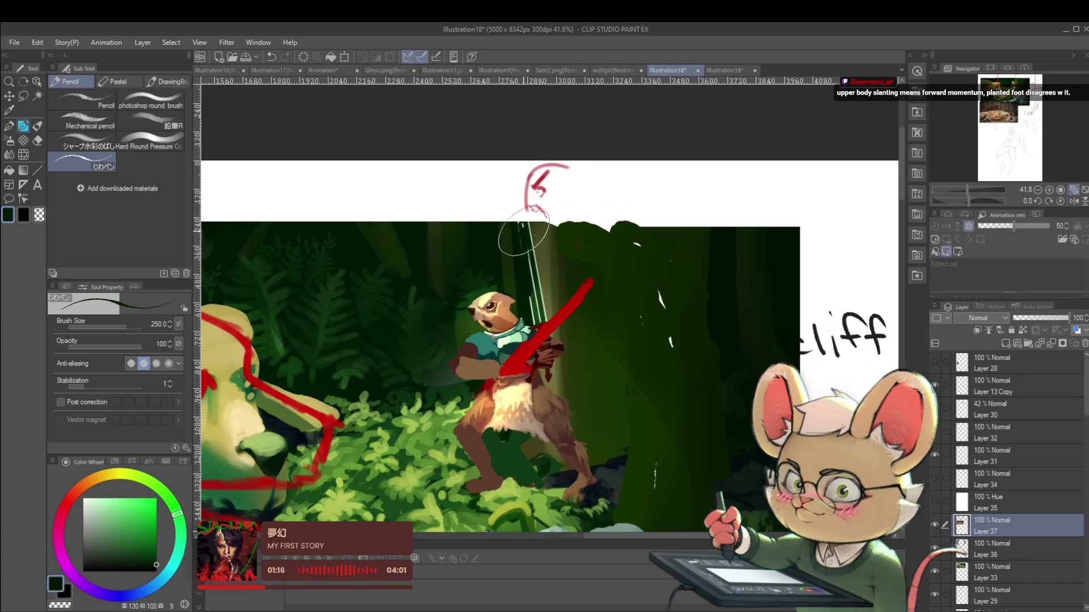
left_click(541, 231, "alt")
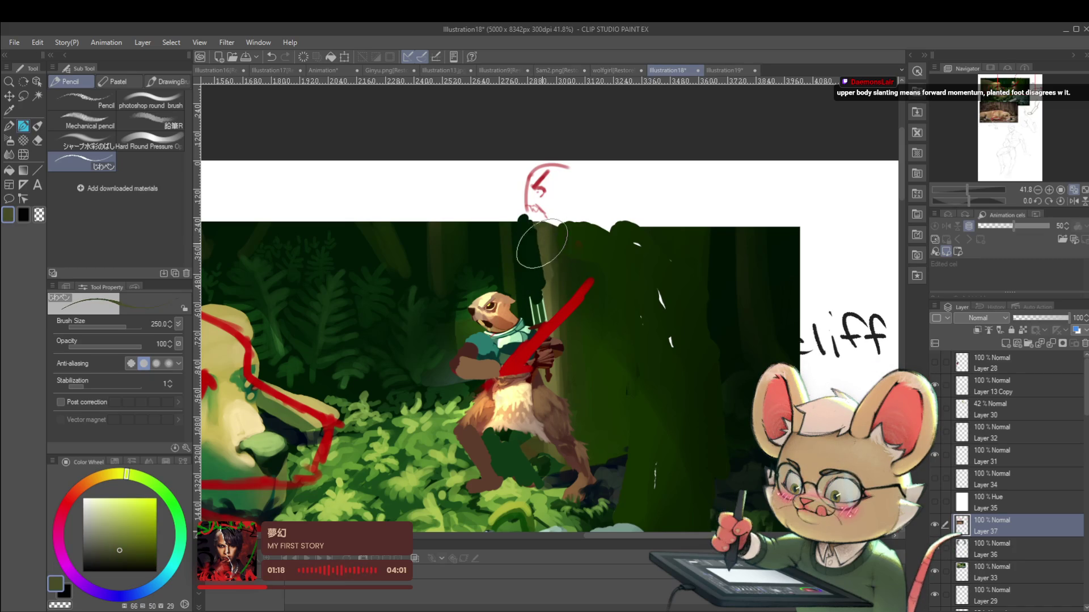
mouse_move(526, 289)
left_mouse_down()
mouse_move(534, 305)
mouse_move(546, 302)
left_mouse_up()
Step: Repaint the red torso arrow as a grey-green blade and cover leftover red with maroon
scroll(545, 306, "down", 2)
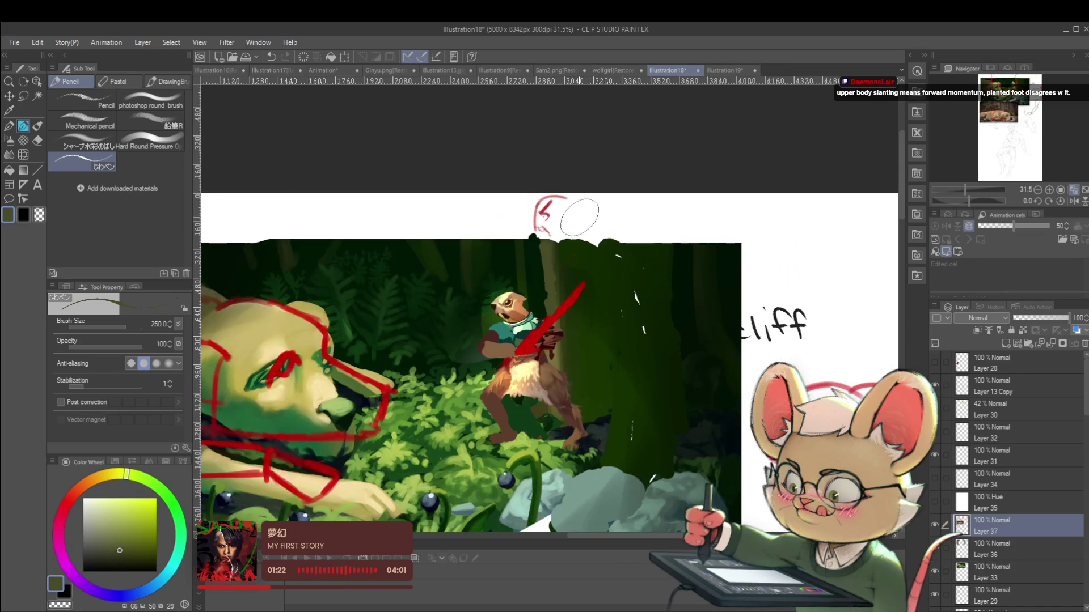
left_click(527, 334, "alt")
left_click_drag(590, 284, 536, 346)
left_click(529, 343, "alt")
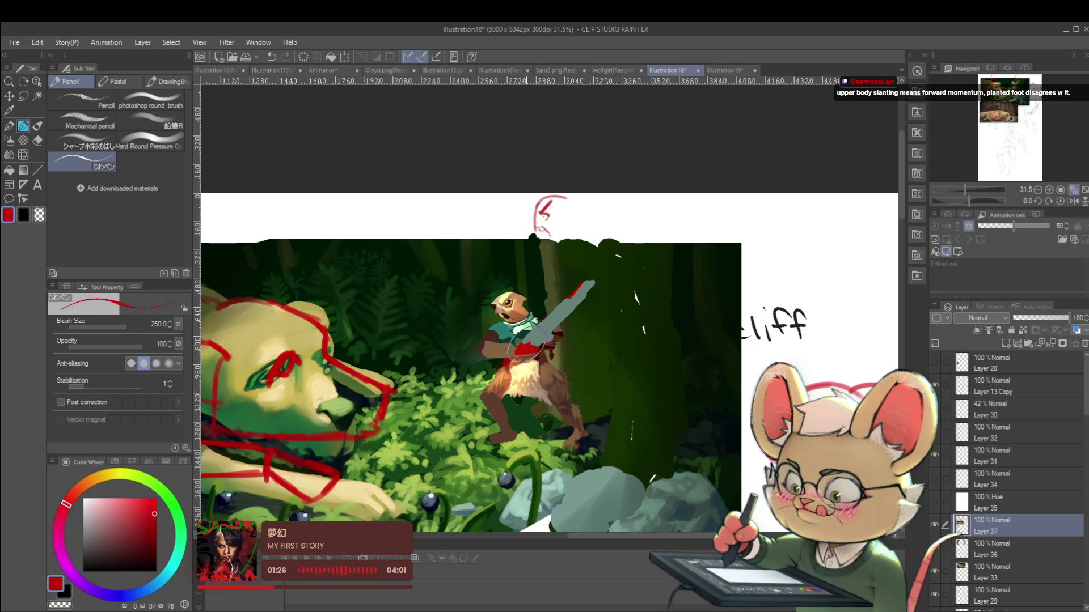
left_click(516, 347, "alt")
left_click(519, 348, "alt")
mouse_move(519, 349)
left_mouse_down()
mouse_move(528, 354)
mouse_move(517, 353)
left_mouse_up()
scroll(588, 325, "down", 2)
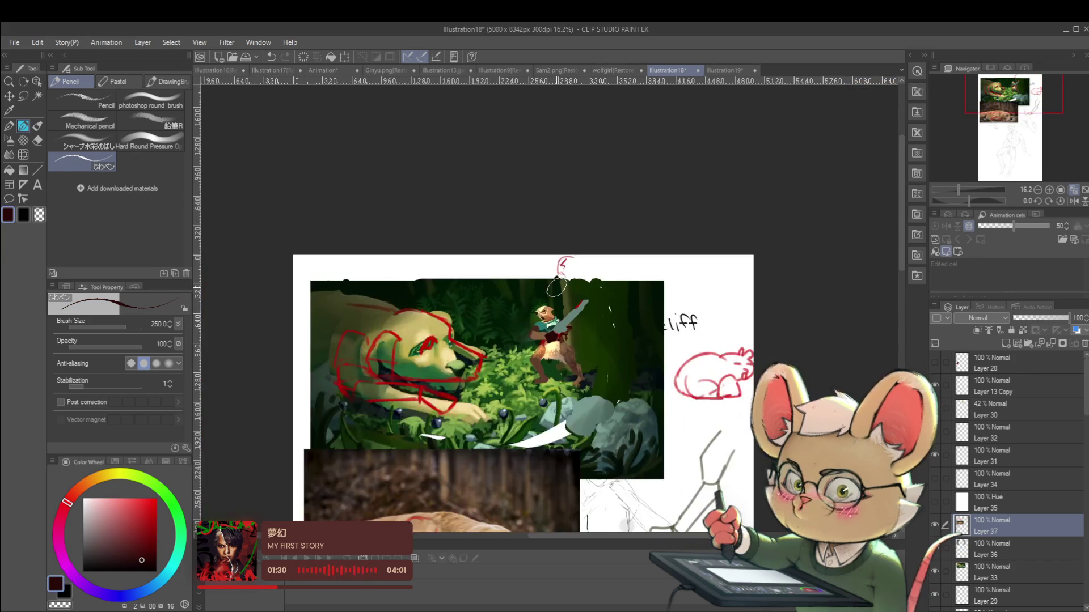
Step: Sample greens, brown and olive in mirrored view, then paint olive strokes below the character
left_click(1074, 201)
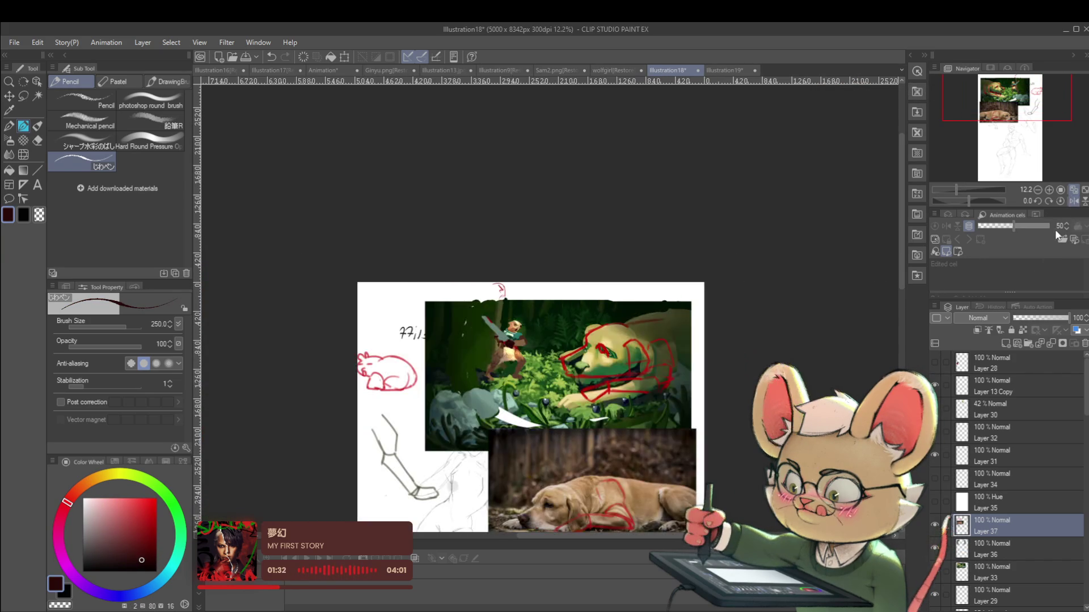
scroll(522, 335, "up", 2)
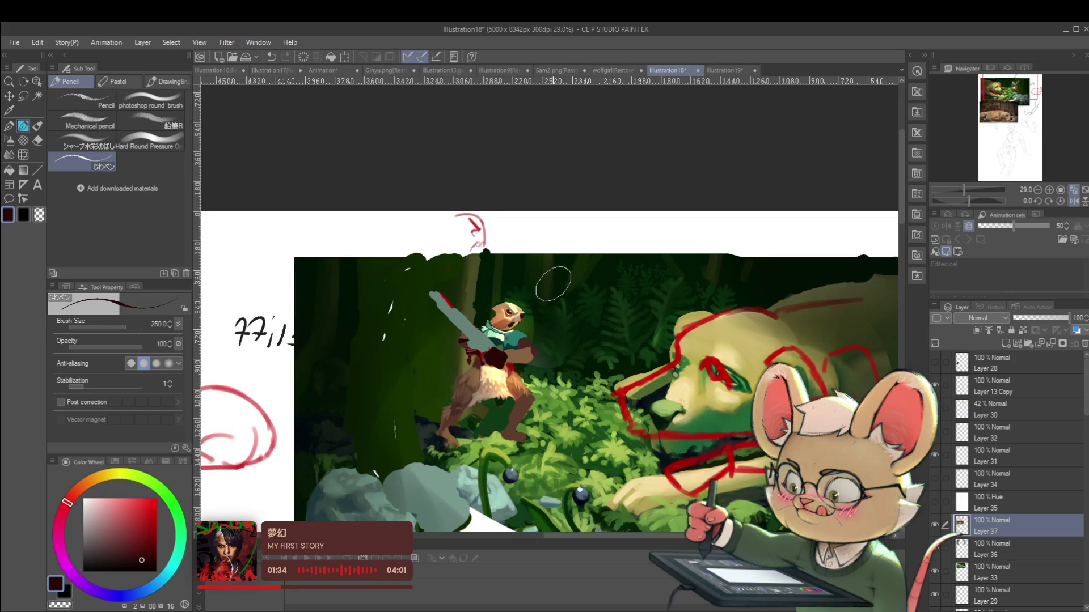
left_click(462, 364, "alt")
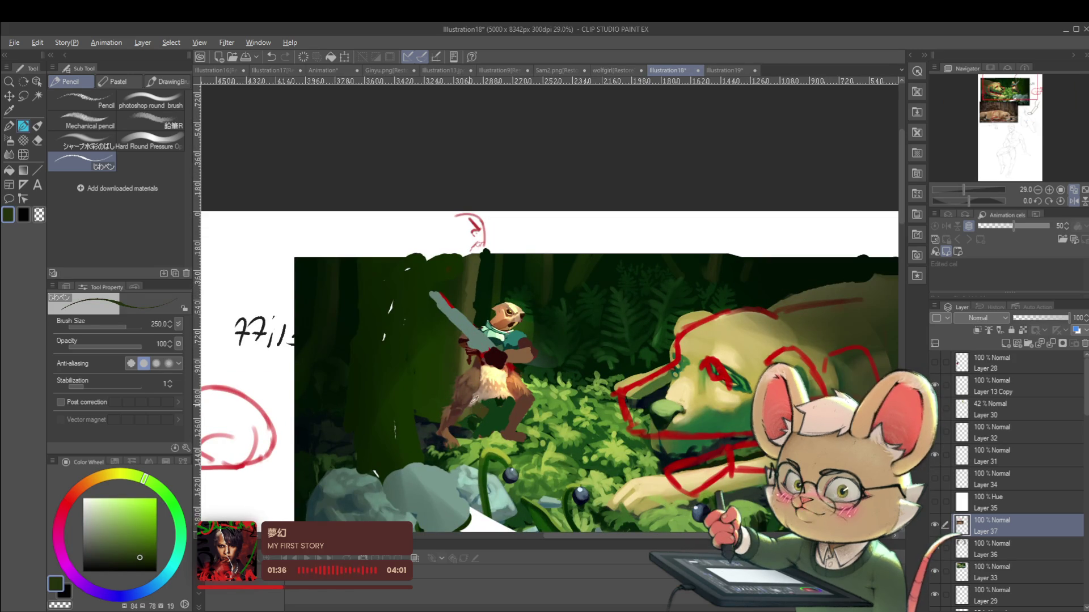
left_click(482, 382, "alt")
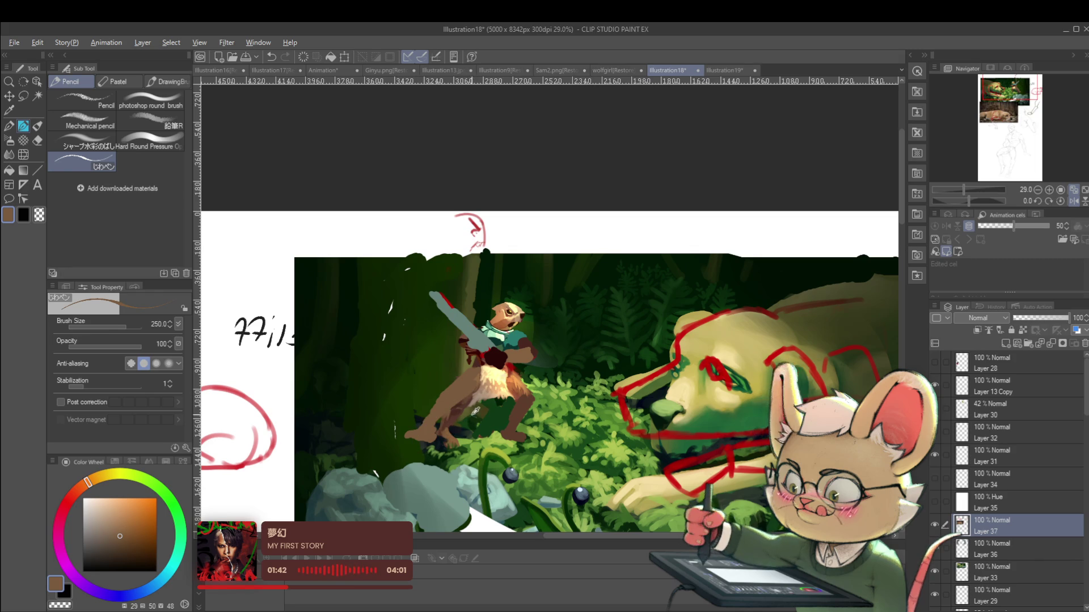
left_click(459, 412, "alt")
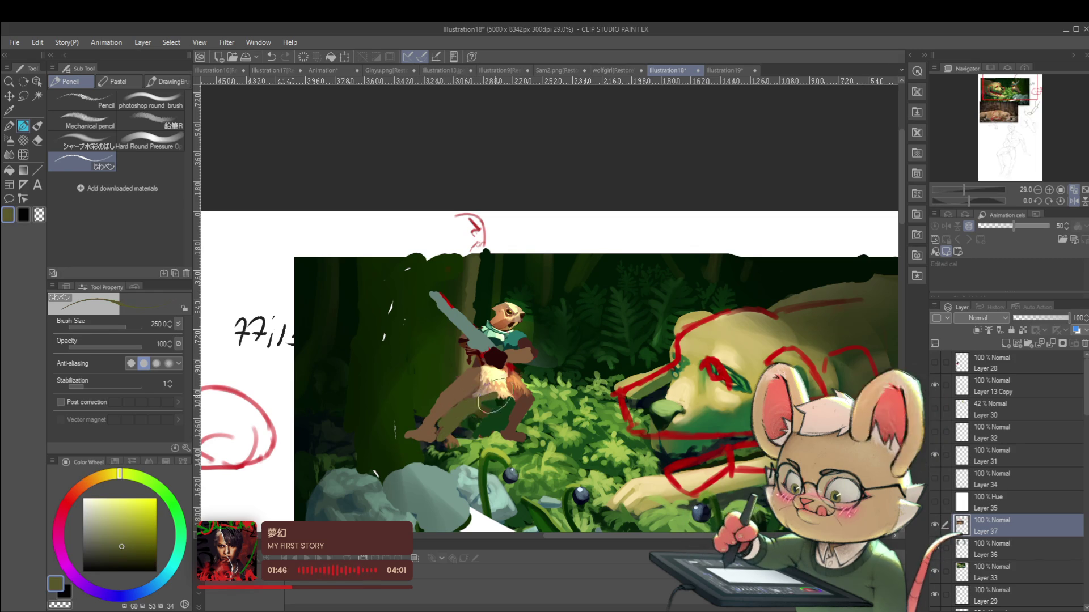
scroll(510, 380, "down", 3)
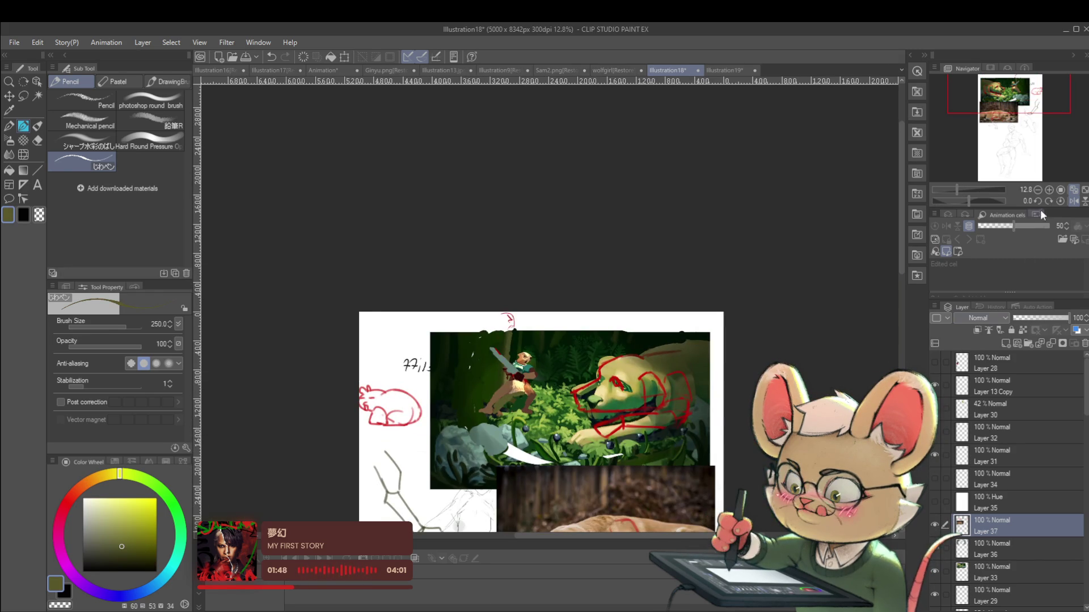
left_click(1074, 200)
scroll(619, 396, "up", 5)
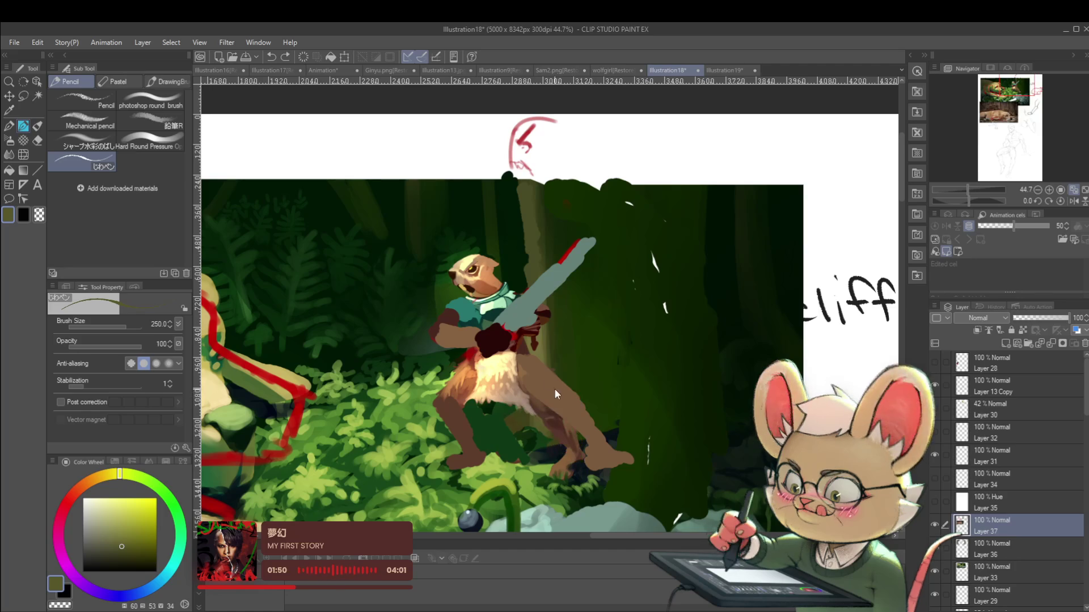
mouse_move(570, 436)
left_mouse_down()
mouse_move(584, 422)
mouse_move(567, 471)
mouse_move(576, 450)
mouse_move(563, 411)
left_mouse_up()
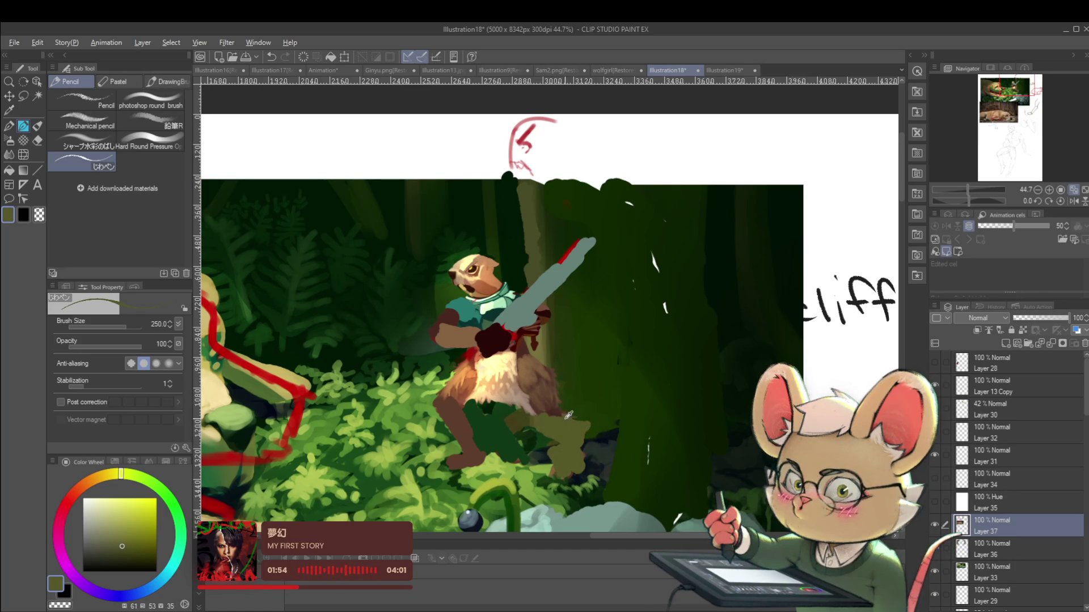
Step: Fill the dog's eye with a darker teal-green sampled from the scene
left_click(563, 411, "alt")
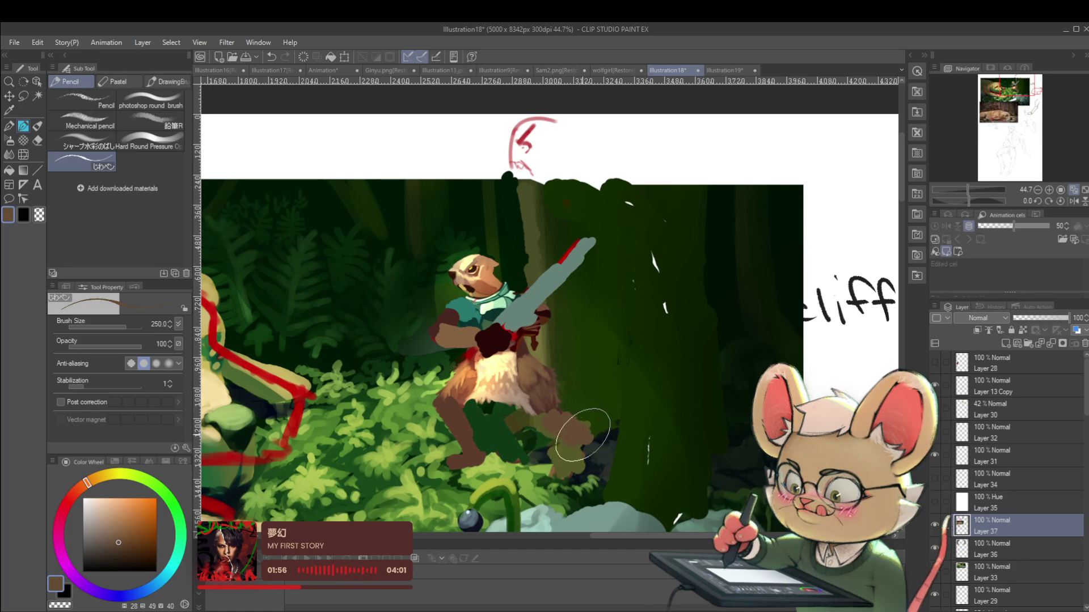
scroll(576, 427, "down", 4)
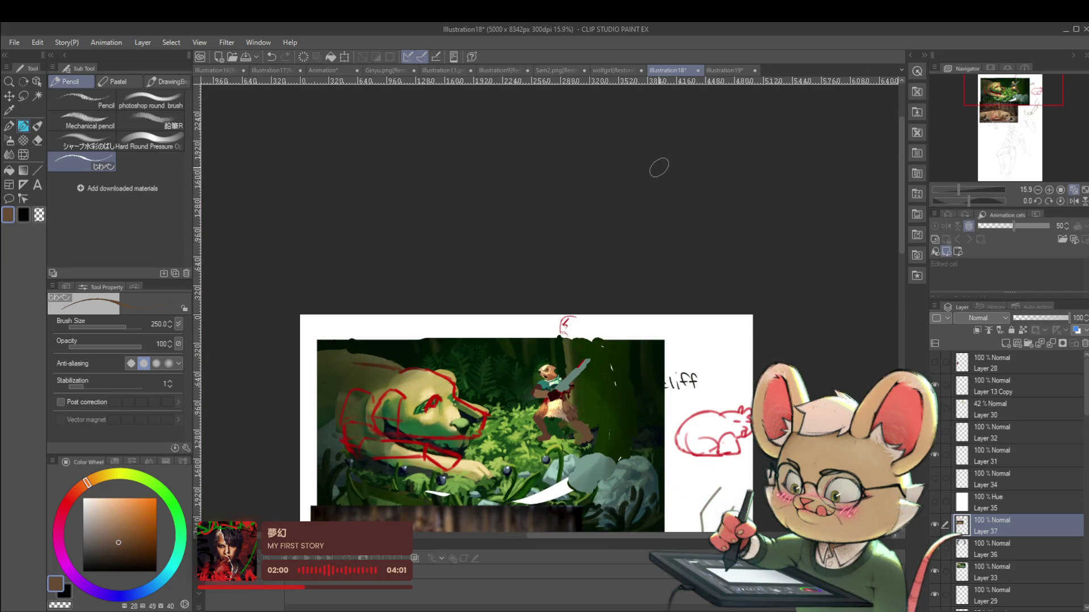
scroll(465, 400, "up", 2)
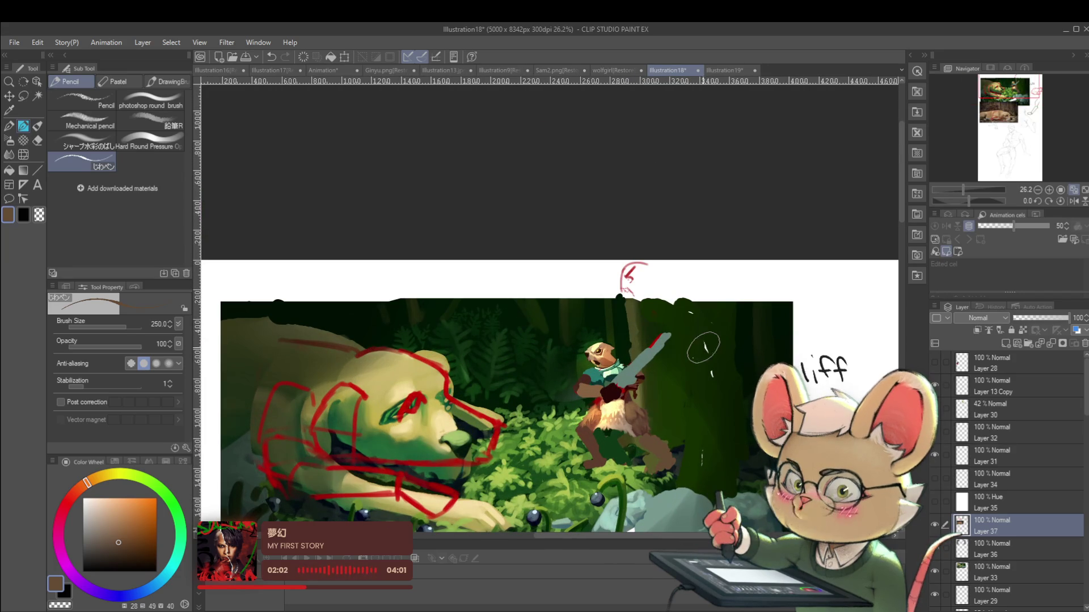
left_click(404, 406, "alt")
scroll(403, 406, "up", 2)
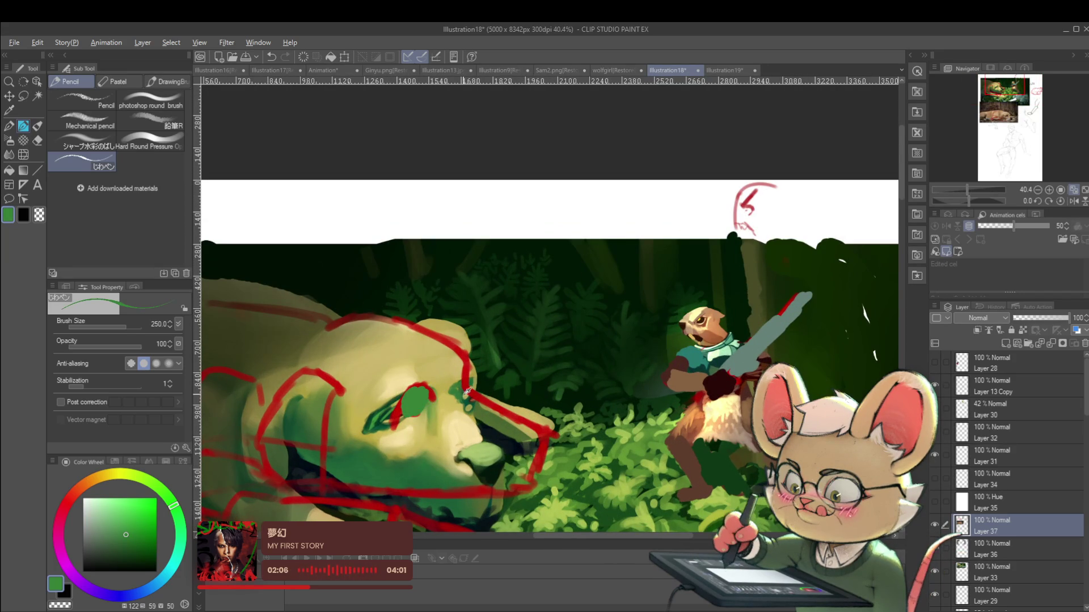
left_click_drag(413, 400, 417, 404)
Step: Sample pale yellow and brown, checking the mirrored view and recentring the page
left_click(436, 374, "alt")
scroll(451, 374, "down", 6)
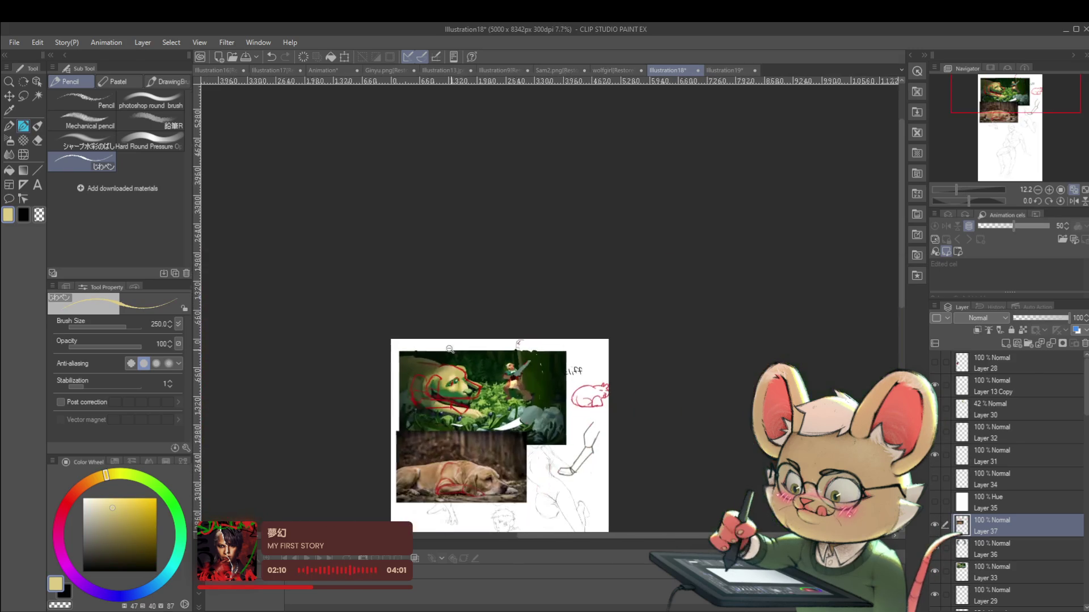
left_click(1073, 201)
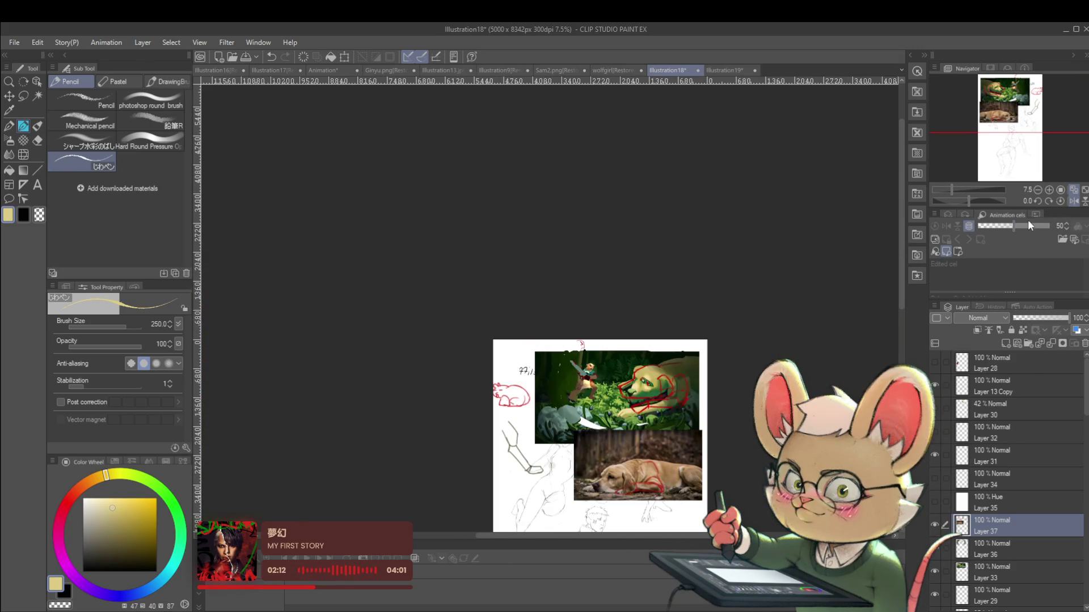
scroll(730, 392, "up", 3)
left_click_drag(730, 393, 746, 349)
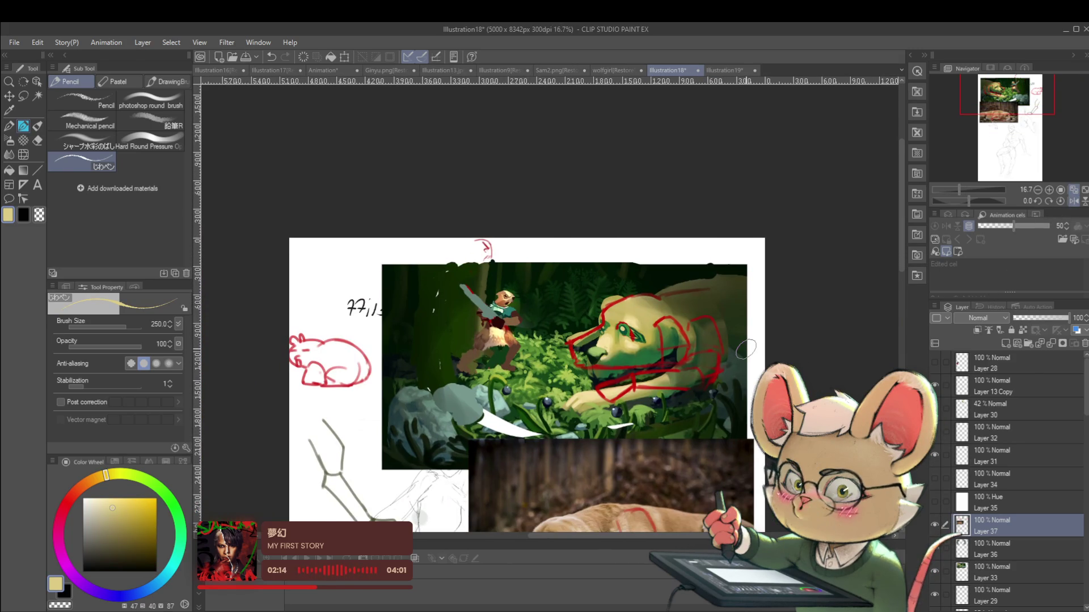
left_click(1073, 202)
scroll(637, 317, "up", 3)
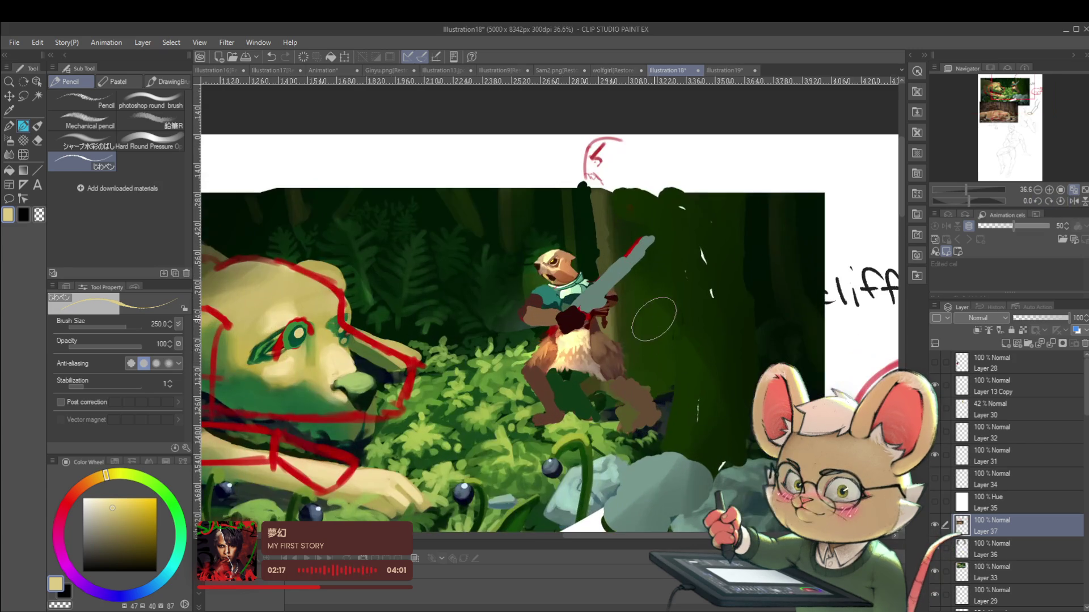
left_click(618, 366, "alt")
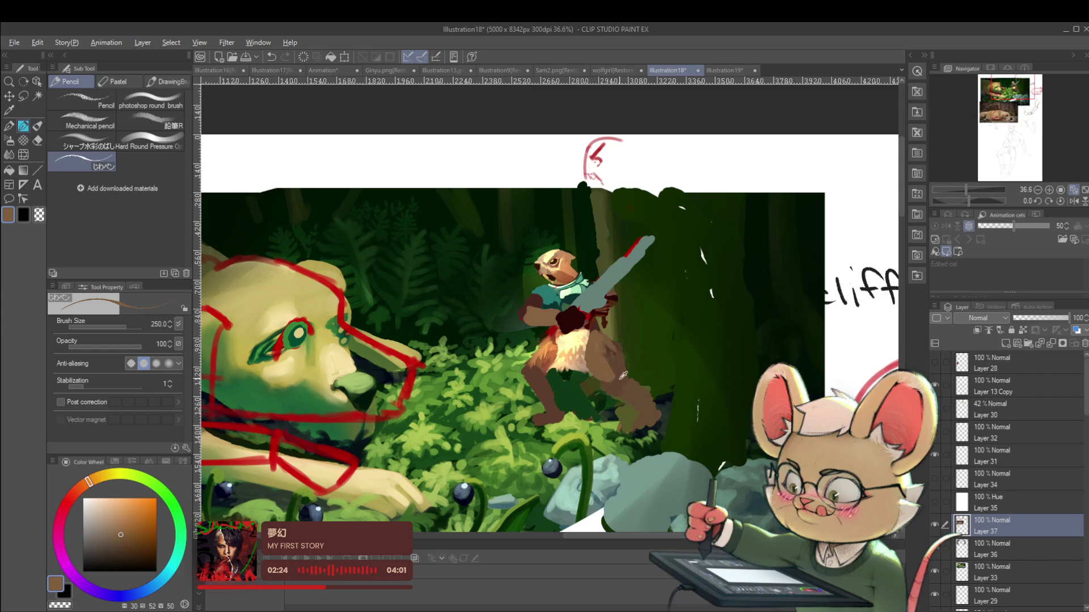
scroll(623, 377, "down", 3)
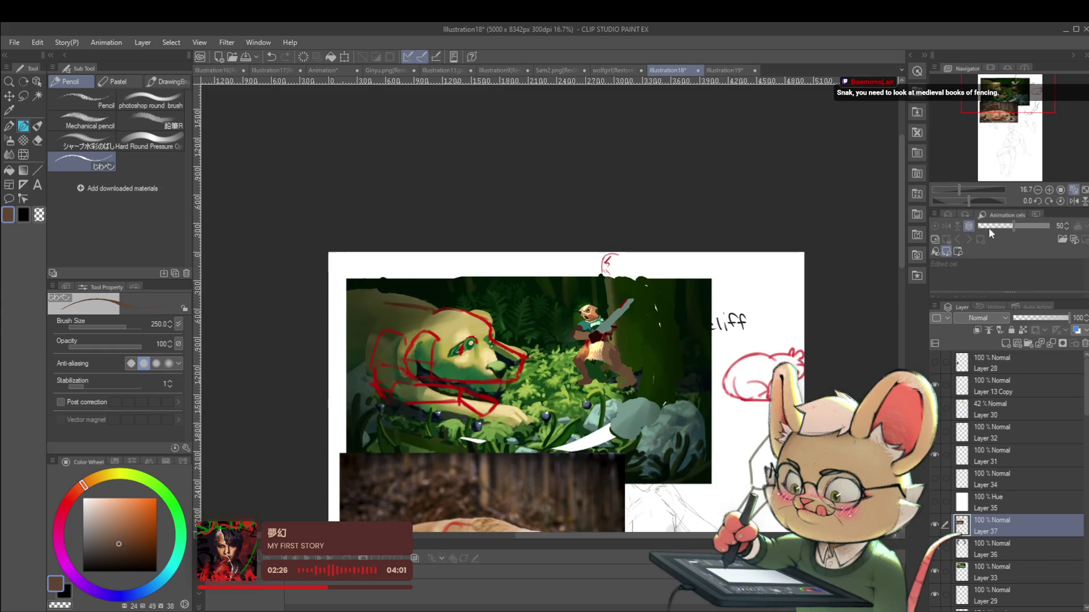
Step: Pick up the pale cream fur colour from the otter, toggling the mirrored view with H
key("h")
scroll(519, 355, "up", 4)
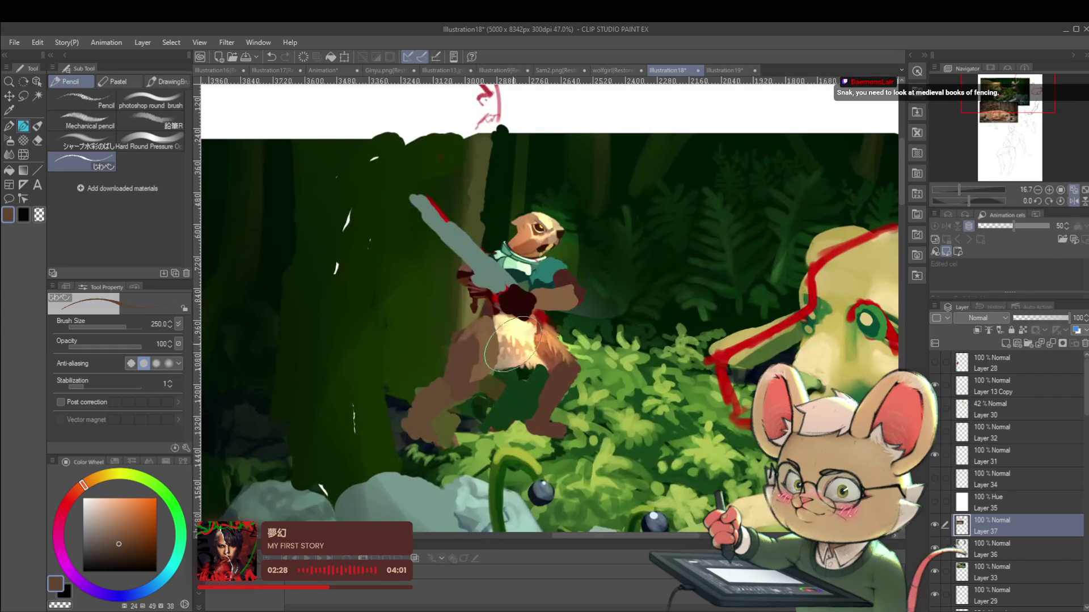
left_click(503, 331, "alt")
left_click(496, 345, "alt")
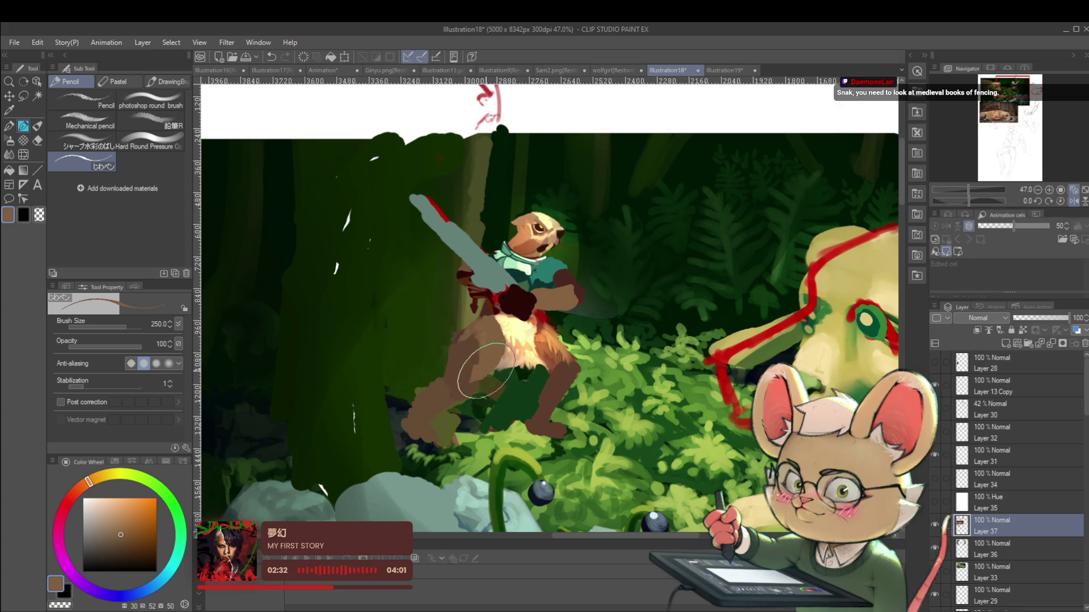
left_click(519, 335, "alt")
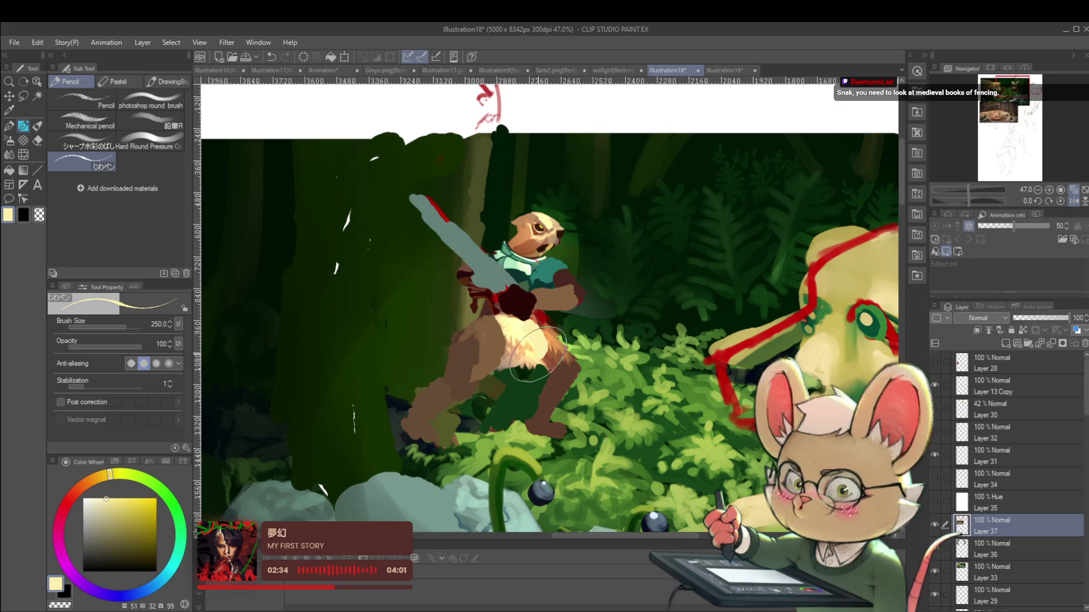
scroll(579, 321, "down", 5)
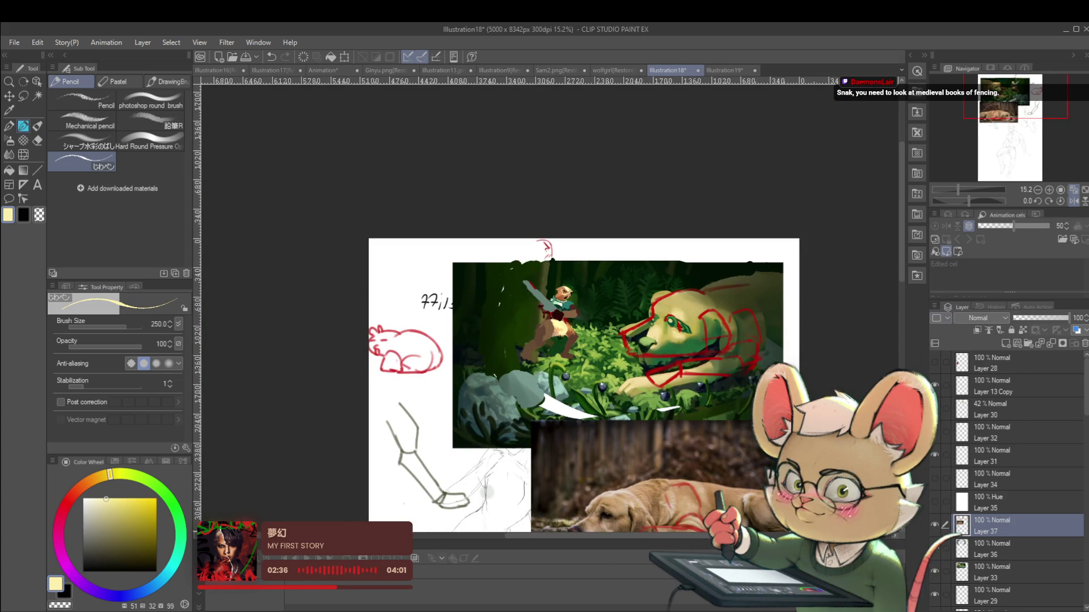
key("h")
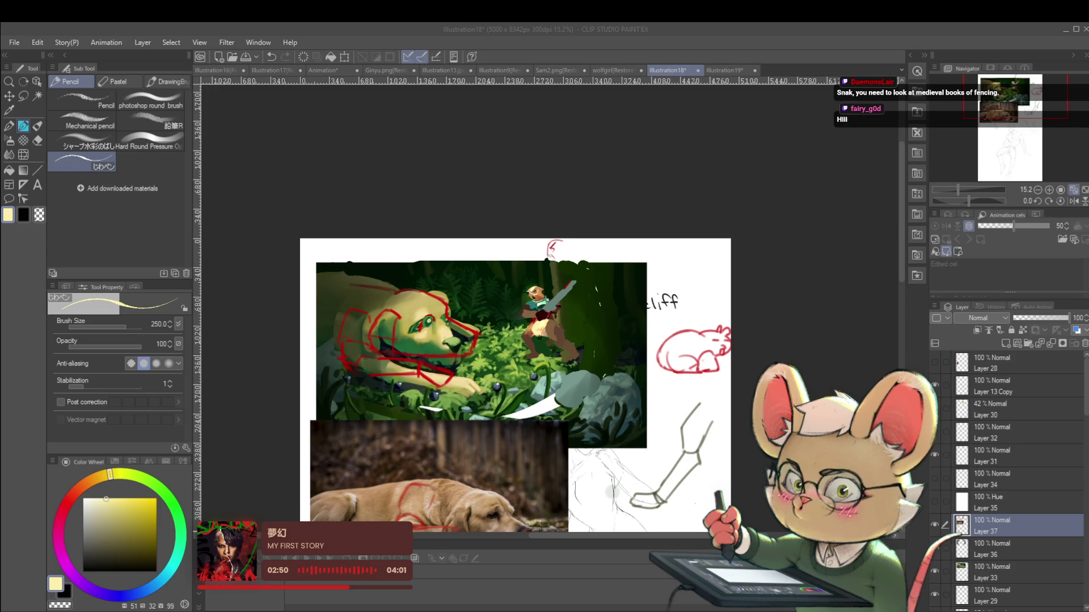
Step: Return to the painting program and switch the drawing hue to red
key("alt+Tab")
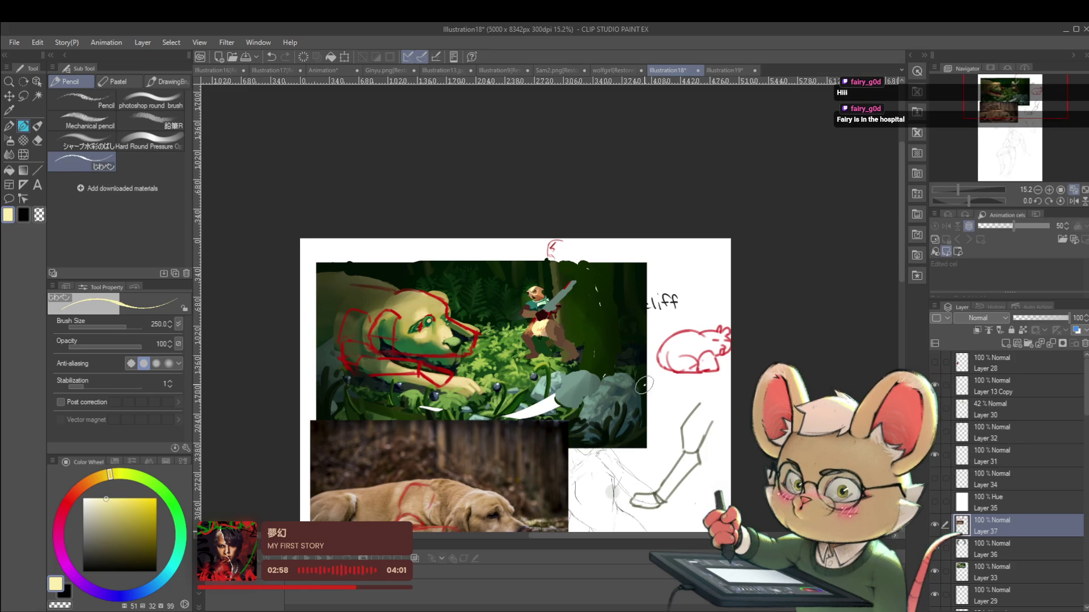
scroll(590, 354, "up", 2)
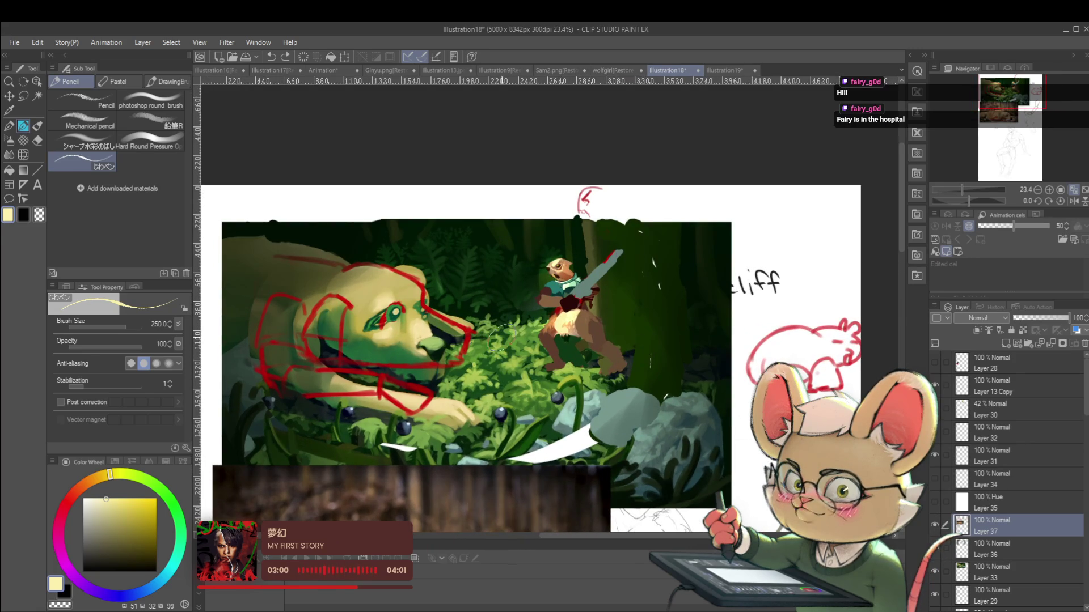
left_click(69, 499)
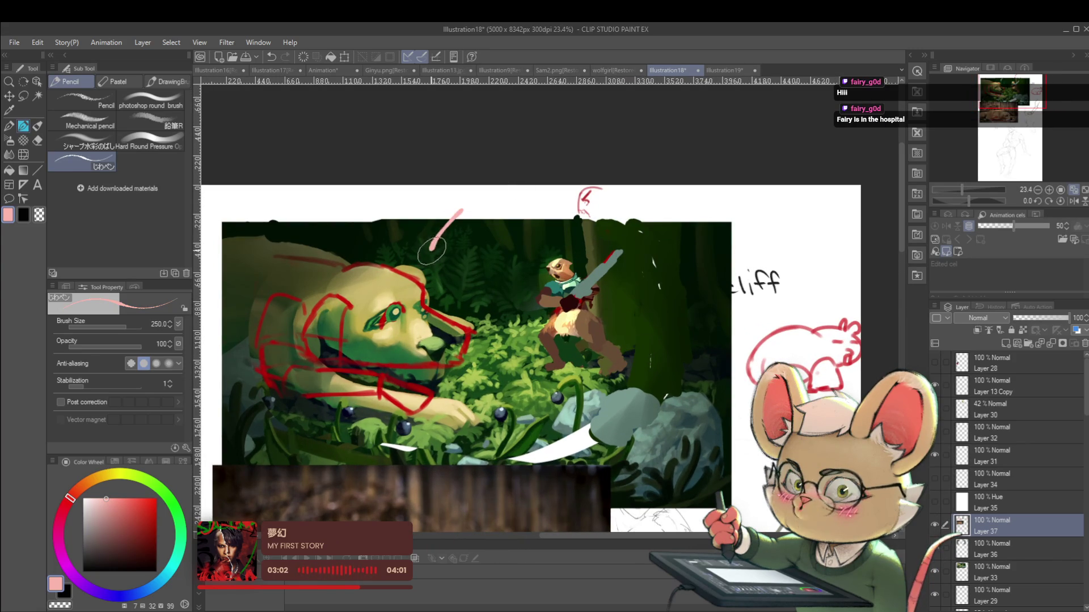
Step: In deeper red, write Fix above the dog and draw an arrow pointing at the gopher
left_click(157, 526)
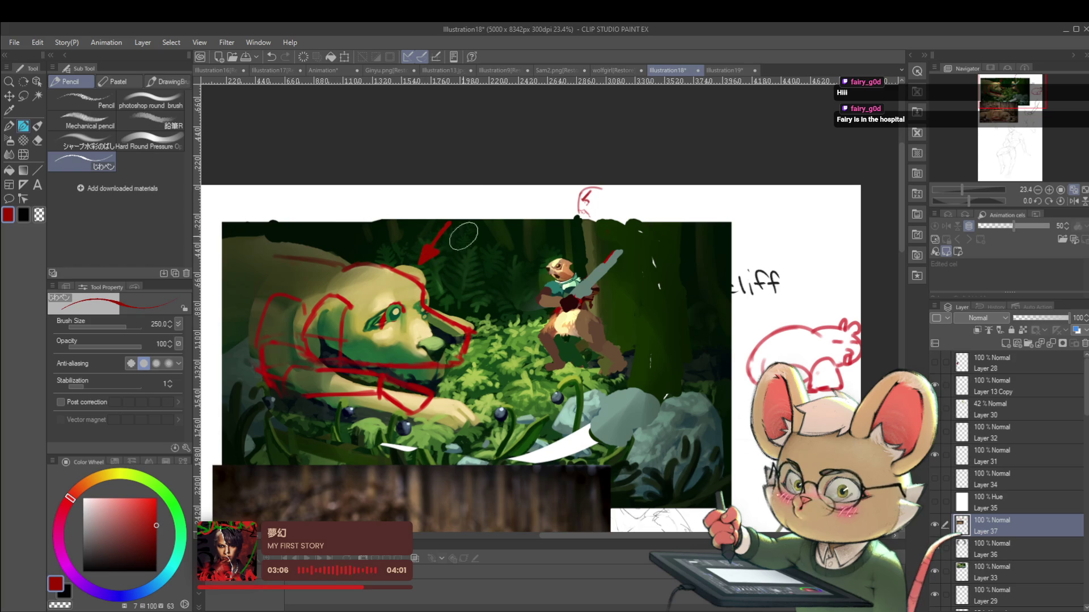
left_click_drag(466, 221, 477, 214)
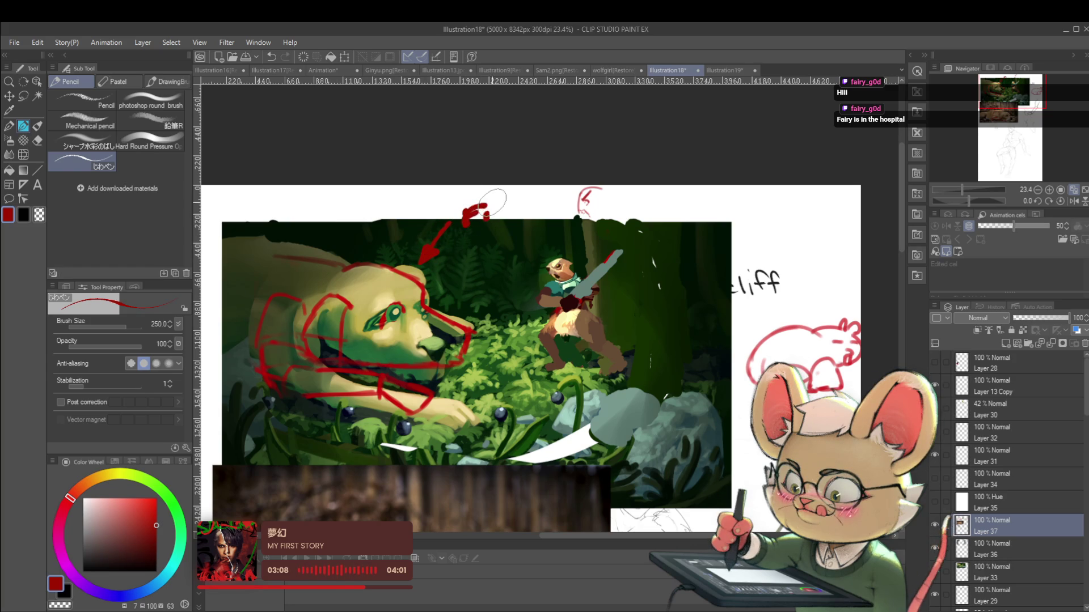
scroll(558, 239, "up", 1)
left_click_drag(553, 230, 551, 244)
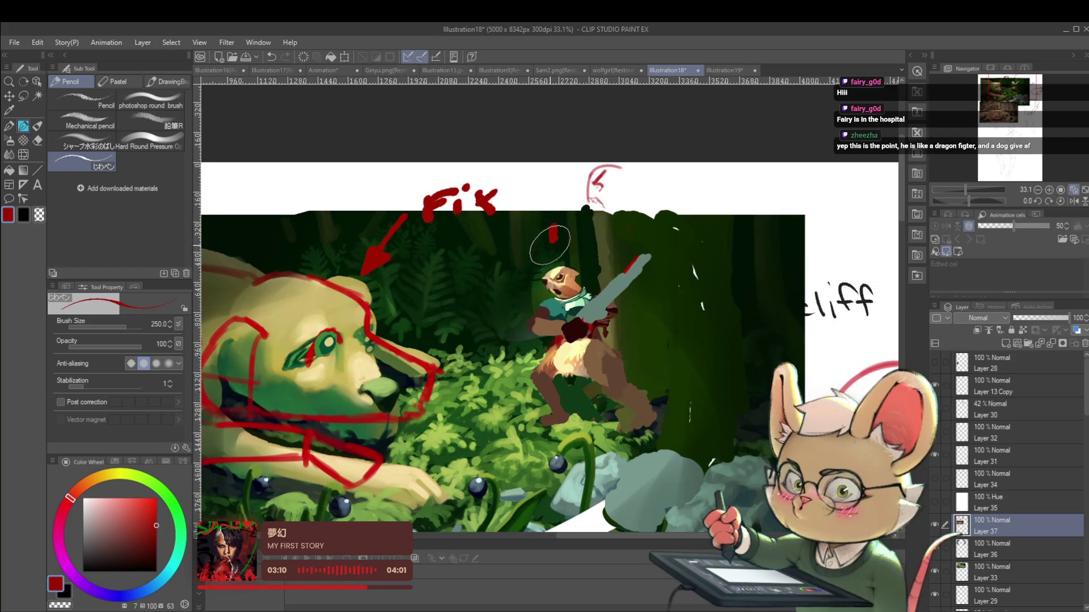
key("ctrl+z")
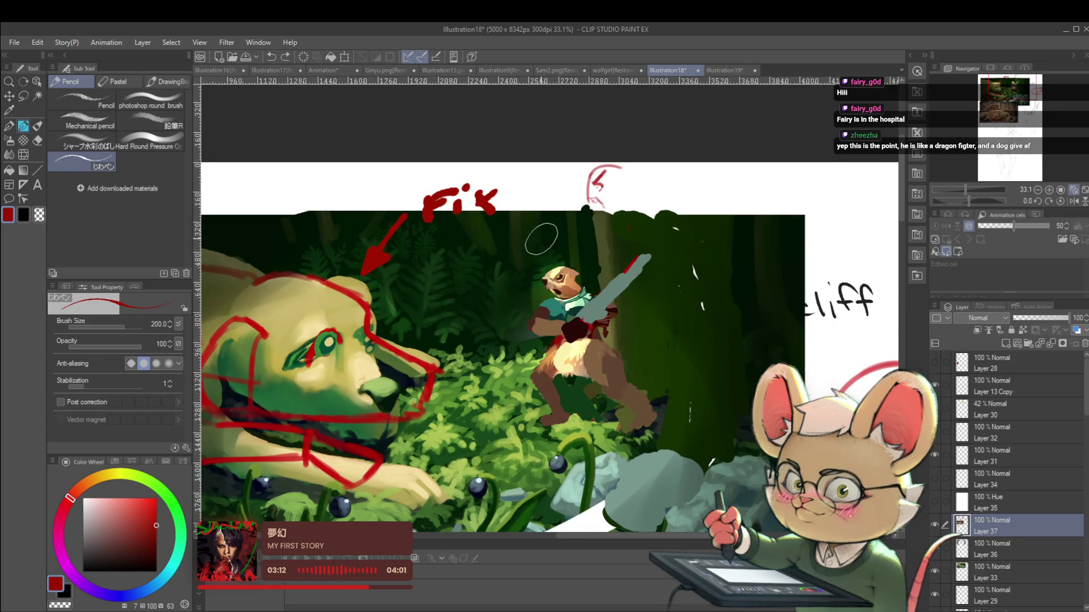
mouse_move(538, 247)
left_mouse_down()
mouse_move(551, 248)
mouse_move(562, 210)
mouse_move(576, 209)
left_mouse_up()
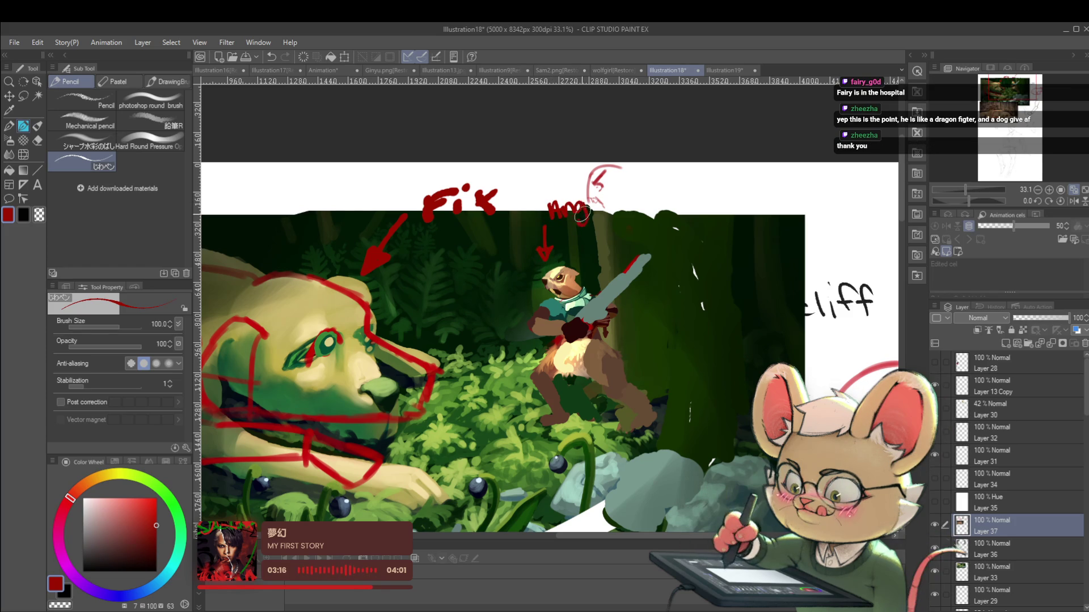
scroll(602, 223, "down", 3)
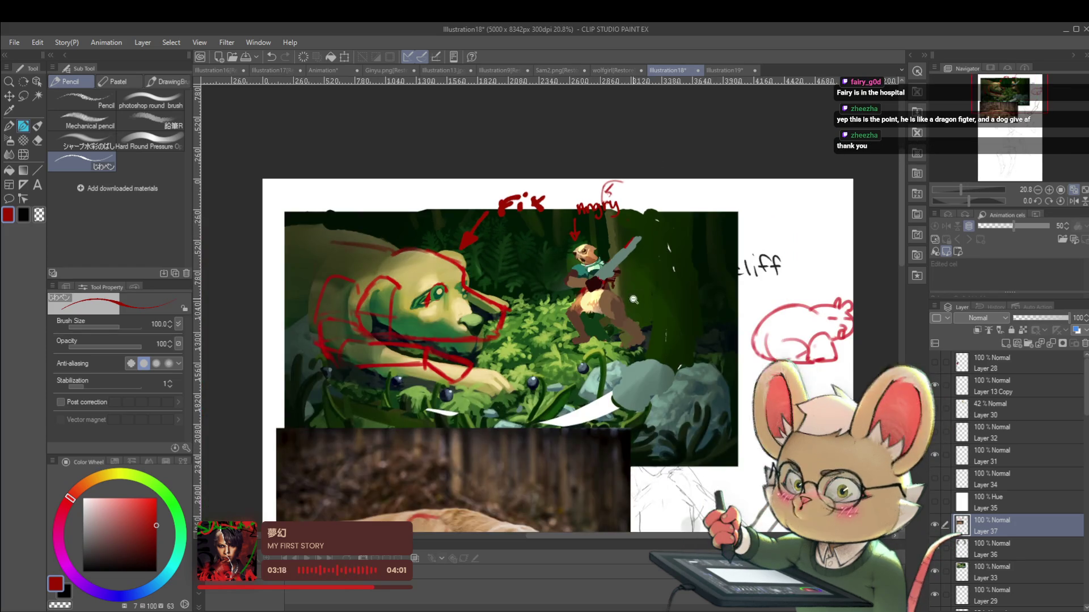
scroll(558, 307, "up", 3)
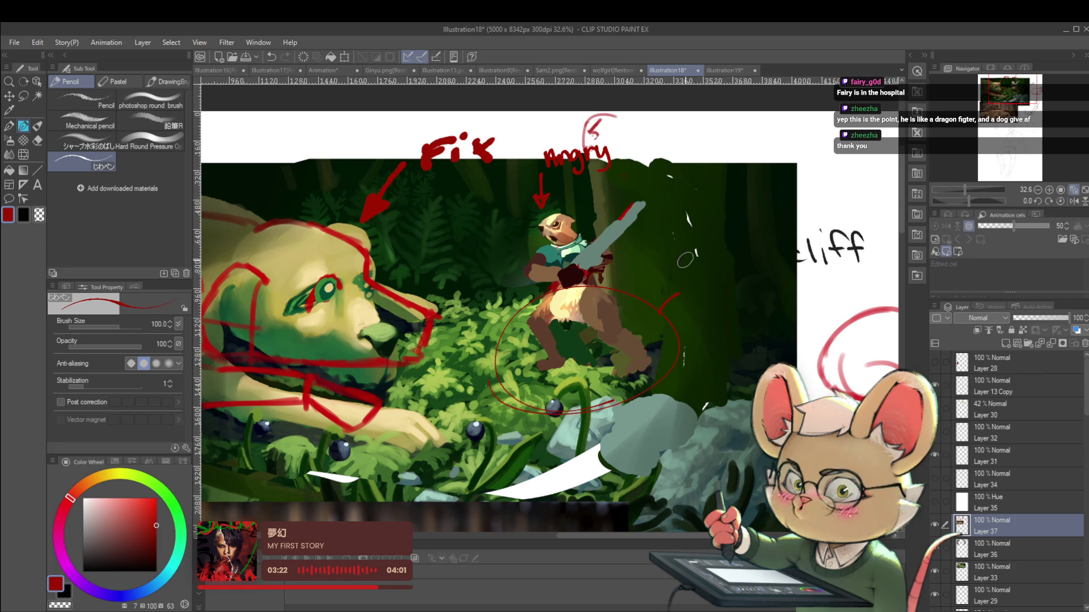
Step: Write 'stronger gesture' beside the circled gopher, then zoom out to view the notes
left_click_drag(699, 282, 690, 297)
mouse_move(705, 279)
left_mouse_down()
mouse_move(709, 297)
mouse_move(730, 285)
left_mouse_up()
mouse_move(737, 296)
left_mouse_down()
mouse_move(782, 294)
mouse_move(799, 280)
left_mouse_up()
mouse_move(708, 320)
left_mouse_down()
mouse_move(732, 336)
mouse_move(797, 320)
left_mouse_up()
left_click(703, 324)
key("ctrl+minus")
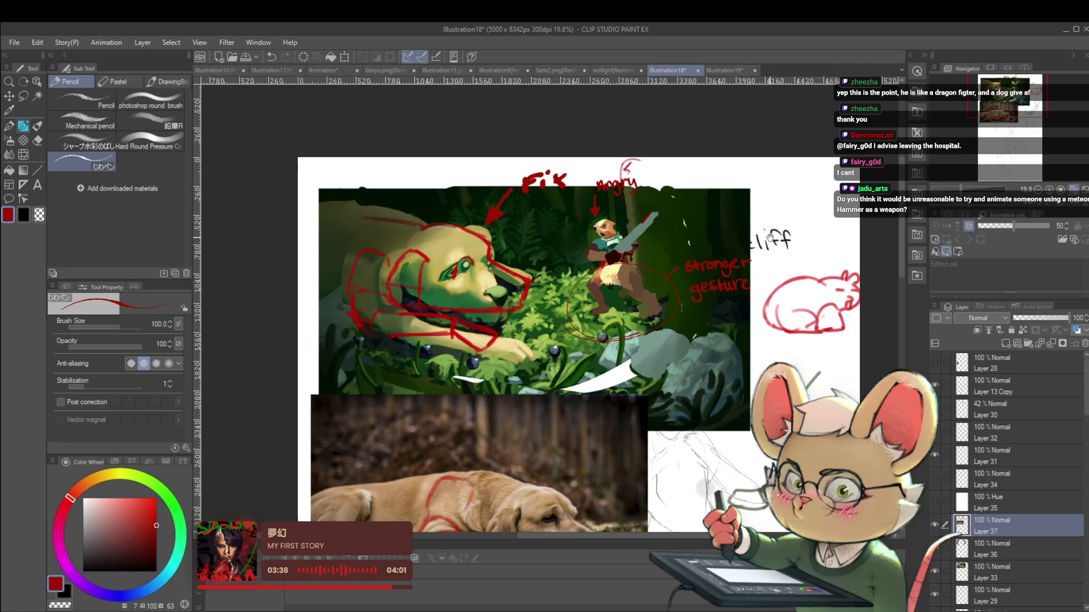
Step: Review the annotated scene, then select Layers 36 and 33 together with Layer 37
scroll(705, 350, "up", 2)
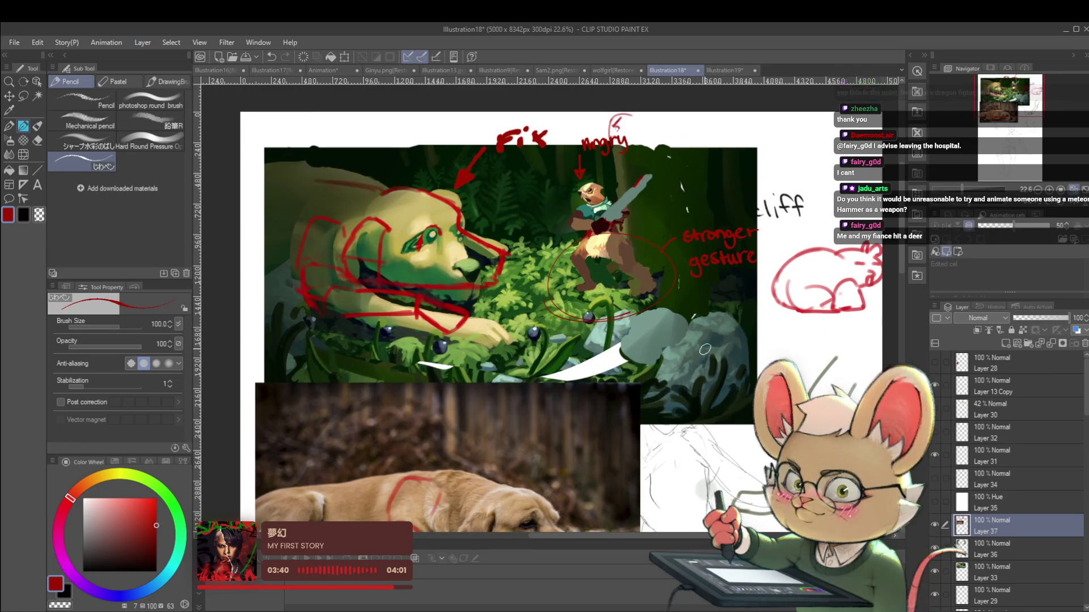
scroll(668, 372, "down", 1)
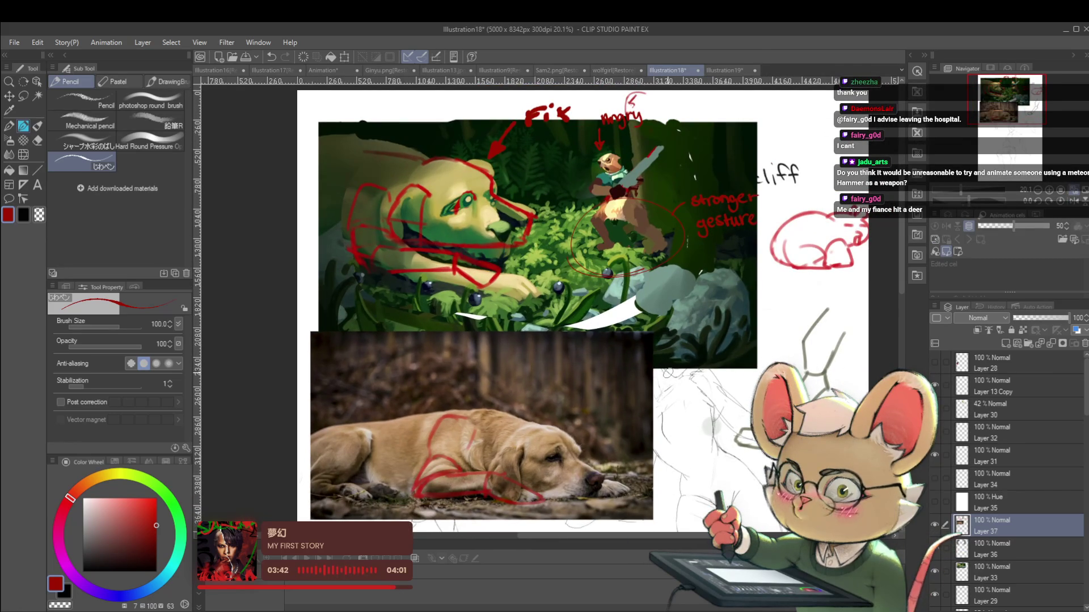
scroll(637, 437, "right", 1)
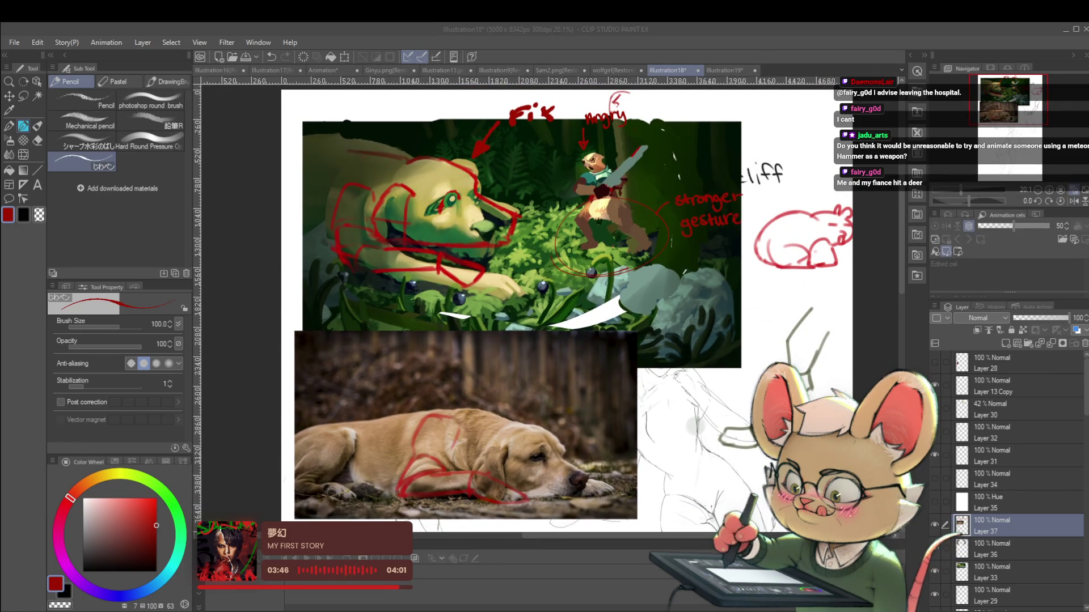
left_click(548, 28)
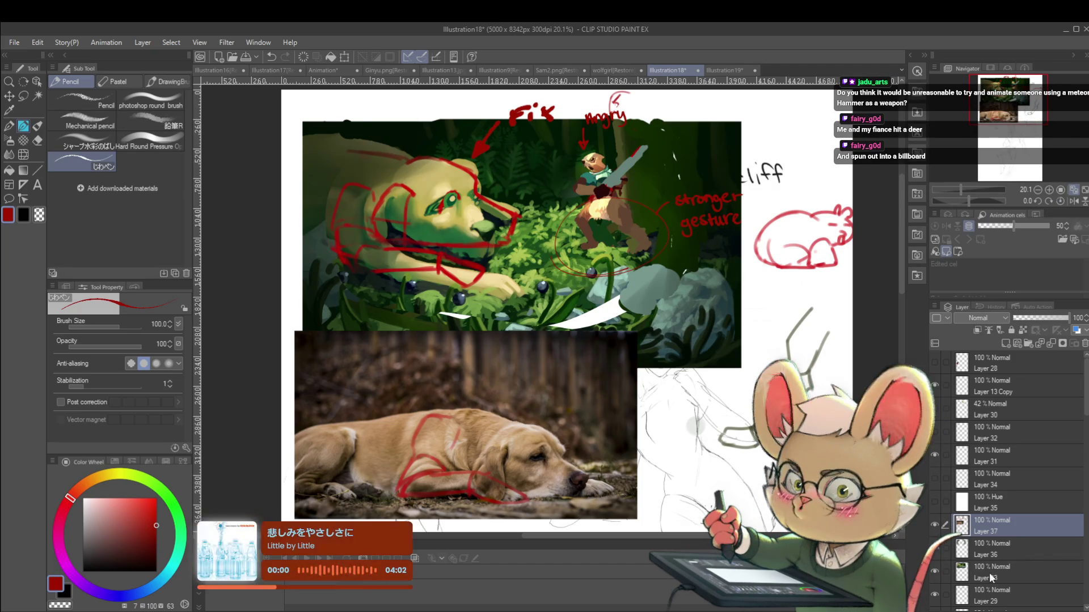
left_click_drag(945, 548, 945, 571)
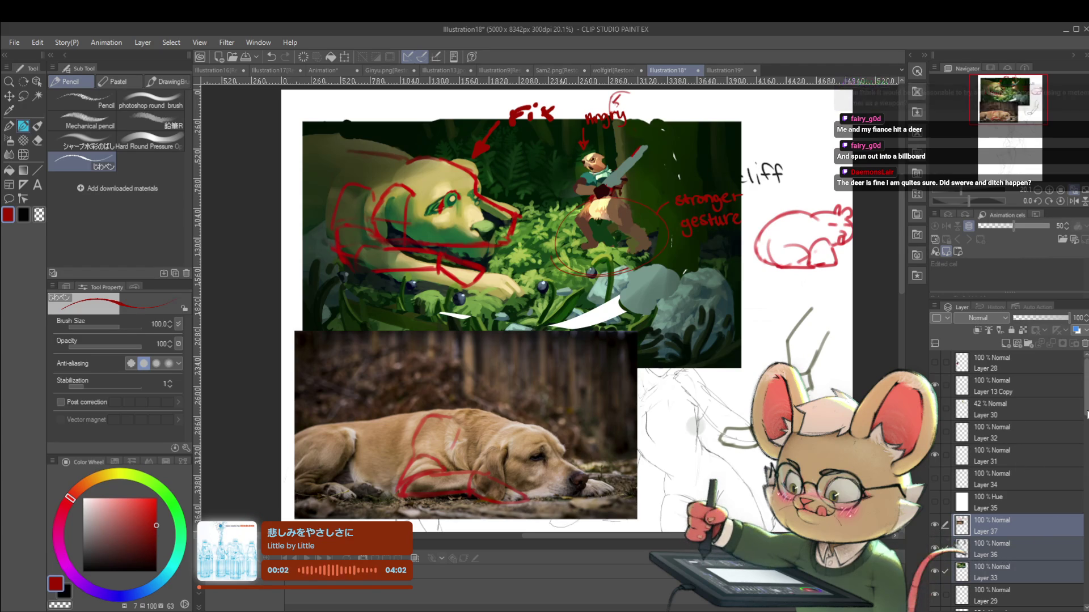
Step: Move Layers 37, 36 and 33 into a new Folder 1, collapse and hide it, then open the Animation document
left_click(998, 392)
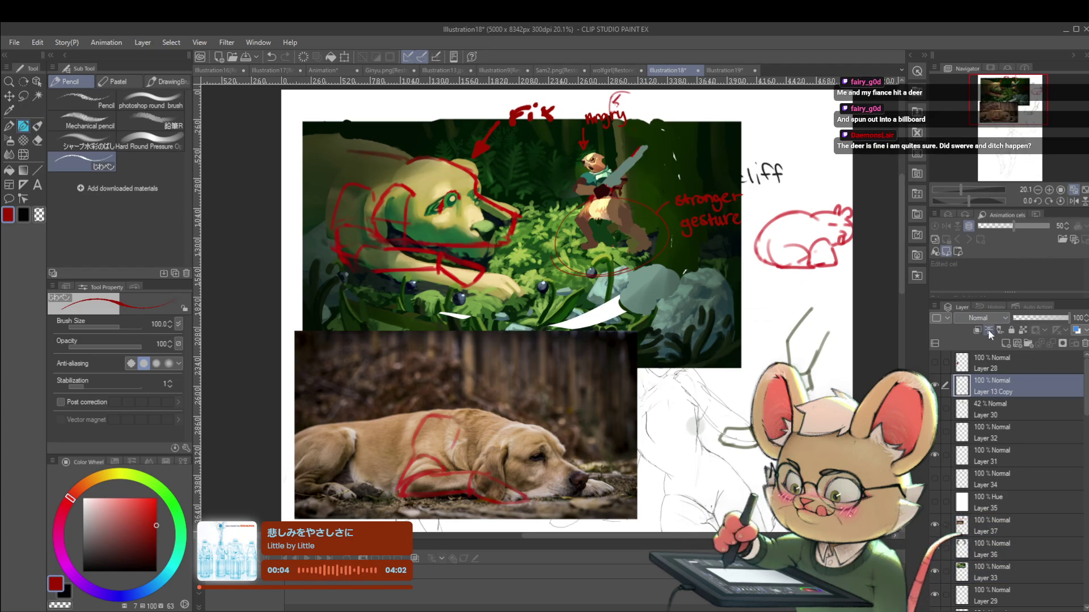
left_click(1029, 344)
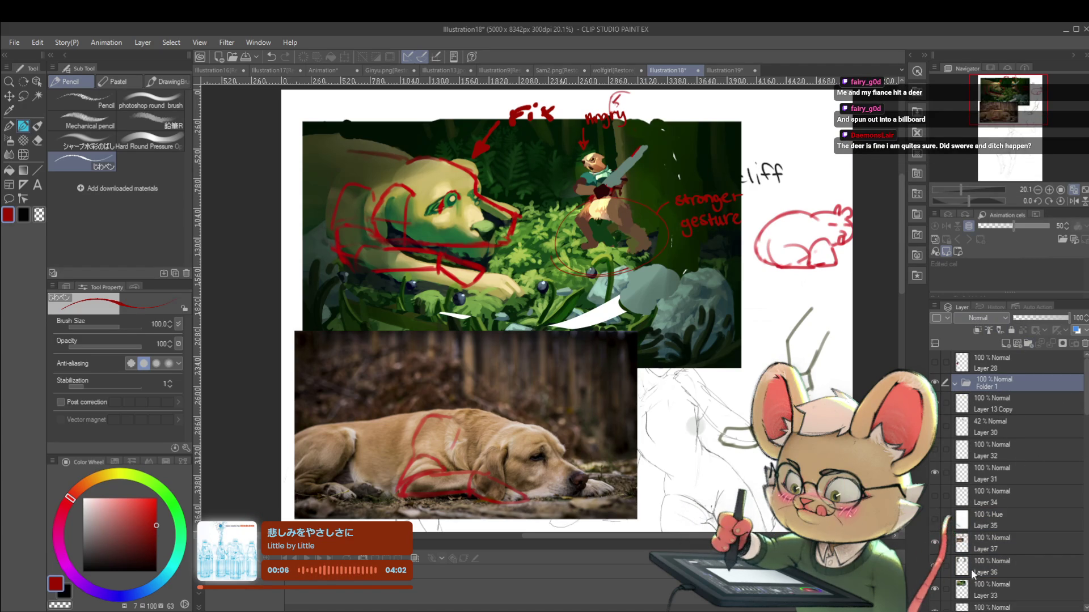
left_click(992, 543)
mouse_move(993, 540)
left_mouse_down()
mouse_move(1003, 387)
mouse_move(1015, 386)
left_mouse_up()
left_click(955, 385)
left_click(935, 382)
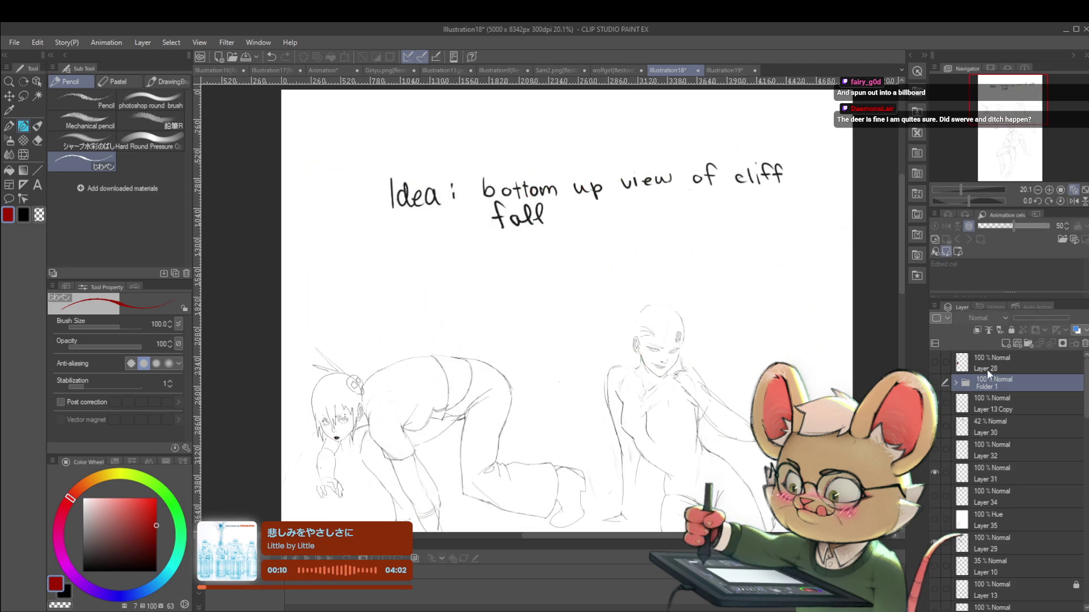
scroll(703, 321, "down", 3)
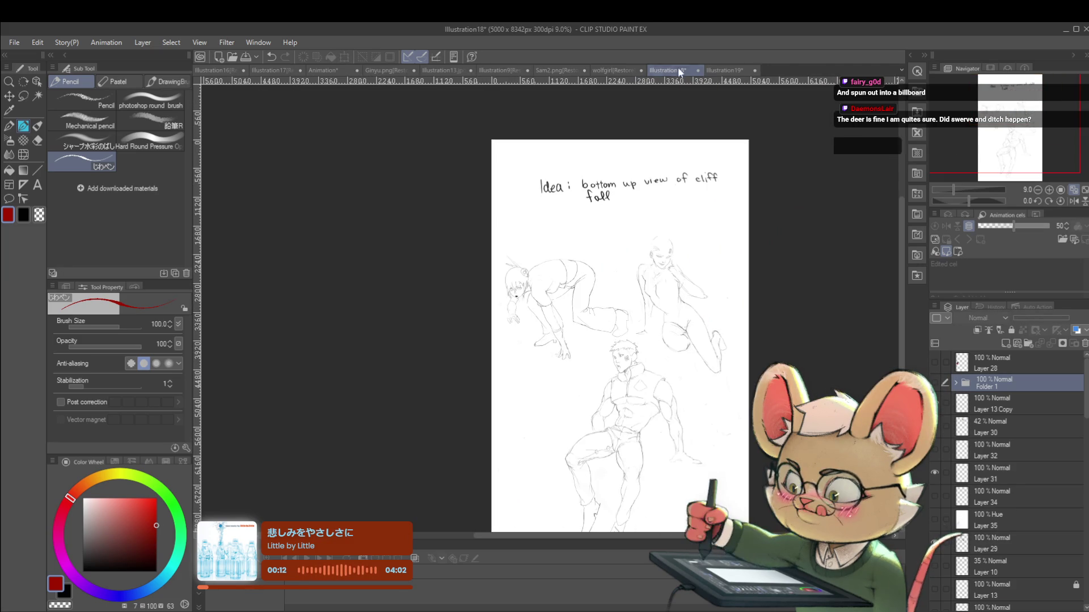
left_click(277, 71)
left_click(324, 71)
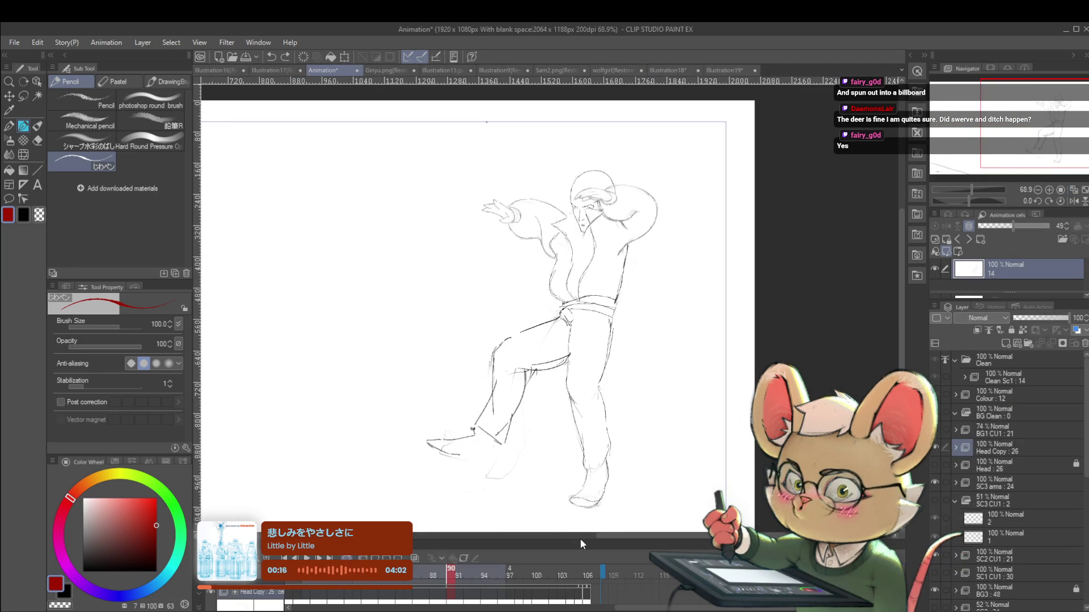
Step: Enlarge the timeline, mirror the Animation canvas, and set a near-black drawing colour
left_click_drag(582, 541, 580, 431)
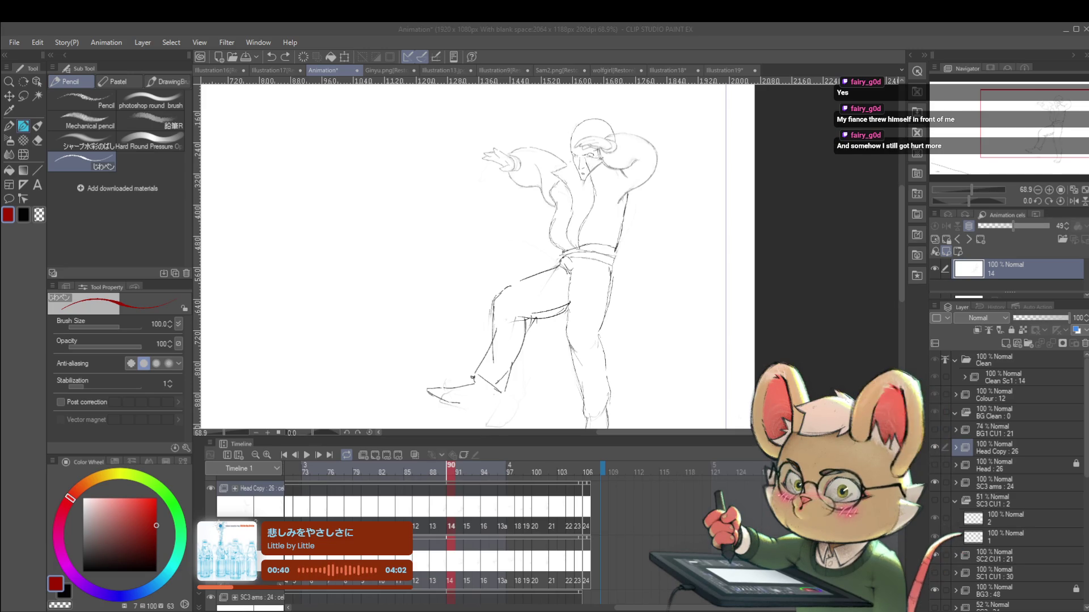
left_click(1047, 202)
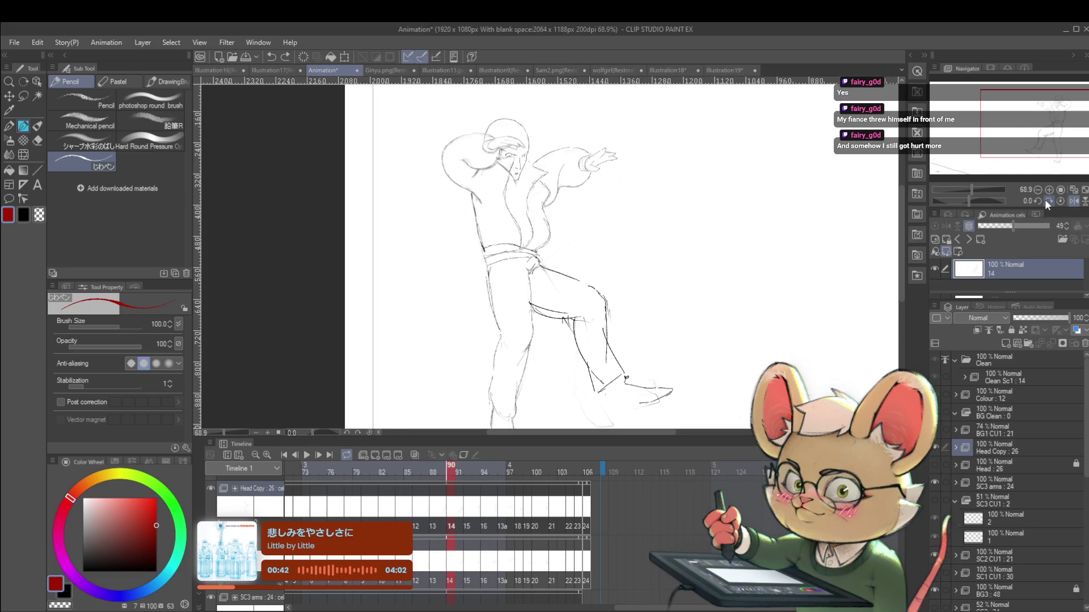
scroll(594, 217, "down", 2)
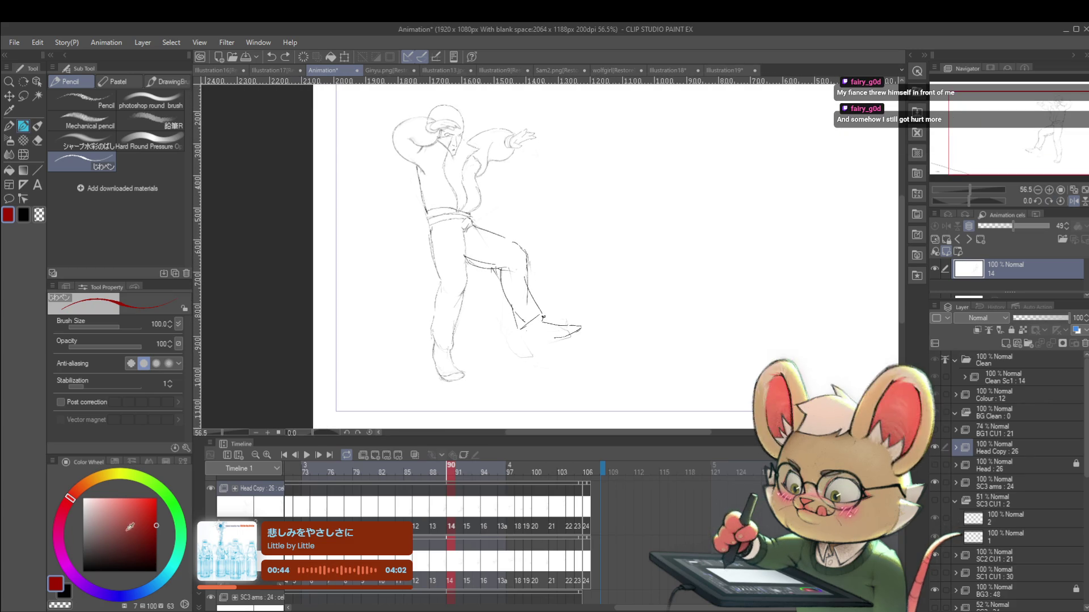
left_click(95, 561)
left_click_drag(76, 565, 69, 566)
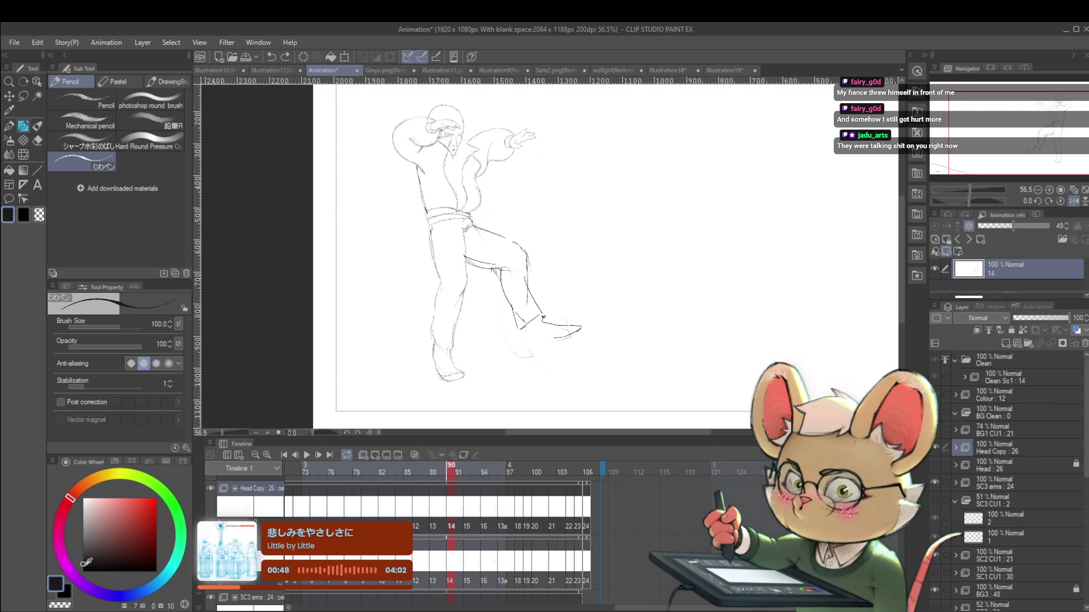
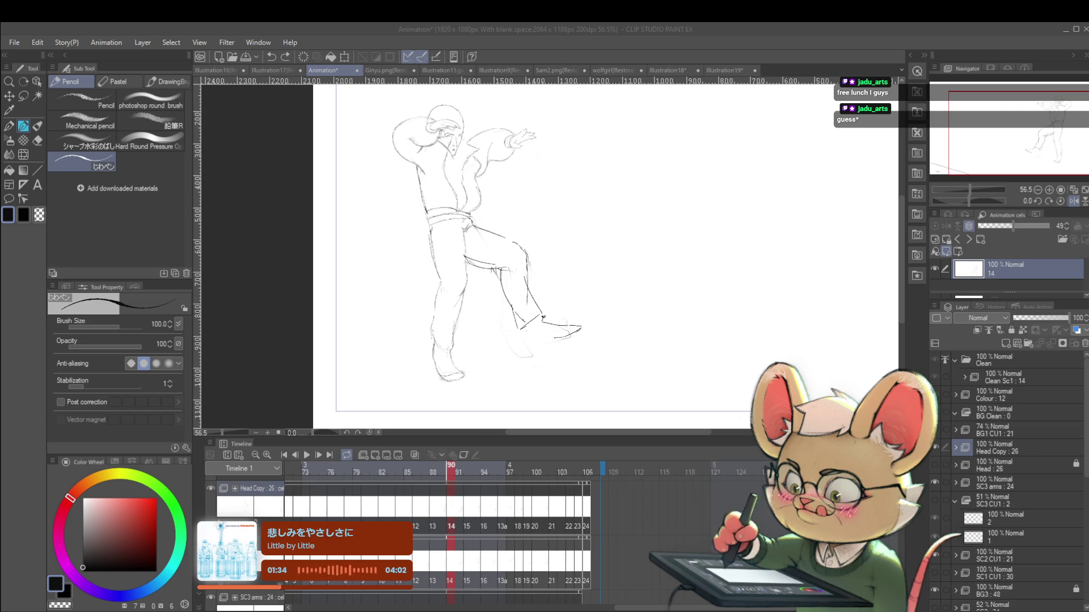
Step: Remove the stray test dot, set the pencil size to 15, and unmirror the canvas view
left_click(643, 232)
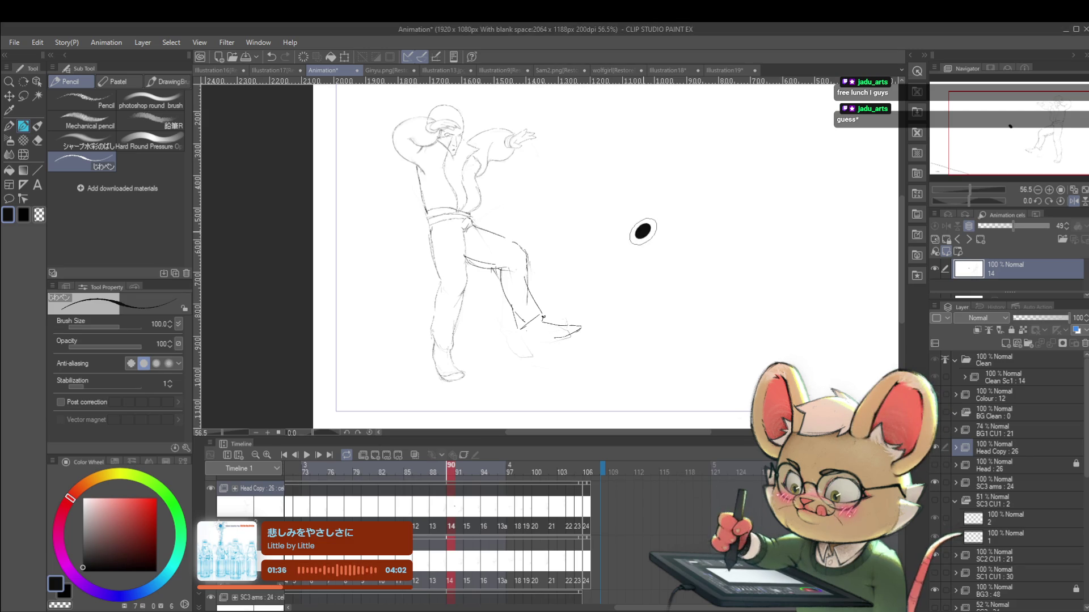
key("ctrl+z")
key("bracketleft")
key("bracketleft")
key("bracketleft")
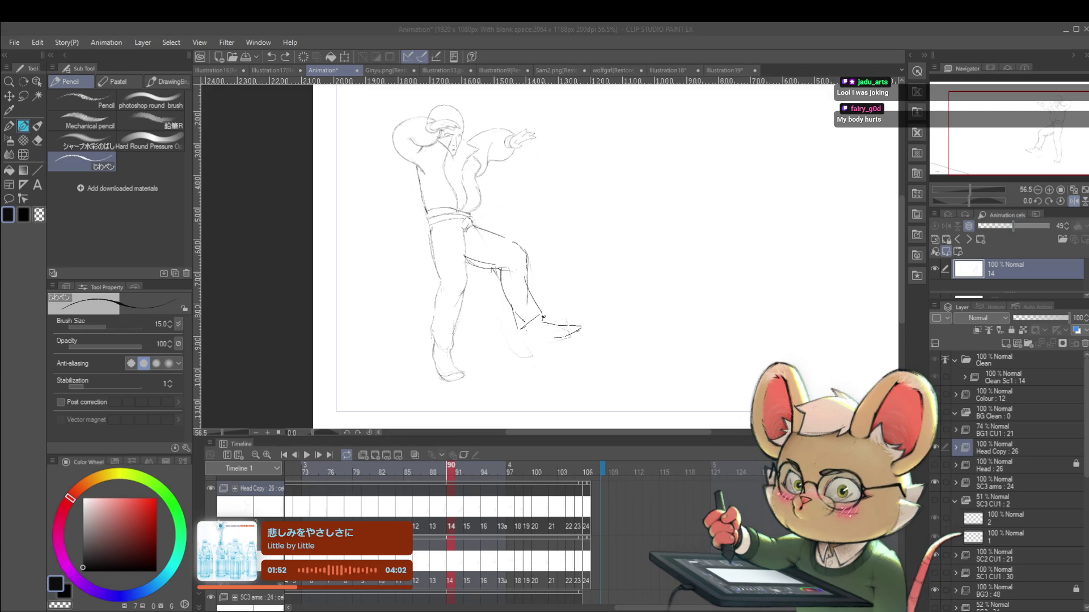
left_click(1063, 198)
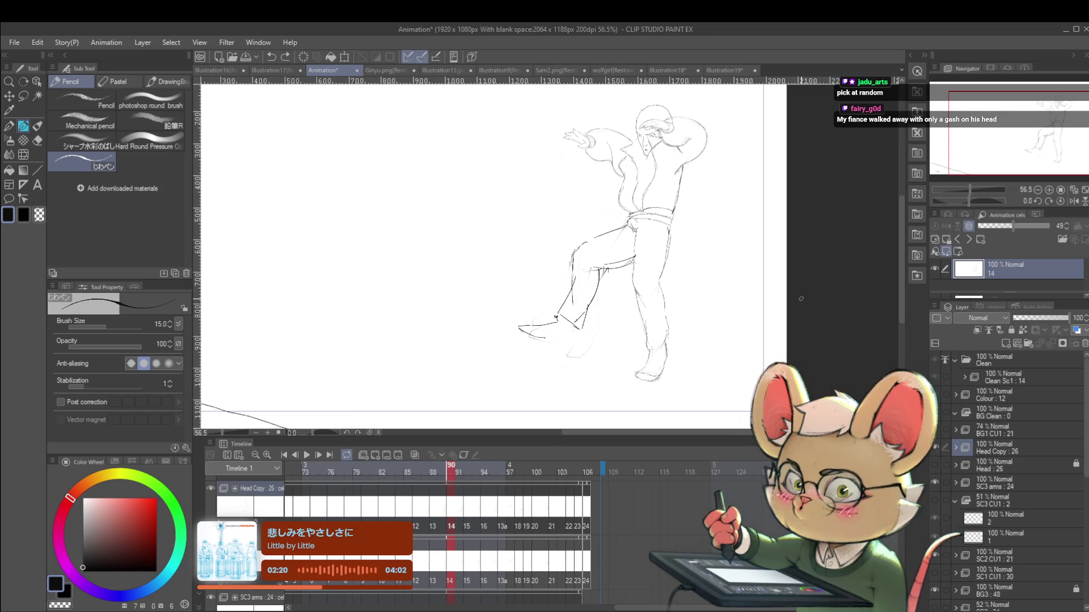
Step: Mirror the canvas view again and add a short pencil stroke to the sketch
left_click(1073, 201)
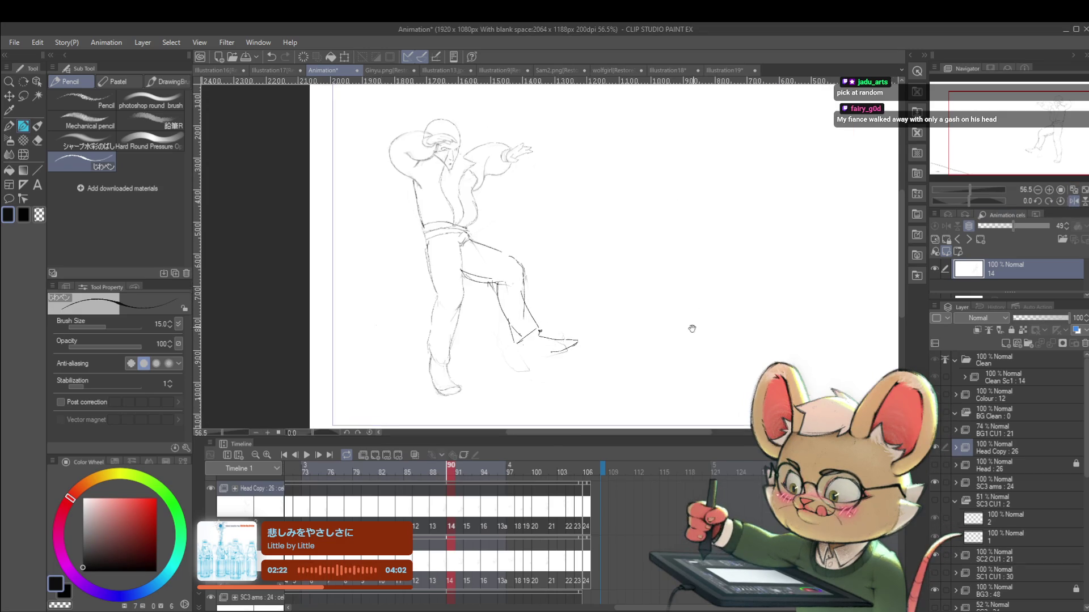
left_click_drag(625, 342, 624, 343)
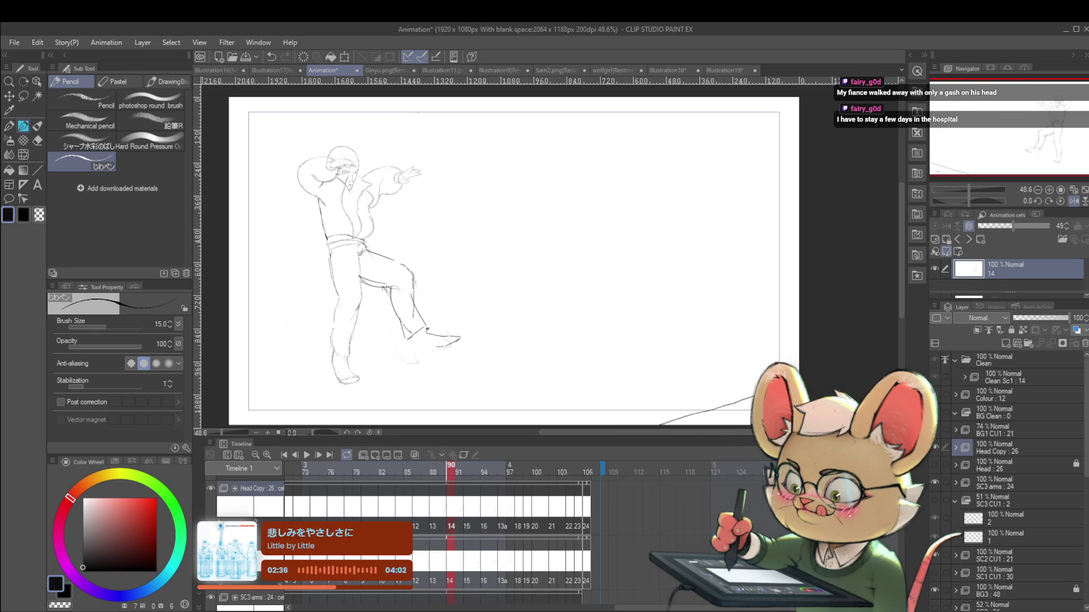
mouse_move(556, 290)
left_mouse_down()
mouse_move(553, 299)
mouse_move(605, 312)
mouse_move(658, 236)
left_mouse_up()
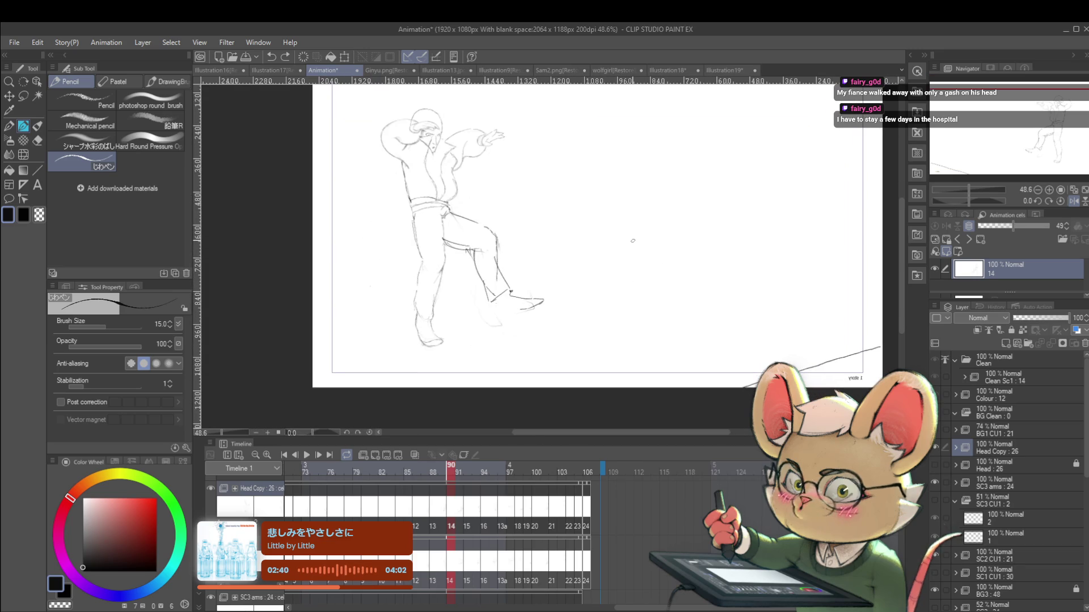
Step: Reduce the pencil size to 8 and step back to cel 13
key("bracketleft")
key("bracketleft")
key("bracketleft")
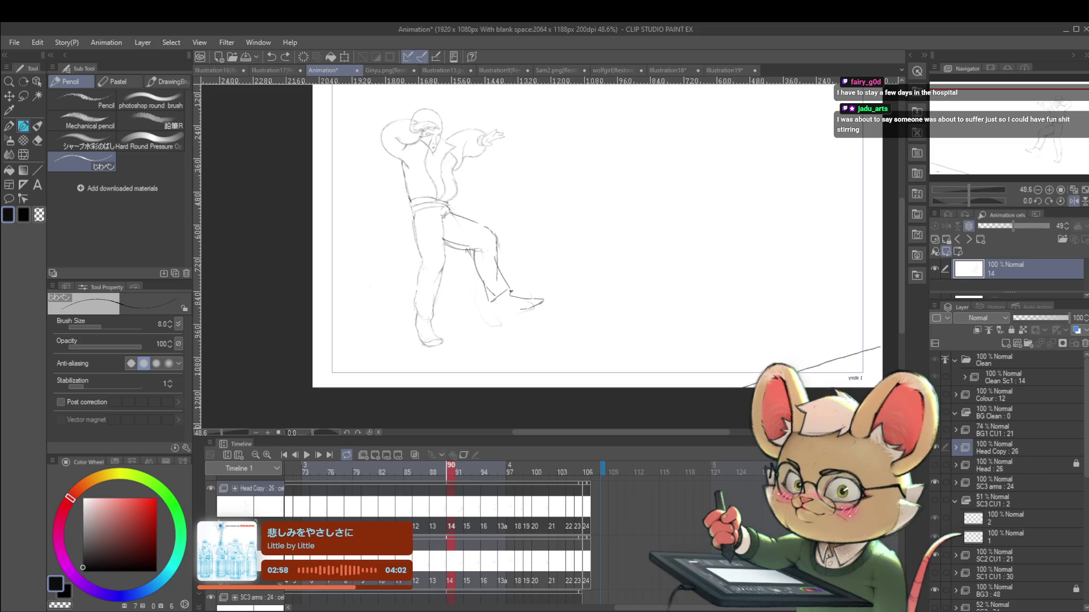
key("alt+Tab")
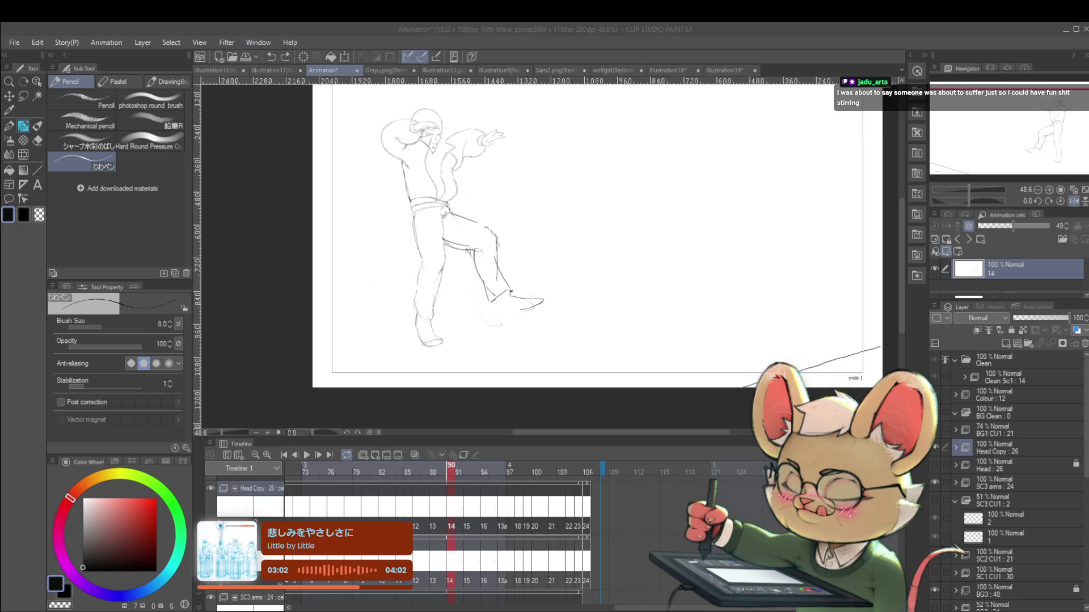
key("comma")
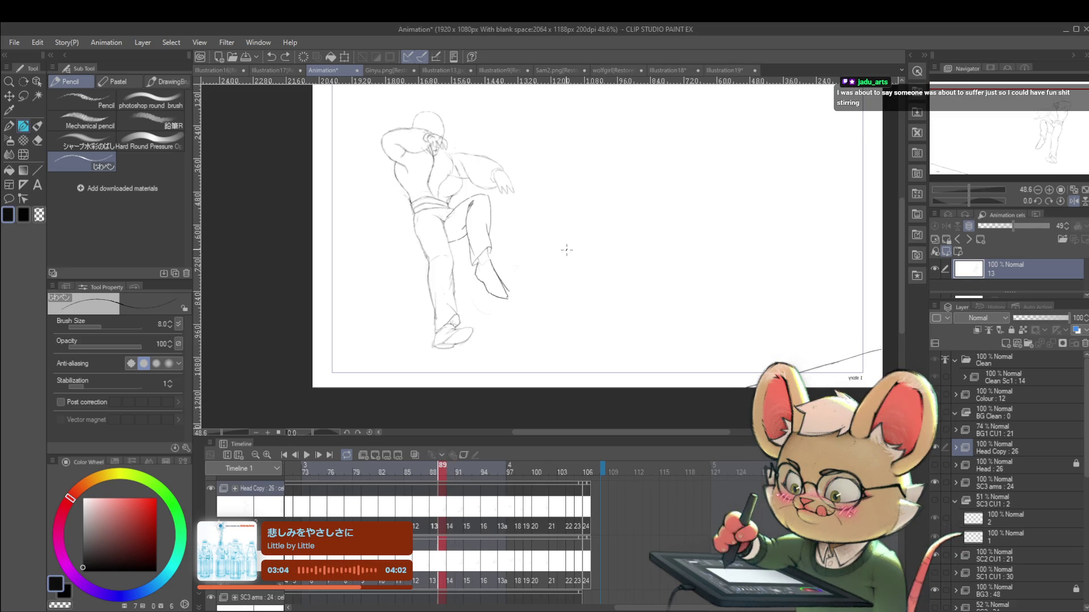
Step: Flip between cels 13 and 14, return to the pencil, and undo a stray vertical stroke
key("period")
key("comma")
key("period")
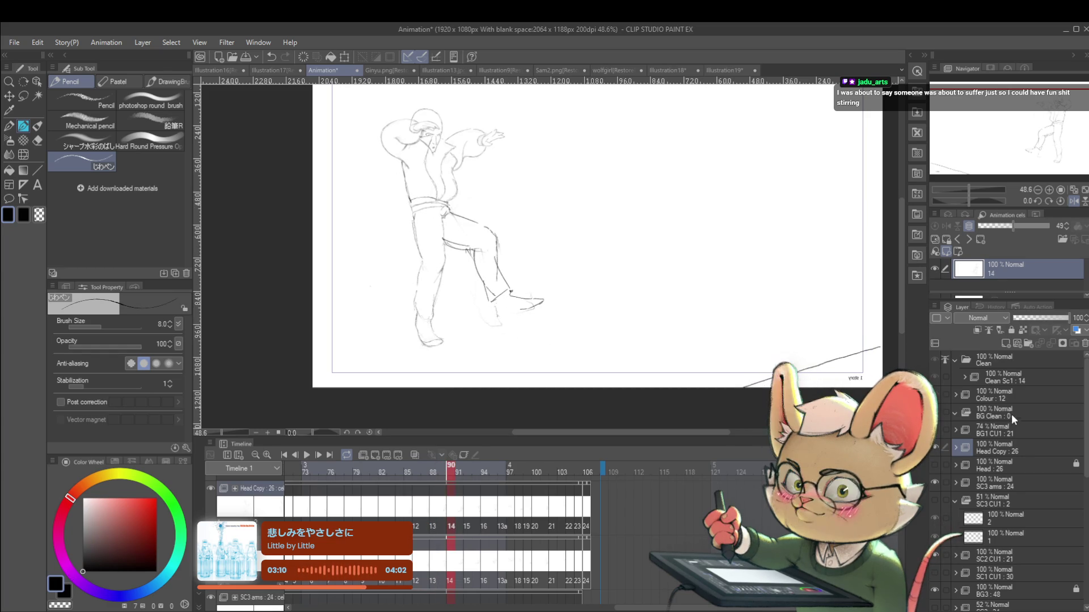
key("o")
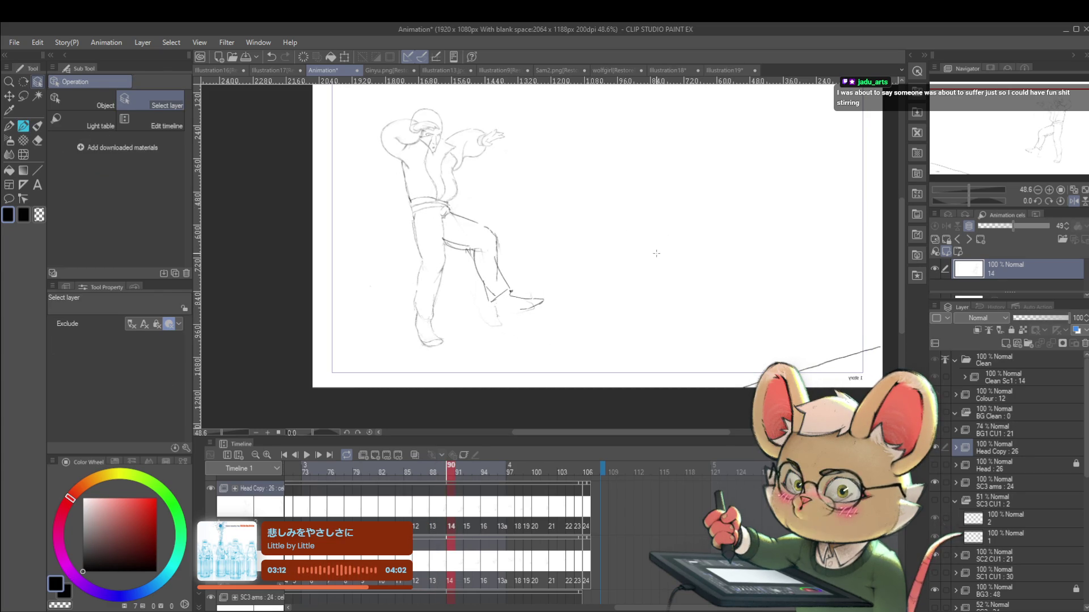
key("p")
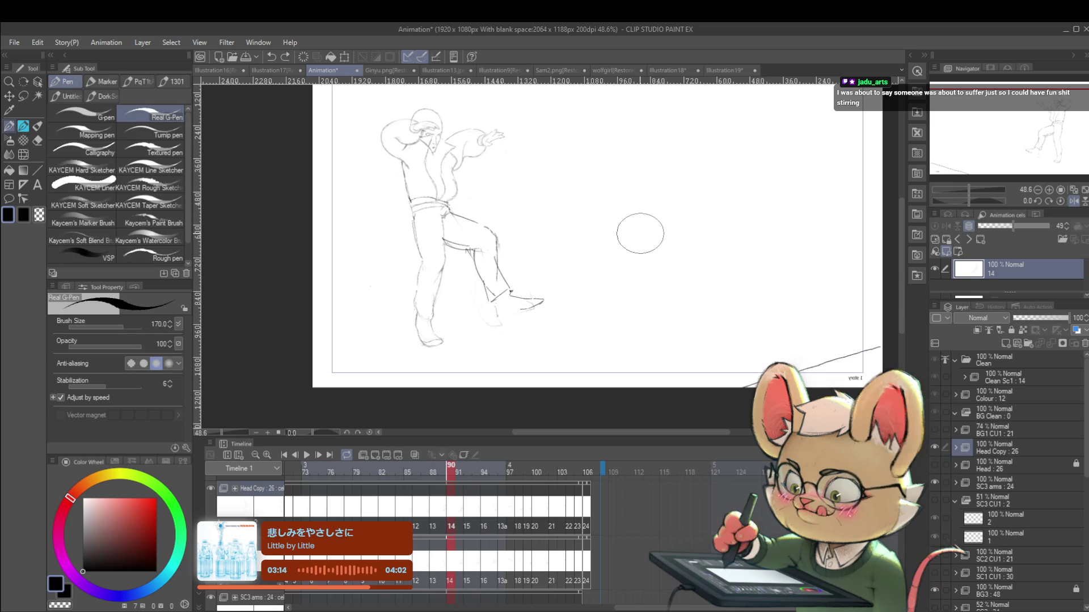
key("p")
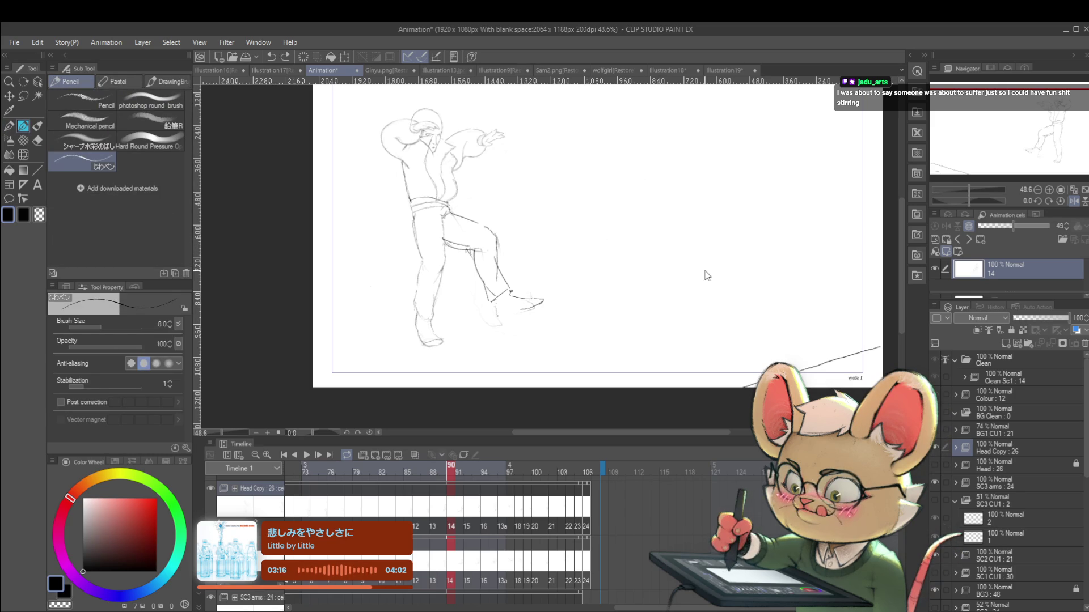
left_click_drag(611, 253, 614, 330)
key("ctrl+z")
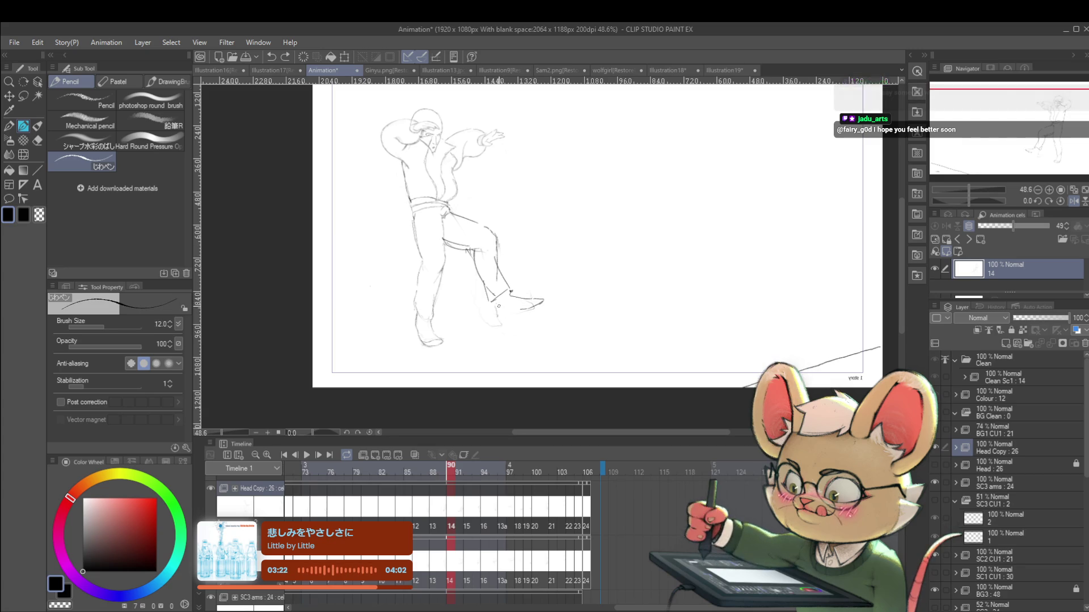
Step: Zoom in to lengthen cel 14's foot sole line, then zoom out and show cel 13
scroll(497, 304, "up", 3)
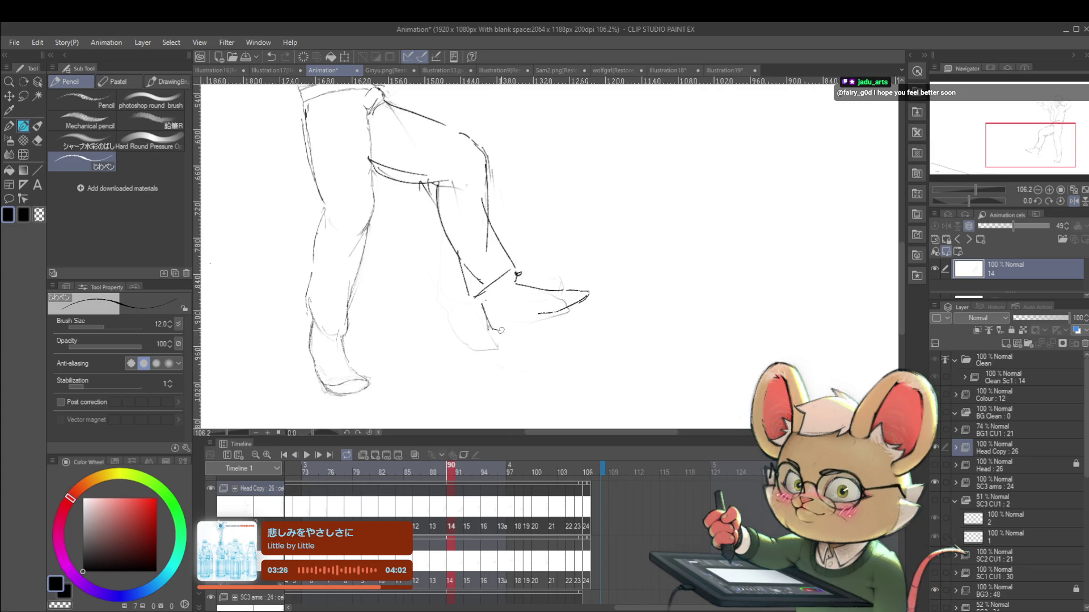
left_click_drag(493, 331, 562, 311)
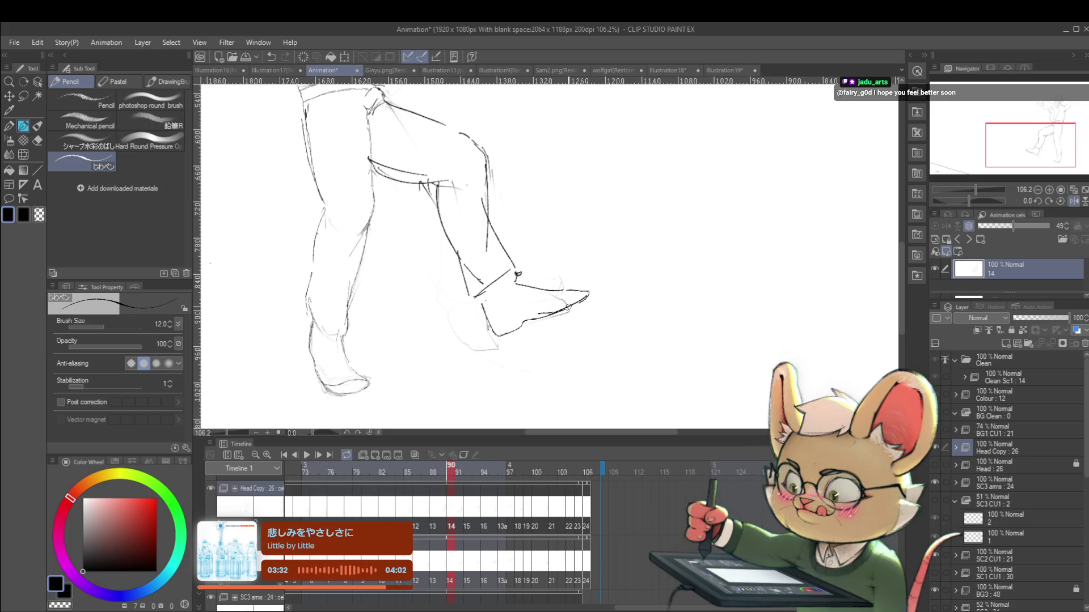
key("ctrl+0")
key("Left")
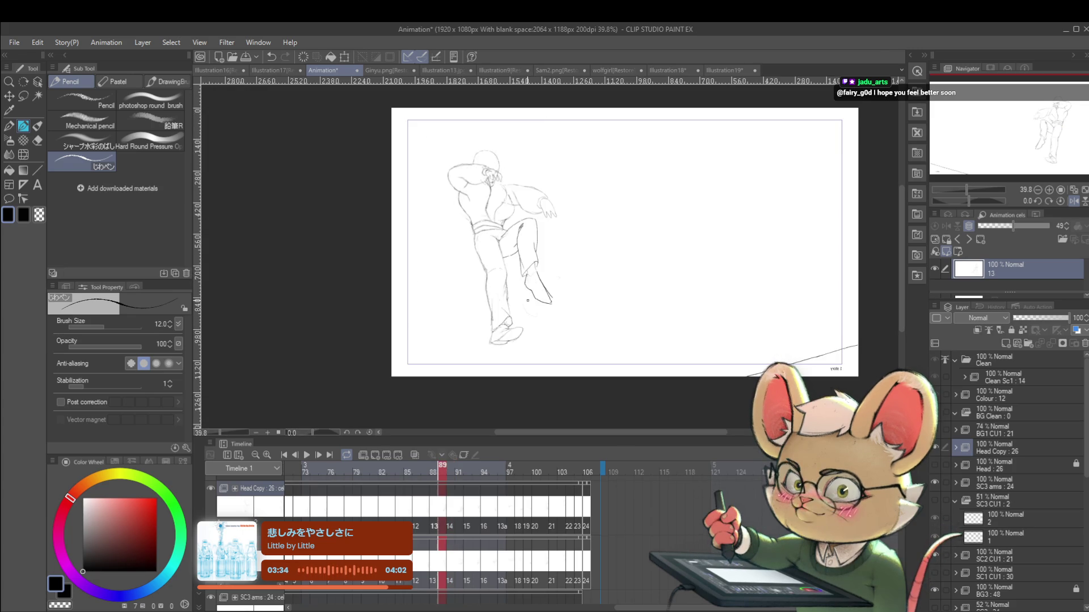
Step: Flip back and forth through cels 13, 14 and 15 to compare the kicking poses
key("Right")
key("Left")
key("Right")
key("Left")
key("Right")
key("Left")
key("Right")
key("Left")
key("Right")
key("Right")
key("Right")
key("Left")
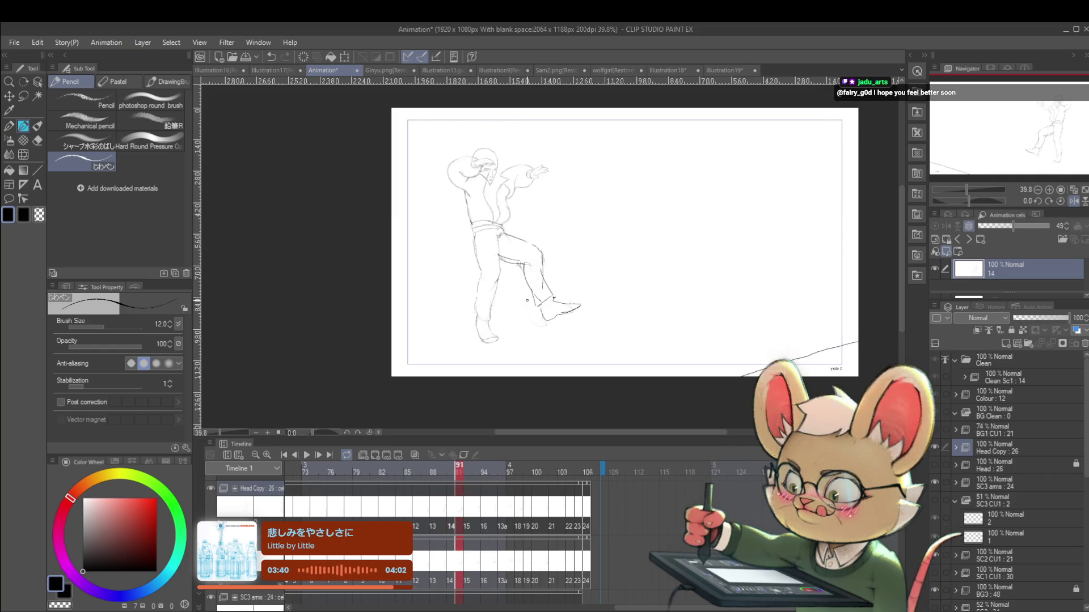
key("Left")
key("Left")
key("Right")
key("Left")
key("Right")
key("Left")
key("Right")
key("Right")
key("Right")
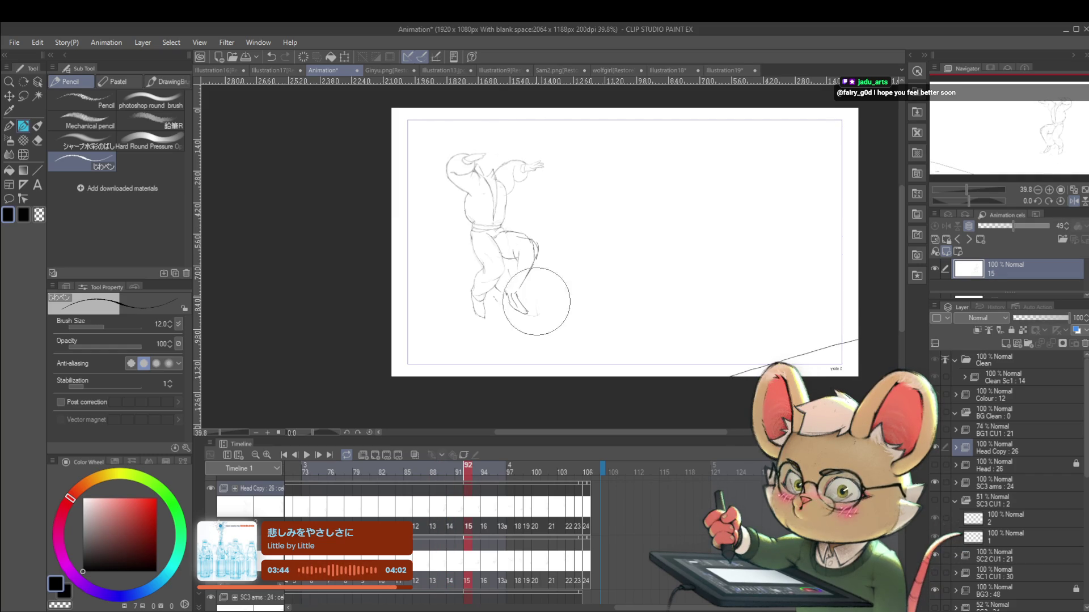
key("Left")
key("Left")
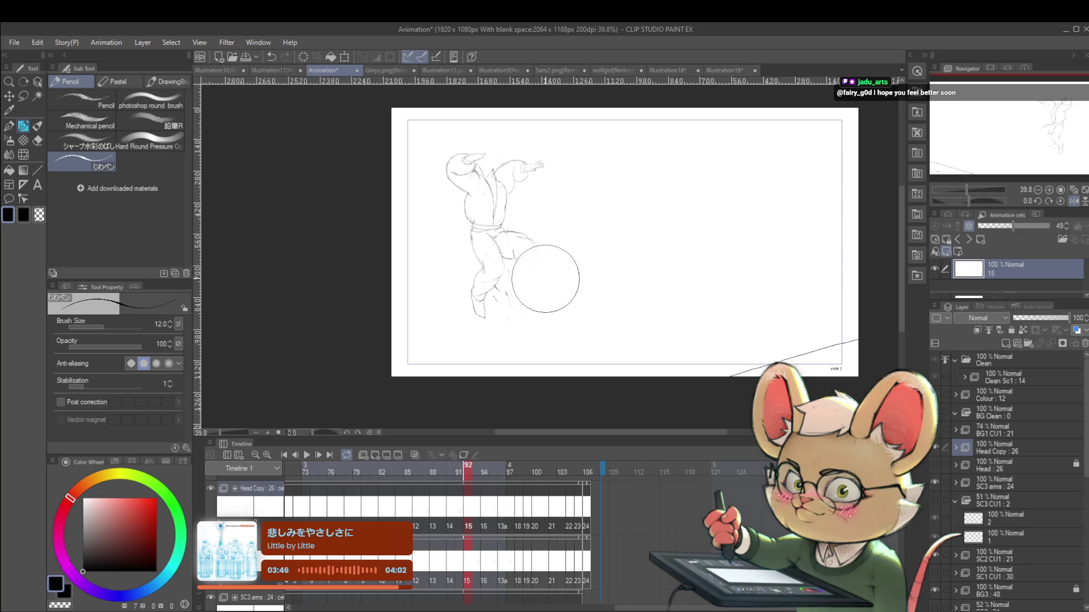
key("Right")
key("Right")
key("Left")
key("Right")
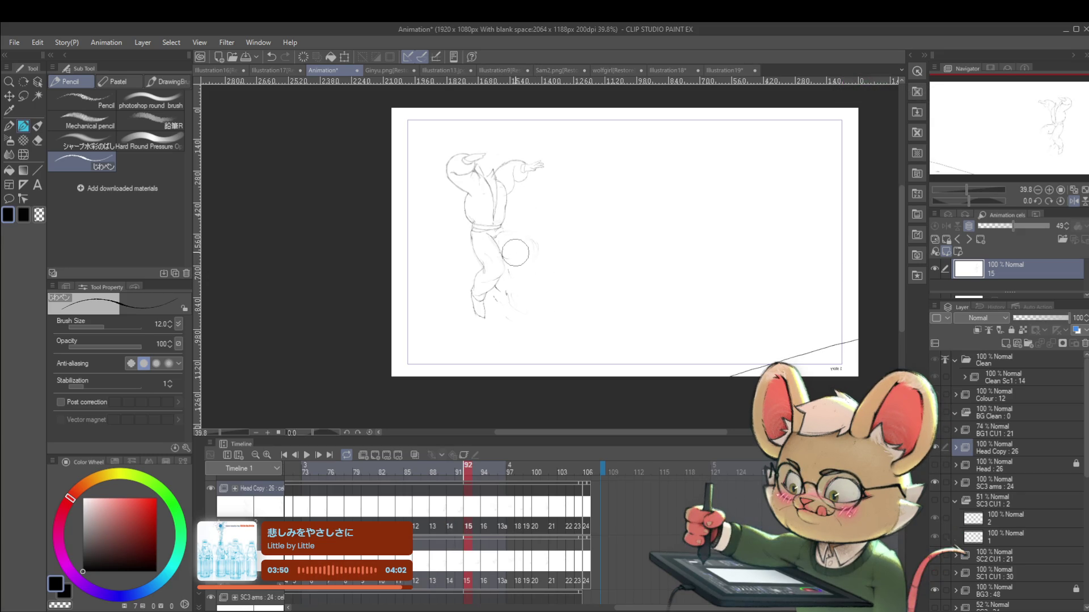
key("Left")
key("Right")
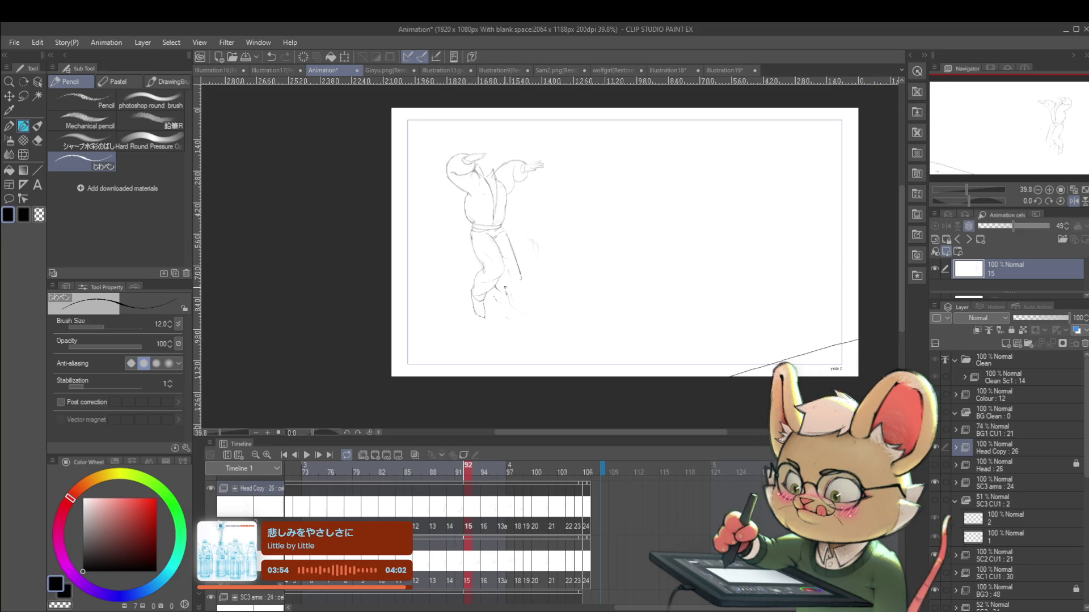
key("Left")
key("Right")
key("Left")
key("Left")
key("Right")
key("Right")
key("Right")
key("Left")
key("Left")
key("Left")
key("Left")
key("Right")
key("Right")
key("Right")
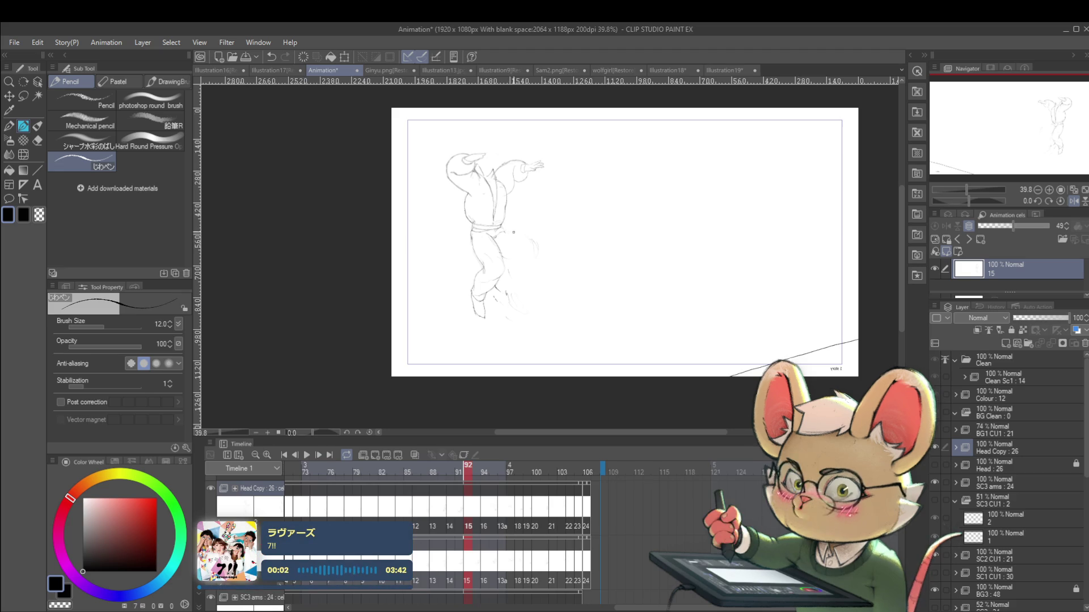
key("Left")
key("Right")
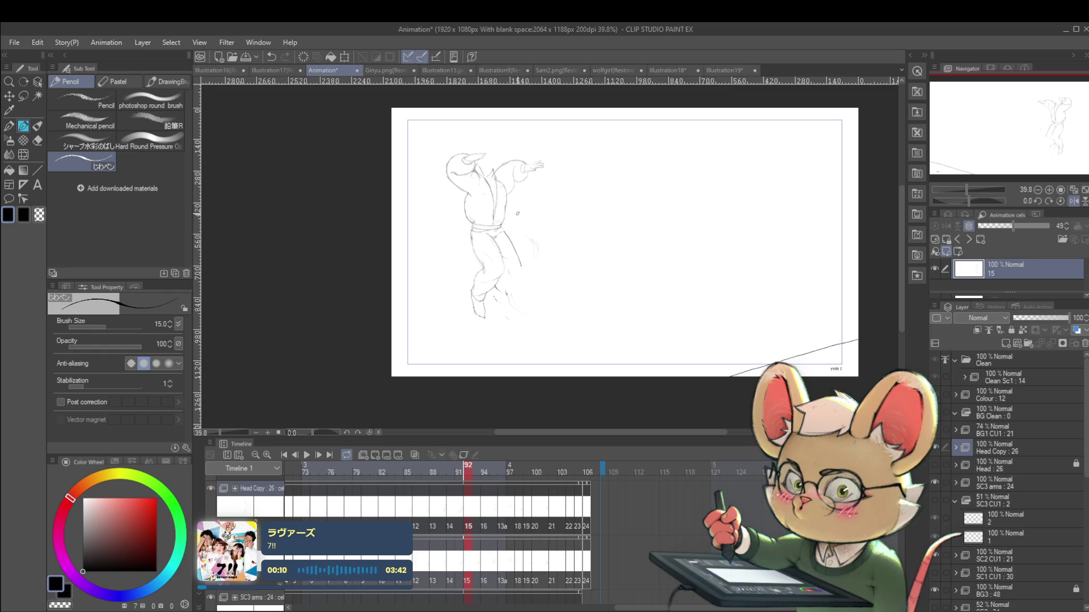
key("Left")
key("Right")
key("Left")
key("Left")
key("Right")
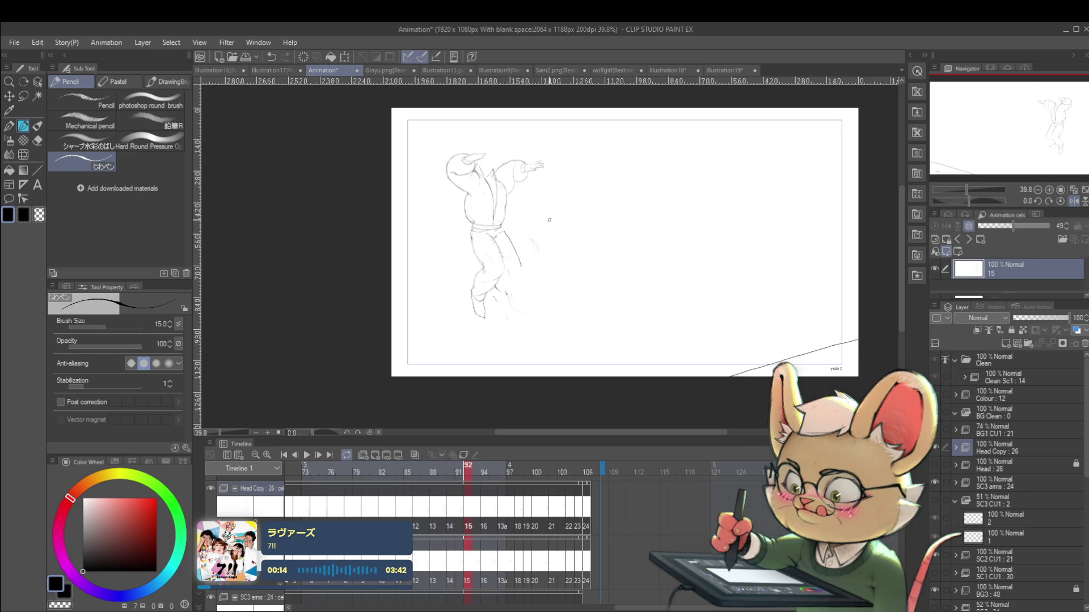
key("Left")
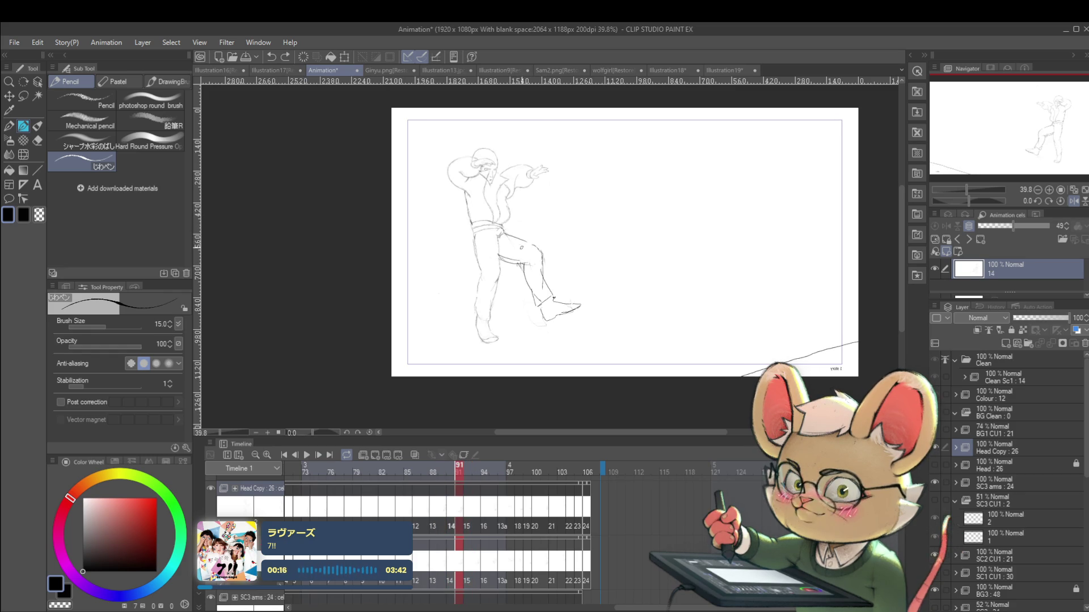
key("Right")
Step: Sketch an extended leg line on cel 15 and check it against neighbouring frames
mouse_move(507, 233)
left_mouse_down()
mouse_move(542, 265)
mouse_move(533, 259)
left_mouse_up()
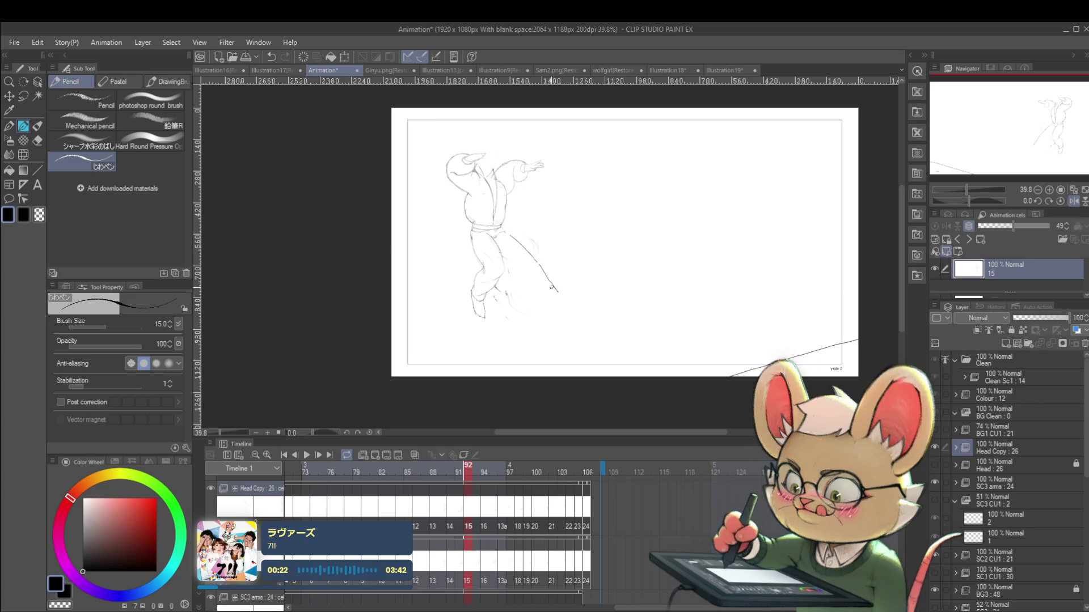
key("Left")
key("Right")
key("Left")
key("Left")
key("Left")
key("Right")
key("Right")
key("Right")
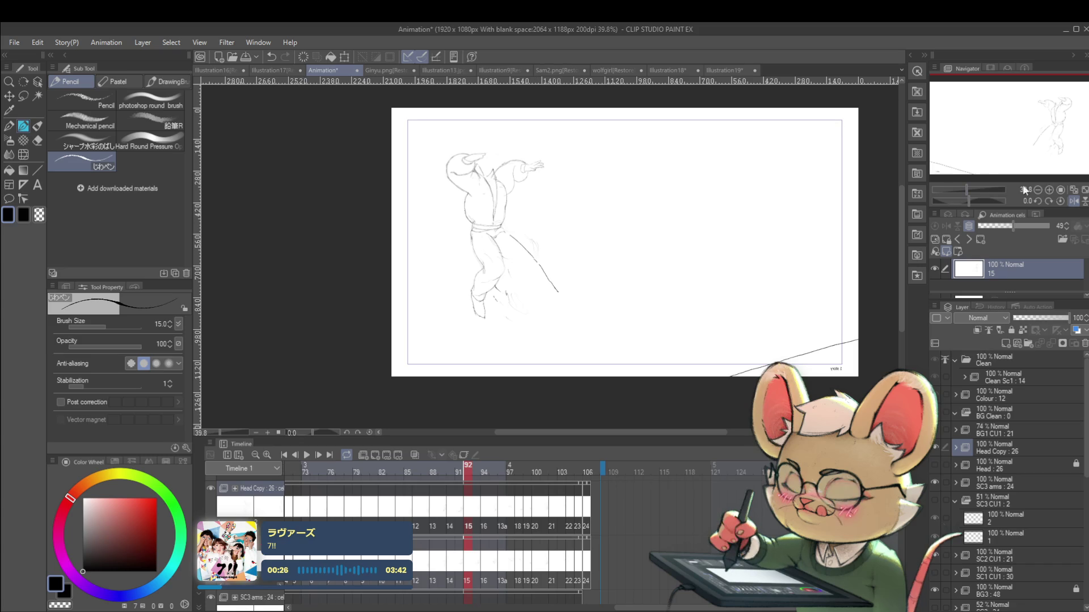
Step: With the view mirrored, sketch the foot and lengthen the leg line, then return to frame 92
left_click(1076, 201)
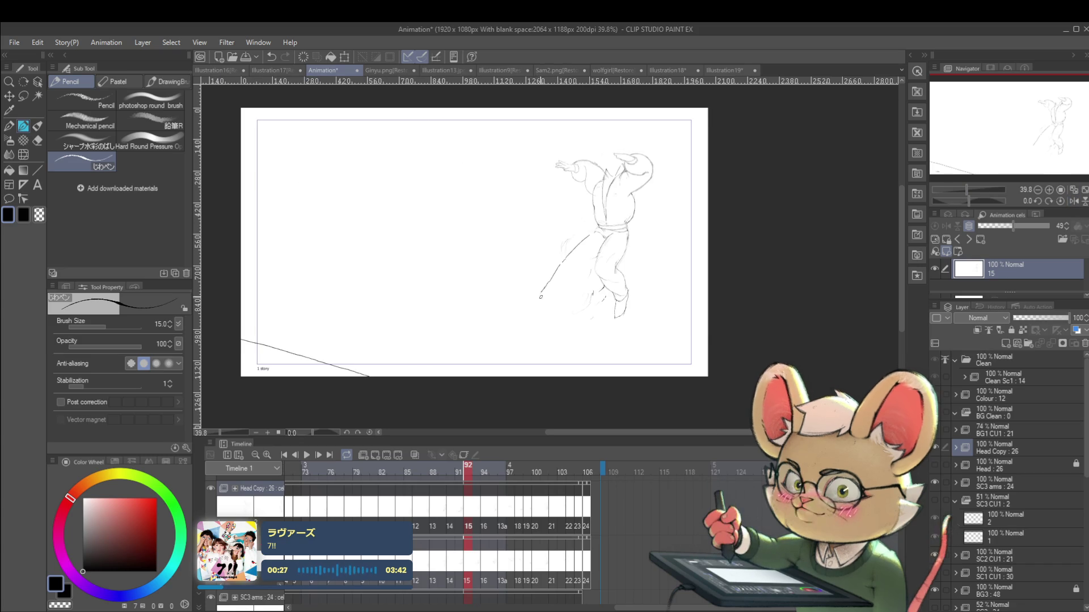
mouse_move(540, 293)
left_mouse_down()
mouse_move(536, 308)
mouse_move(551, 306)
left_mouse_up()
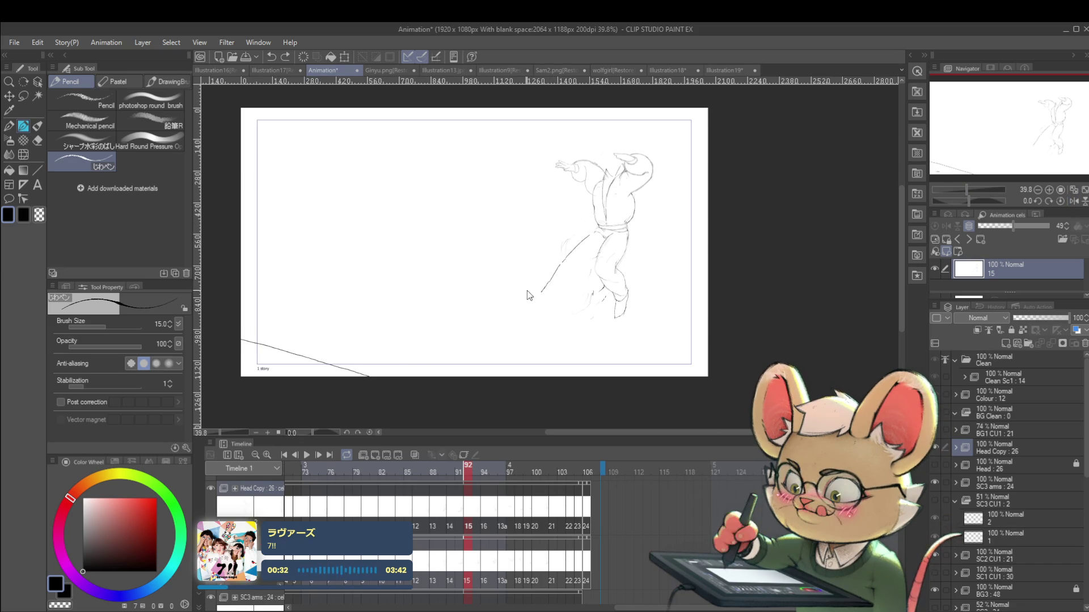
mouse_move(542, 293)
left_mouse_down()
mouse_move(523, 288)
mouse_move(553, 306)
mouse_move(550, 297)
left_mouse_up()
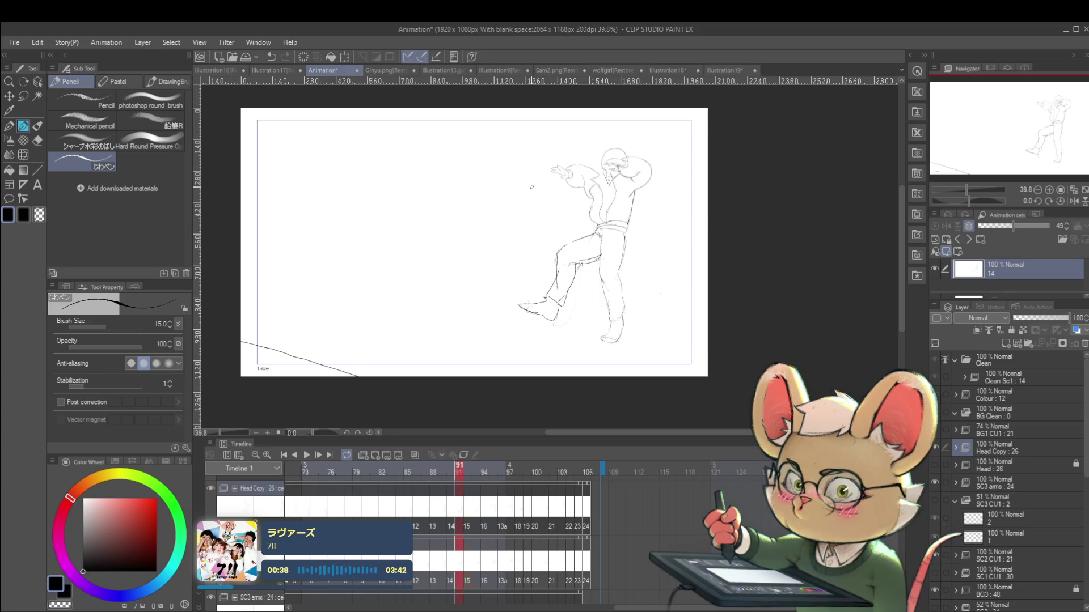
key("Left")
key("Left")
key("Left")
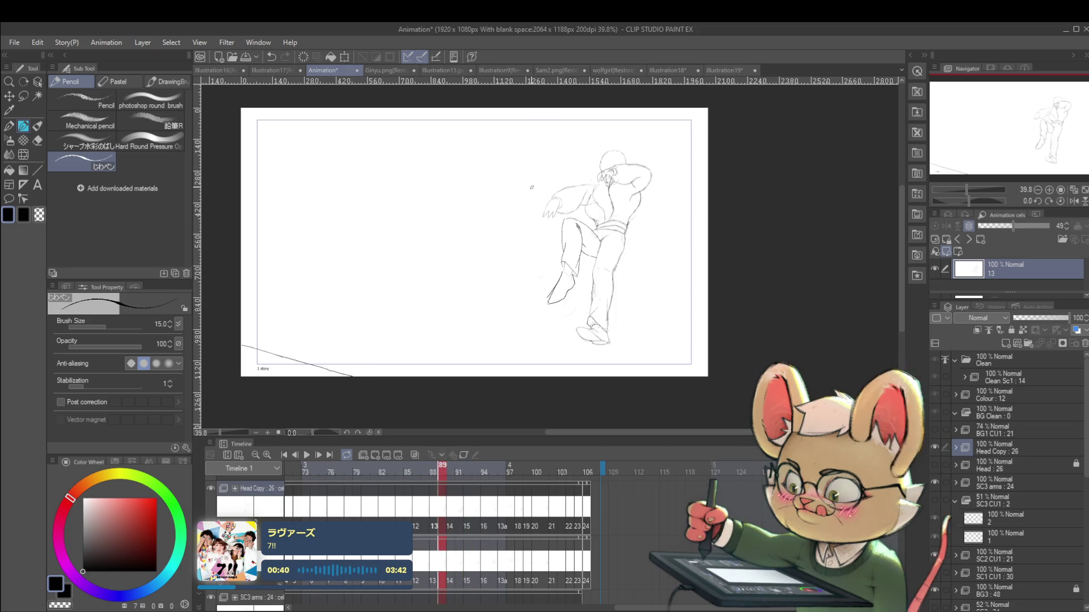
key("Right")
key("Right")
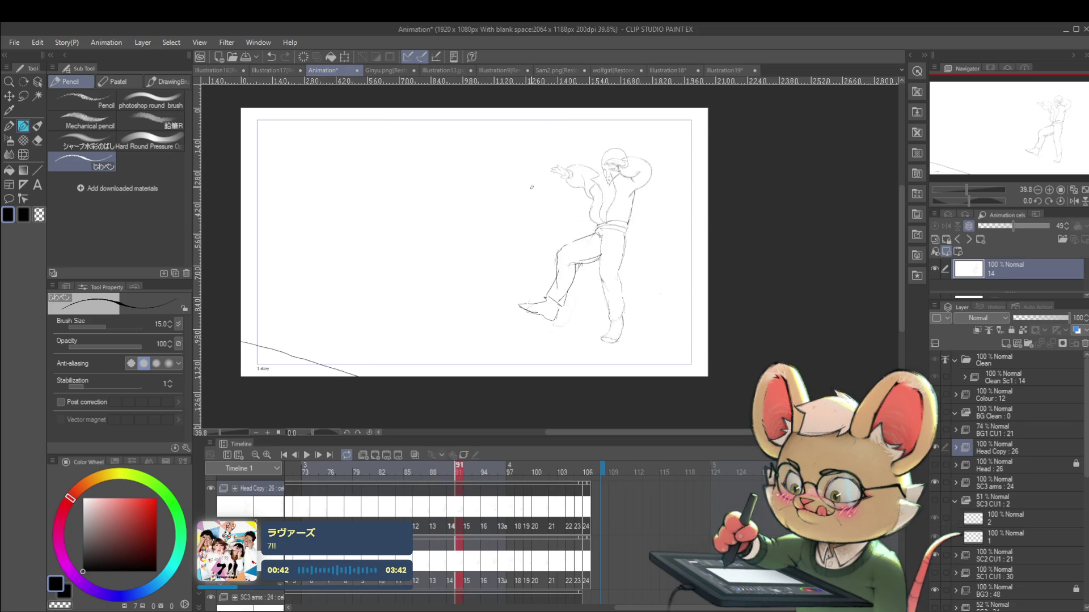
key("Right")
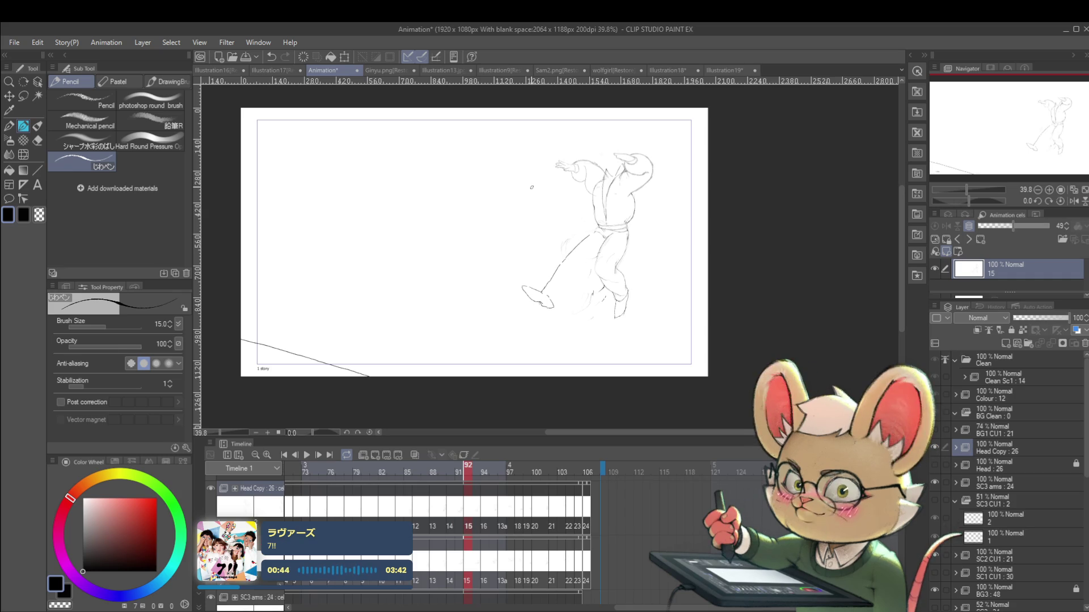
Step: Rotate the lasso-selected leg about 10° clockwise, deselect it, and mirror the view to check
key("m")
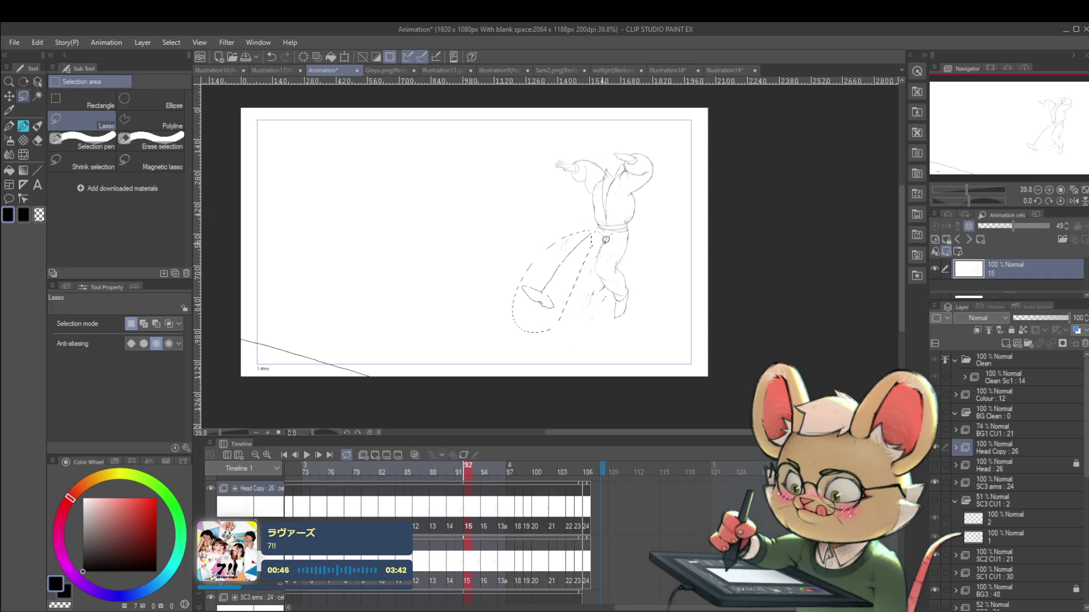
key("ctrl+t")
left_click_drag(588, 233, 596, 243)
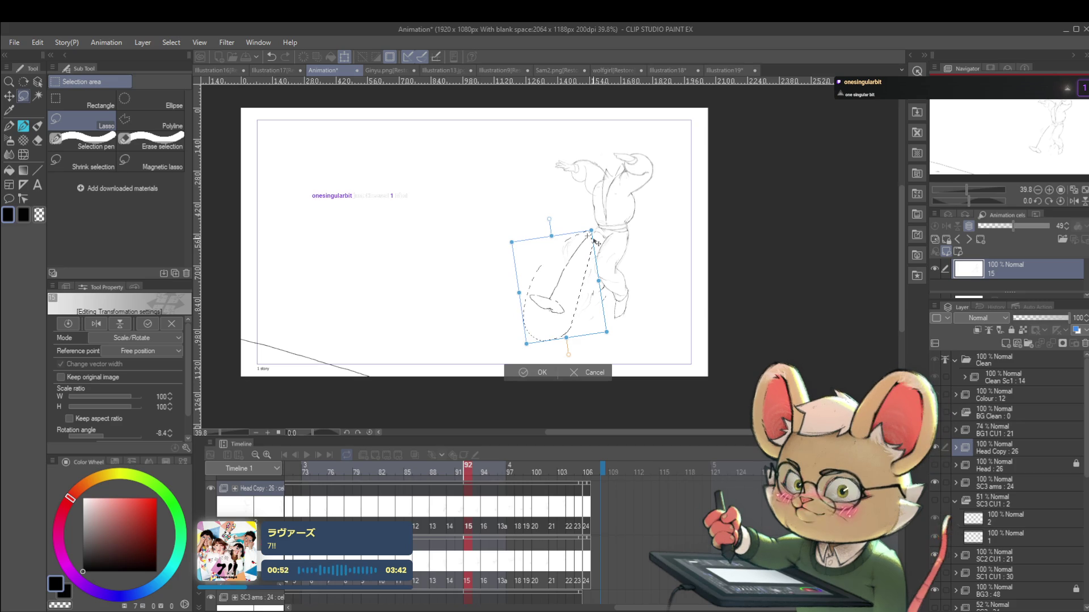
key("Return")
key("ctrl+d")
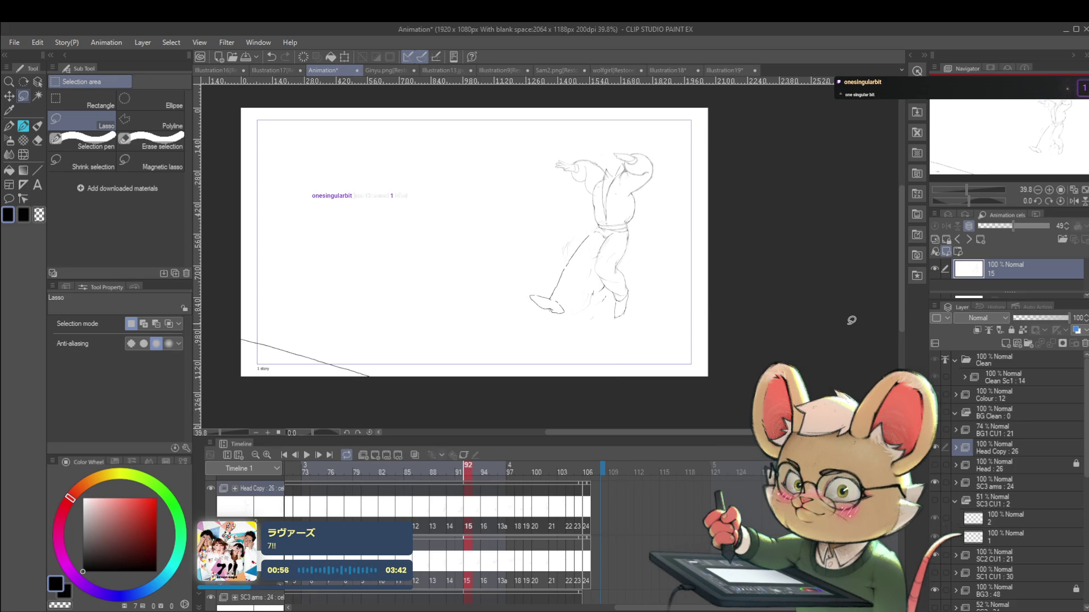
left_click(1072, 203)
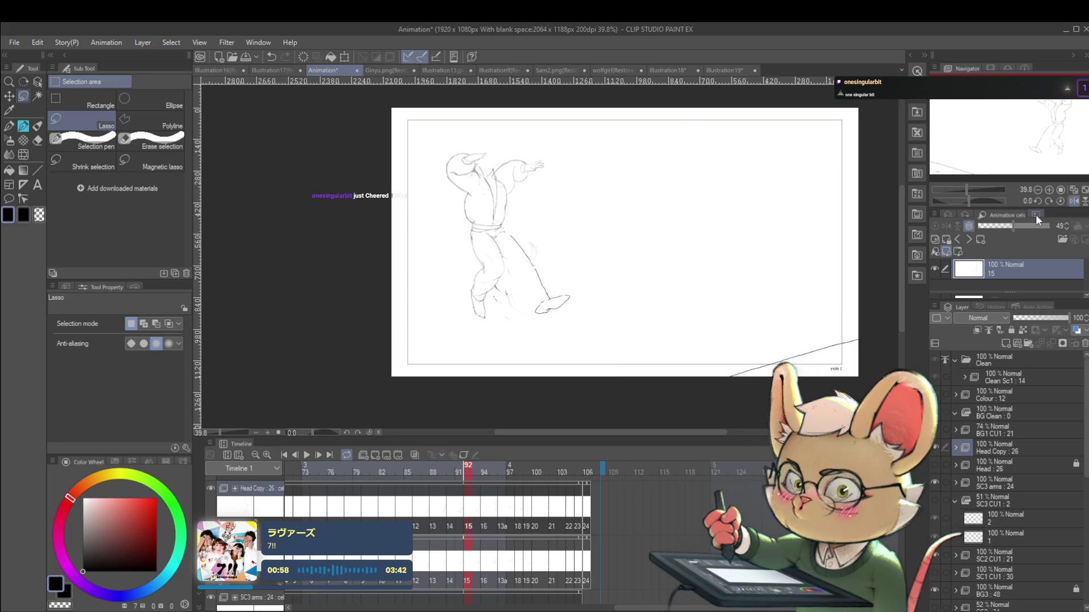
Step: With the pencil and the view unmirrored, extend cel 15's leg line further down
key("p")
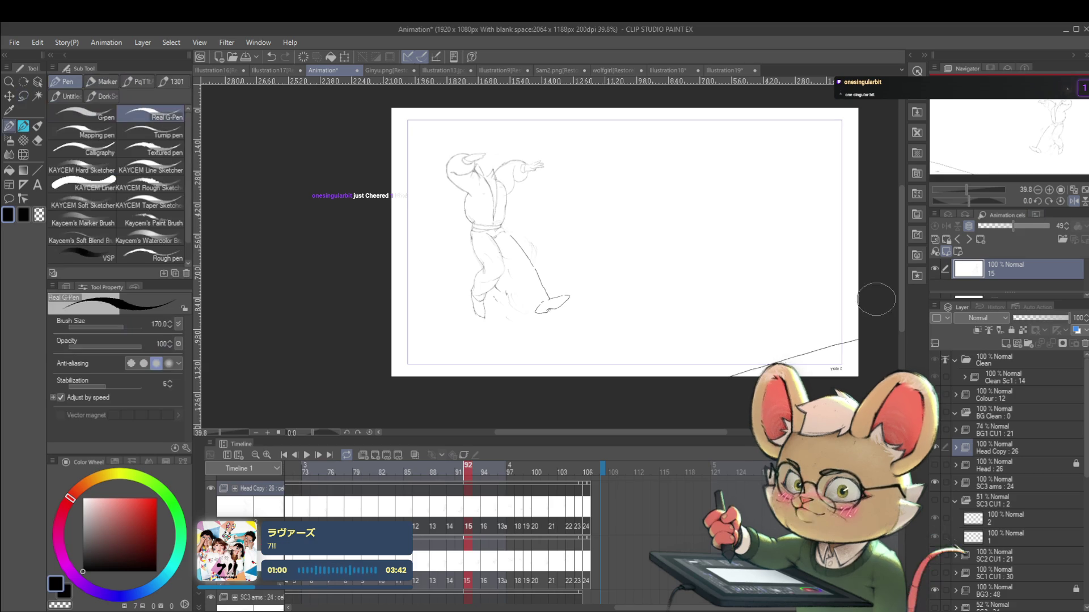
key("p")
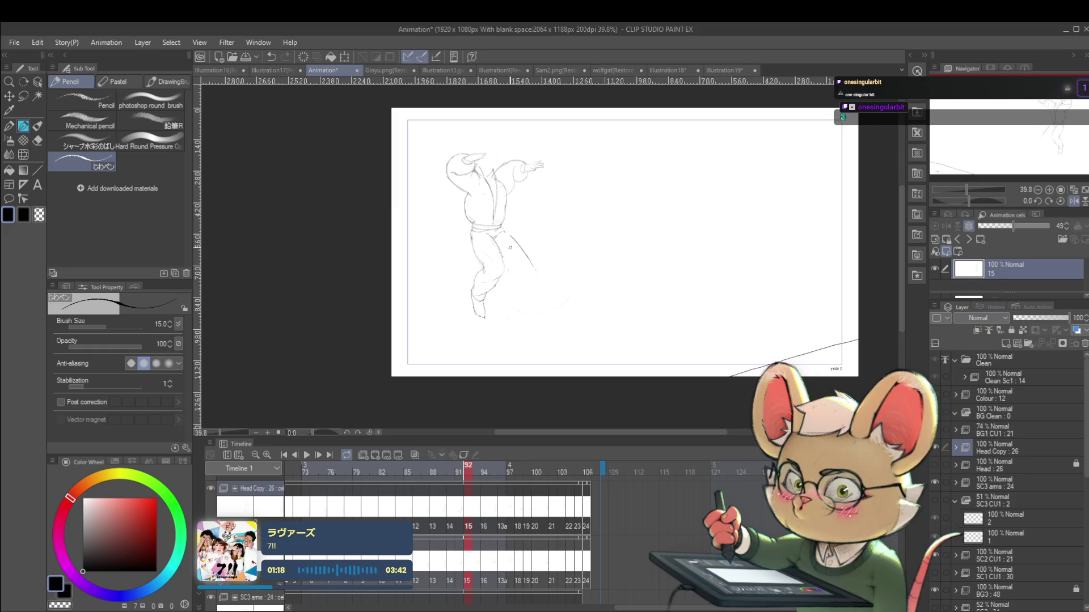
left_click(1074, 201)
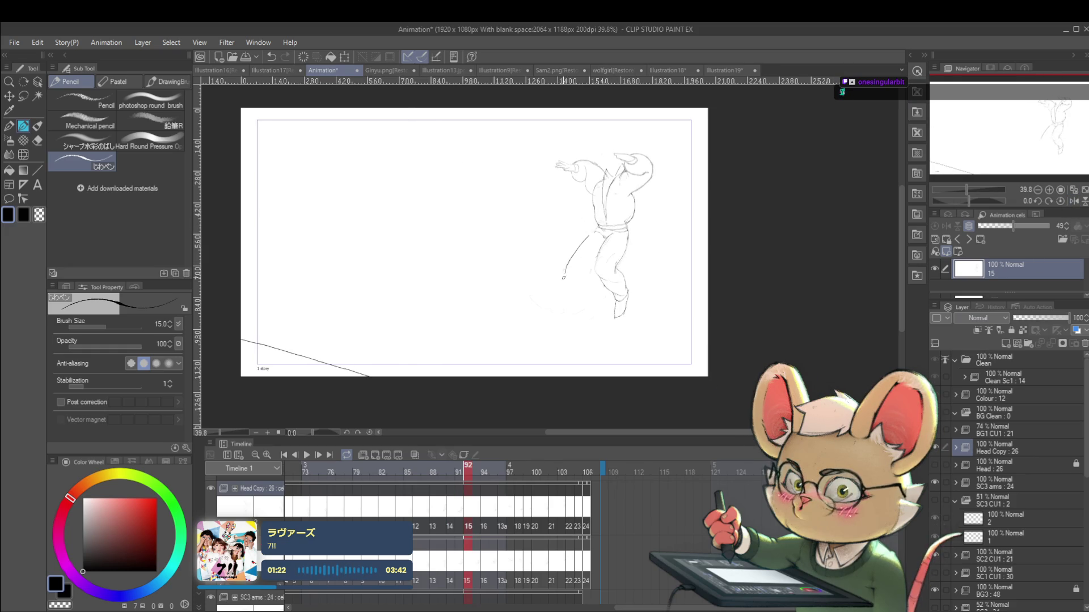
left_click_drag(564, 275, 552, 307)
Step: Mirror the view and flip through cels 13, 14 and 15 to compare the kick
key("Left")
key("Left")
key("Left")
key("Right")
key("Left")
key("Right")
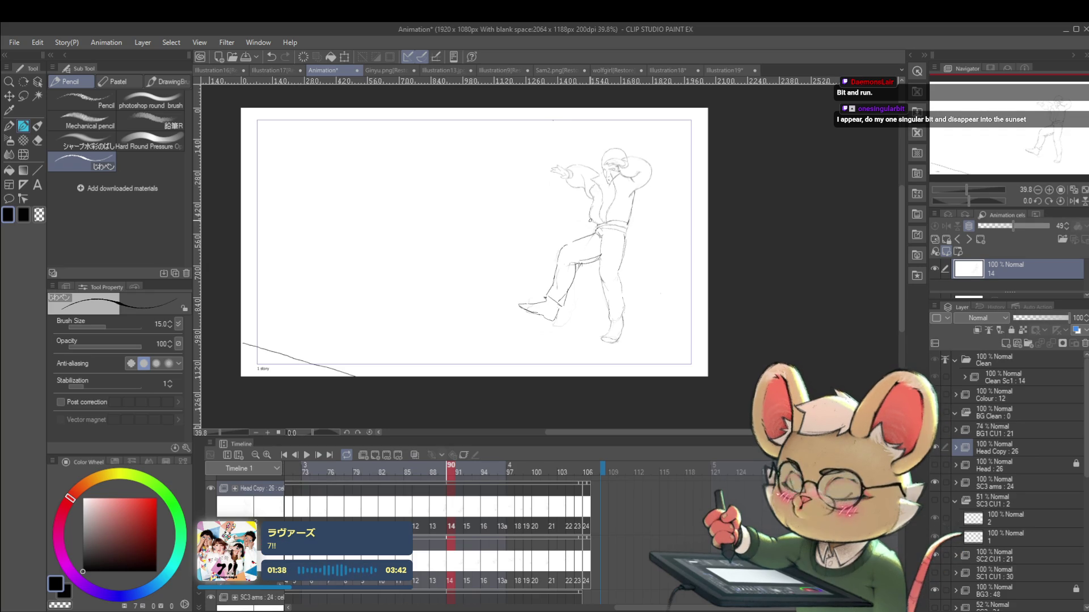
left_click(1073, 201)
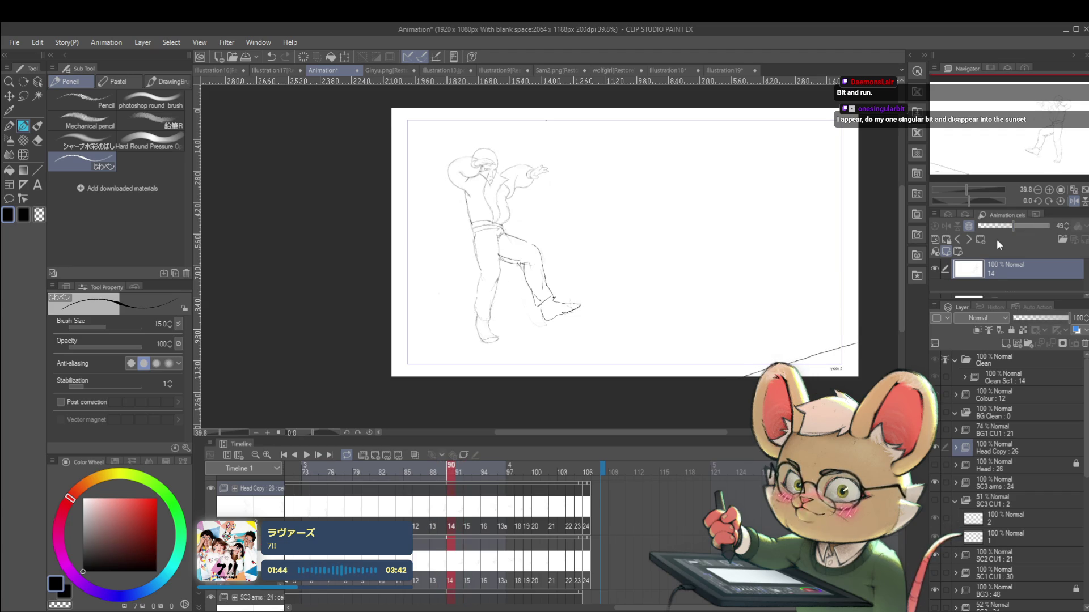
key("Right")
key("Left")
key("Left")
key("Right")
key("Left")
key("Right")
key("Right")
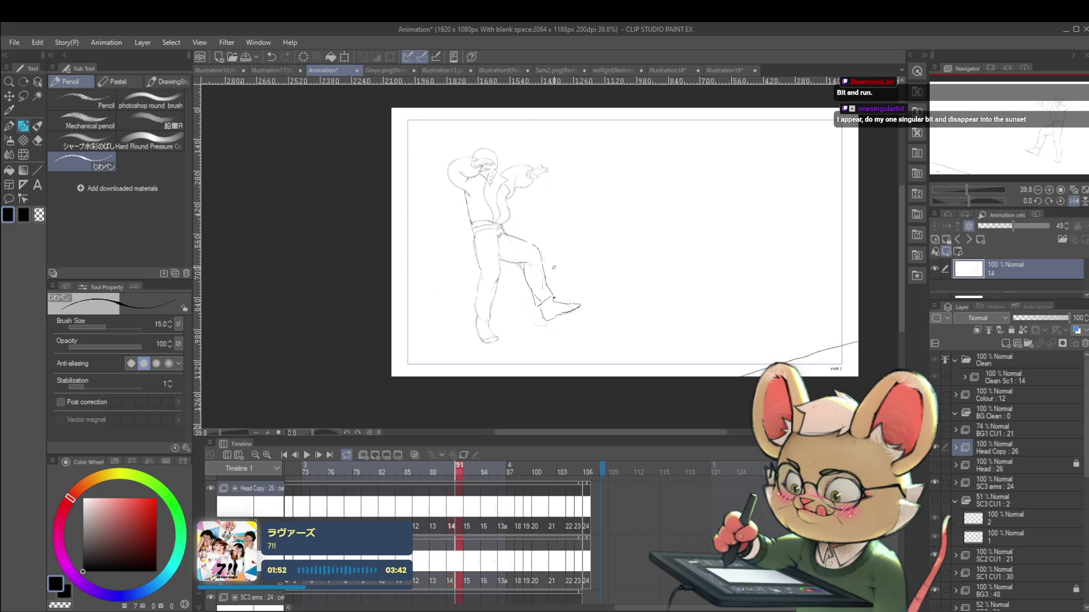
key("Left")
key("Right")
key("Right")
key("Right")
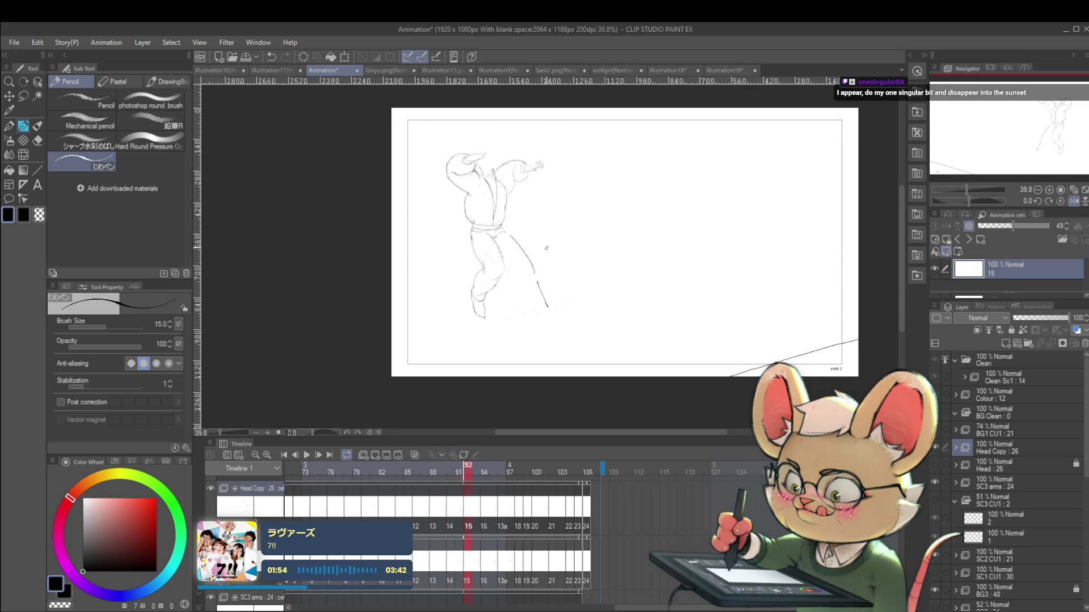
key("Left")
key("Left")
key("Left")
key("Right")
key("Right")
key("Right")
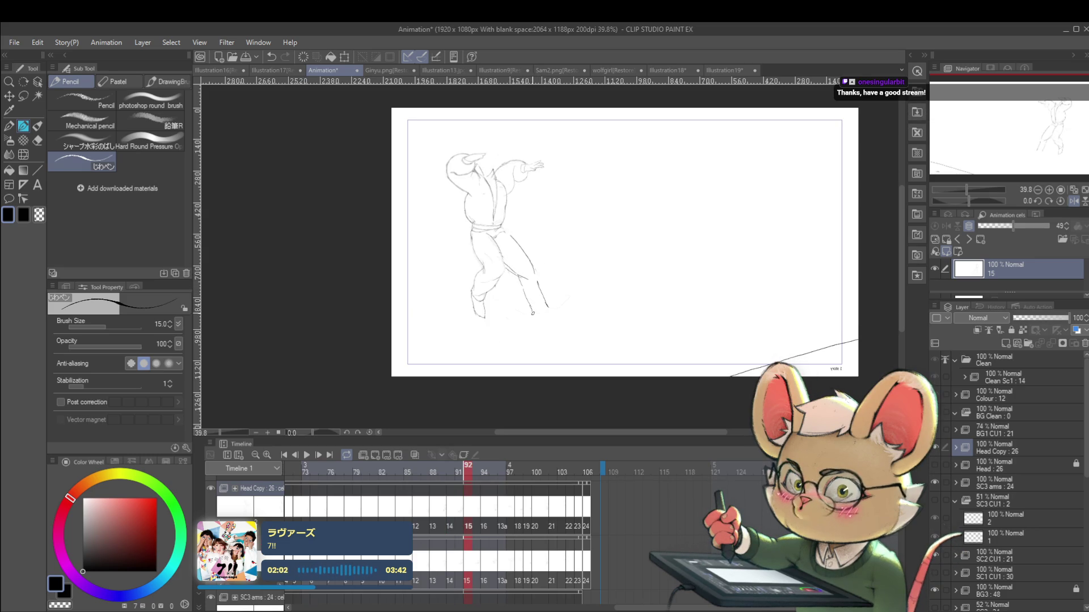
key("Left")
key("Right")
key("Left")
key("Right")
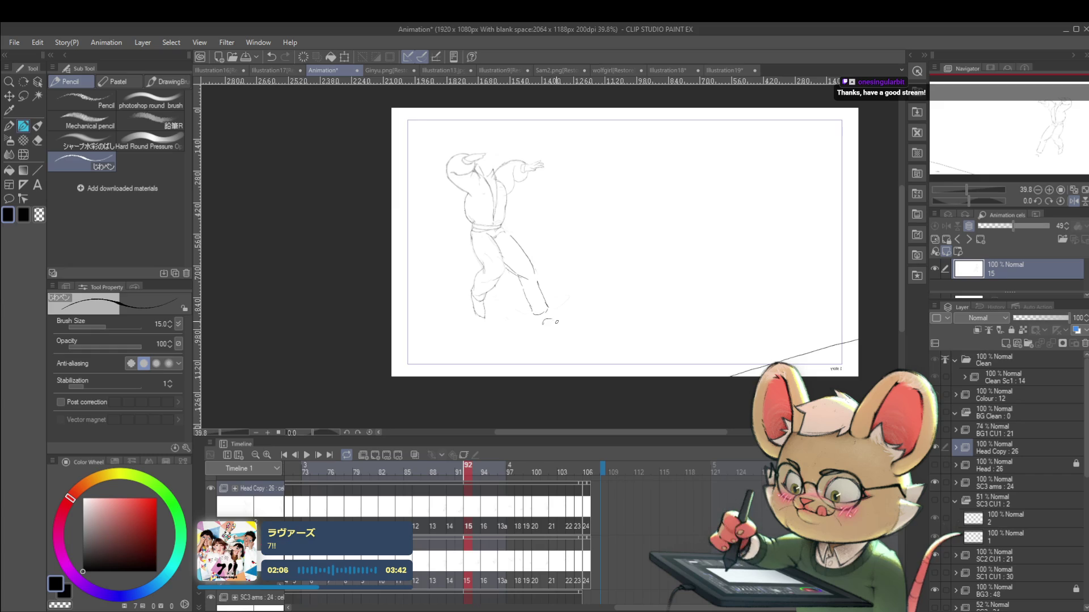
Step: Sketch a curve below cel 15's foot and flip earlier frames to check it
left_click_drag(543, 328, 558, 327)
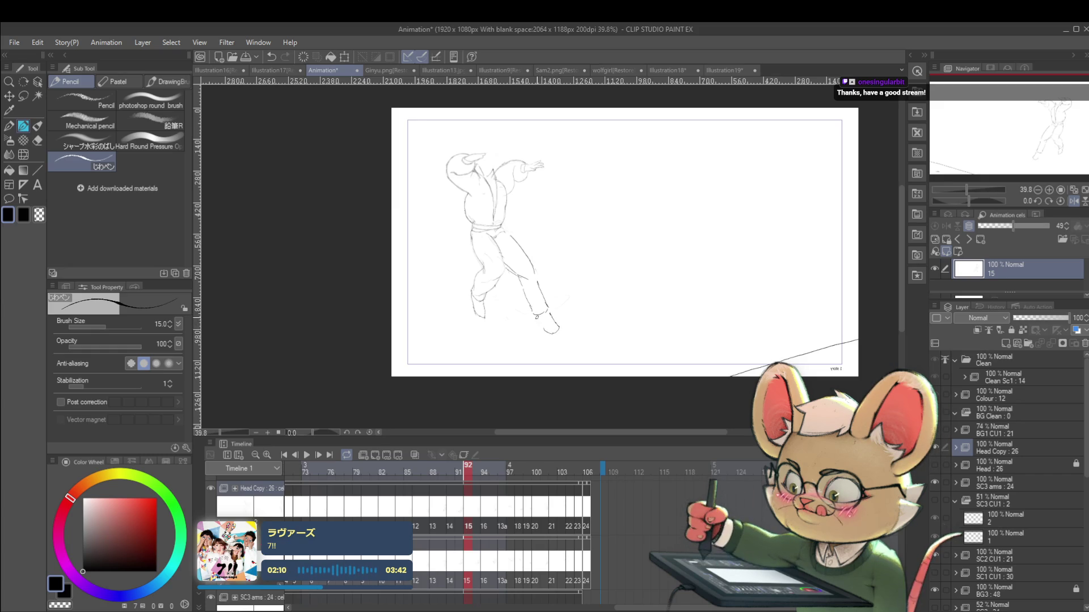
key("Left")
key("Left")
key("Right")
key("Right")
Step: Move to cel 16 and add a pencil stroke along the lower leg
key("Right")
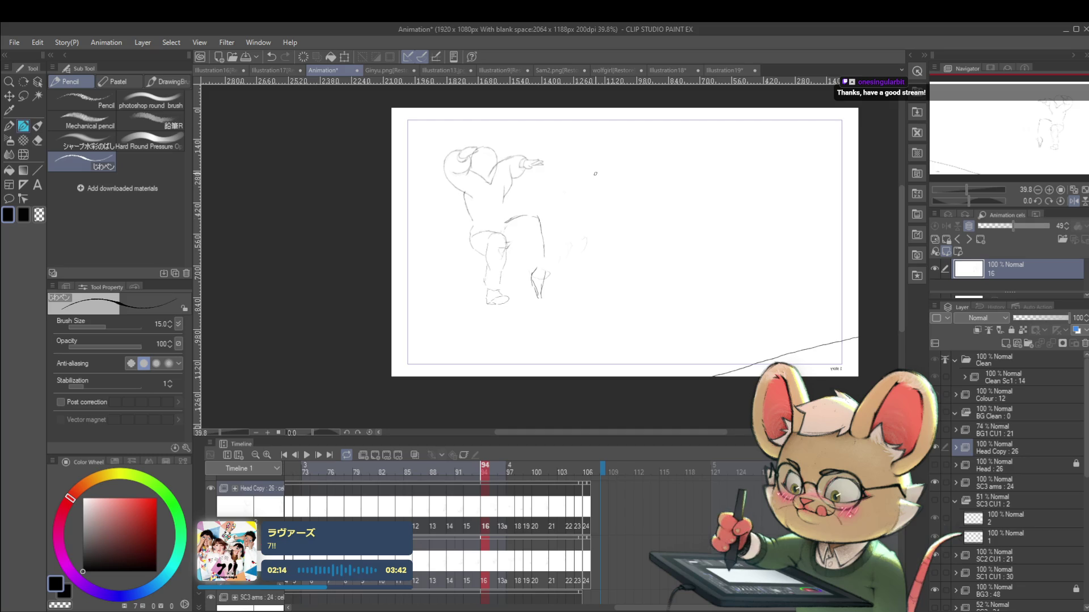
key("Left")
key("Right")
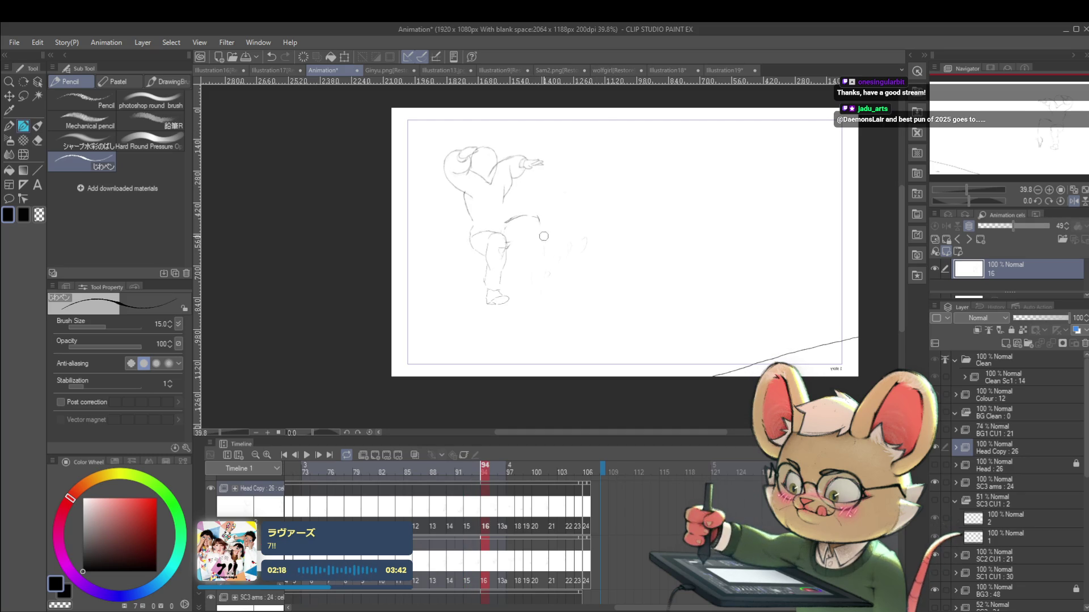
key("Left")
key("Right")
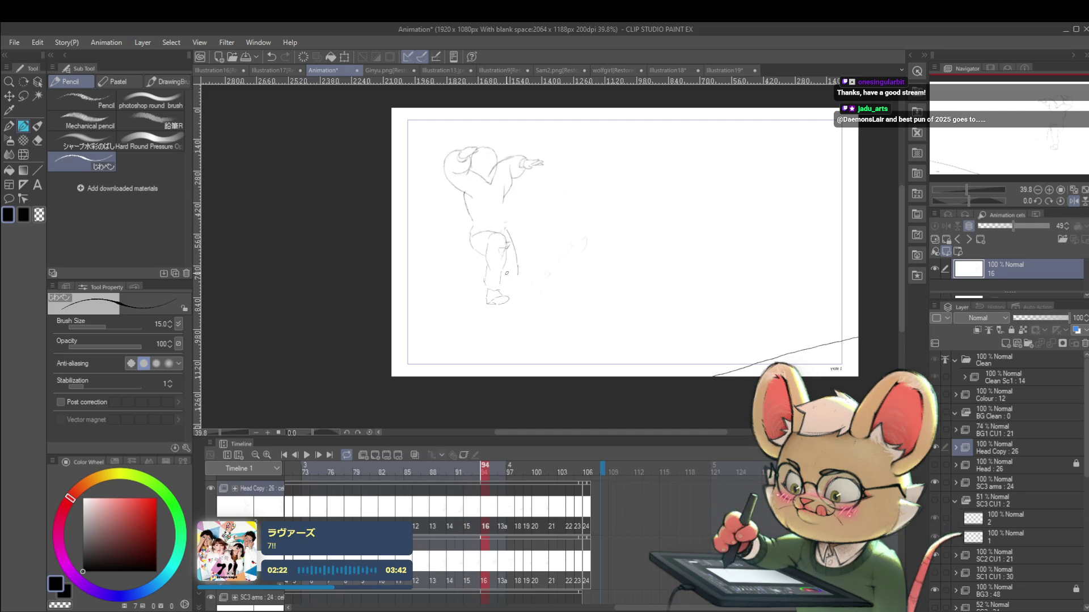
left_click_drag(517, 262, 510, 279)
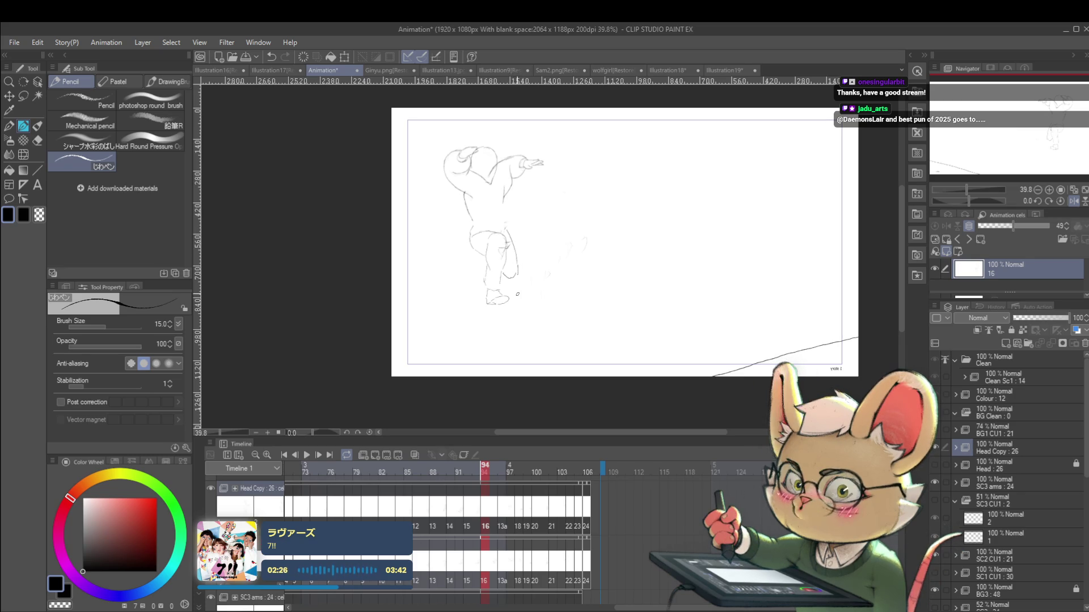
Step: Unmirror the view and pencil strokes on the lower leg and below the foot
left_click(1074, 201)
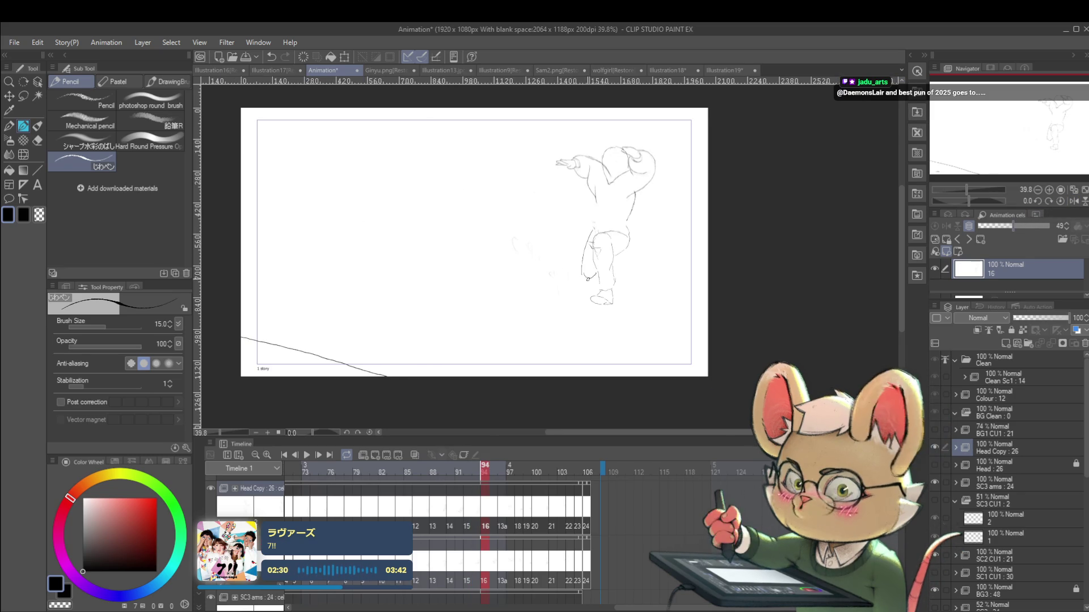
left_click_drag(596, 286, 592, 316)
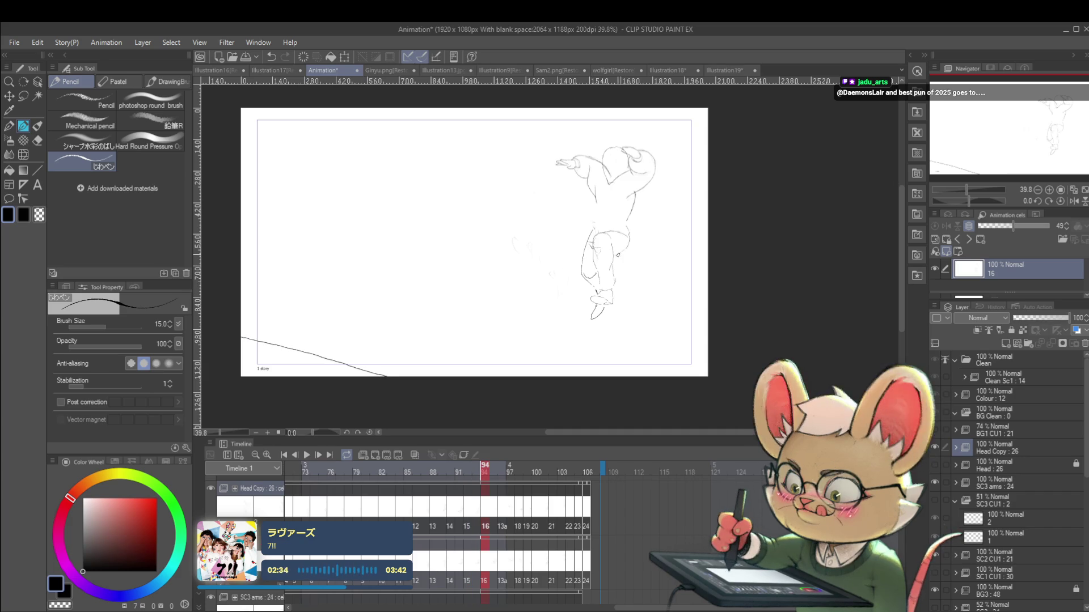
left_click_drag(597, 308, 595, 318)
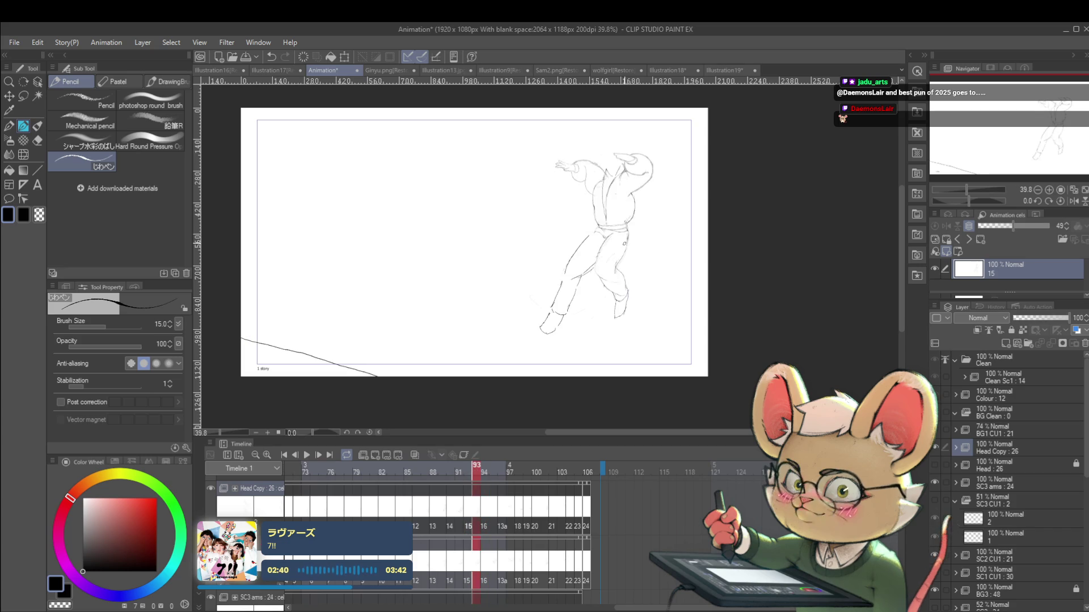
Step: Step through frames 92 to 94 to check the refined kick
key("Right")
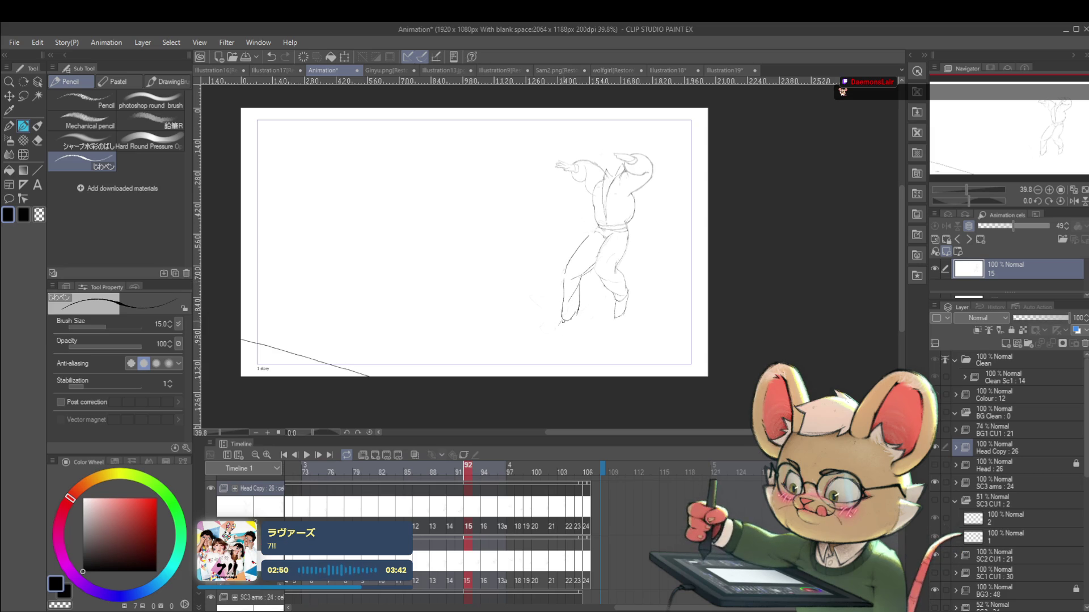
key("Left")
key("Right")
key("Right")
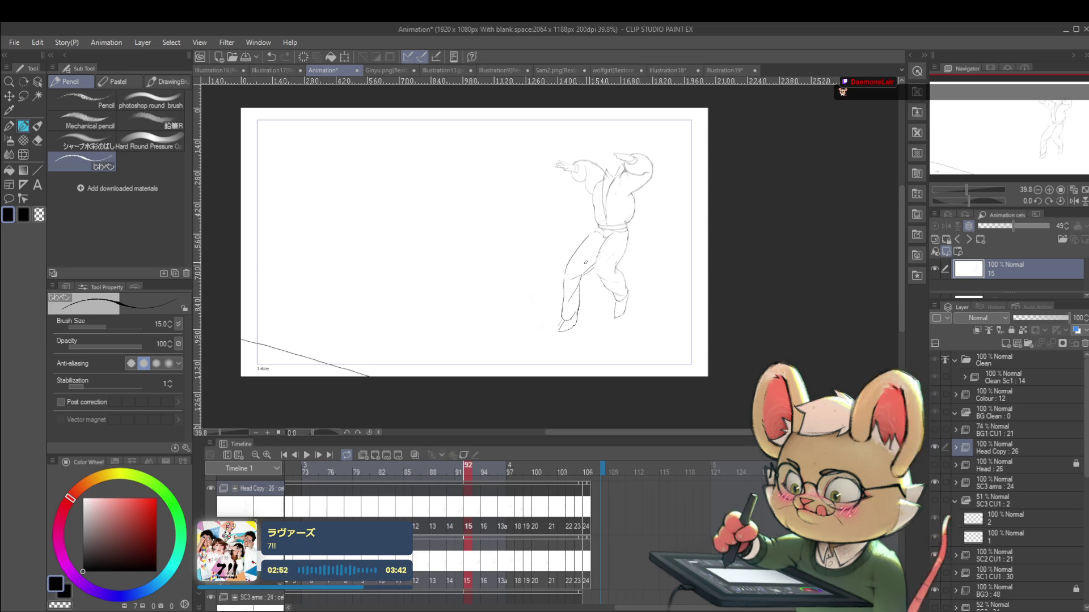
key("Left")
key("Right")
key("Right")
key("Right")
key("Right")
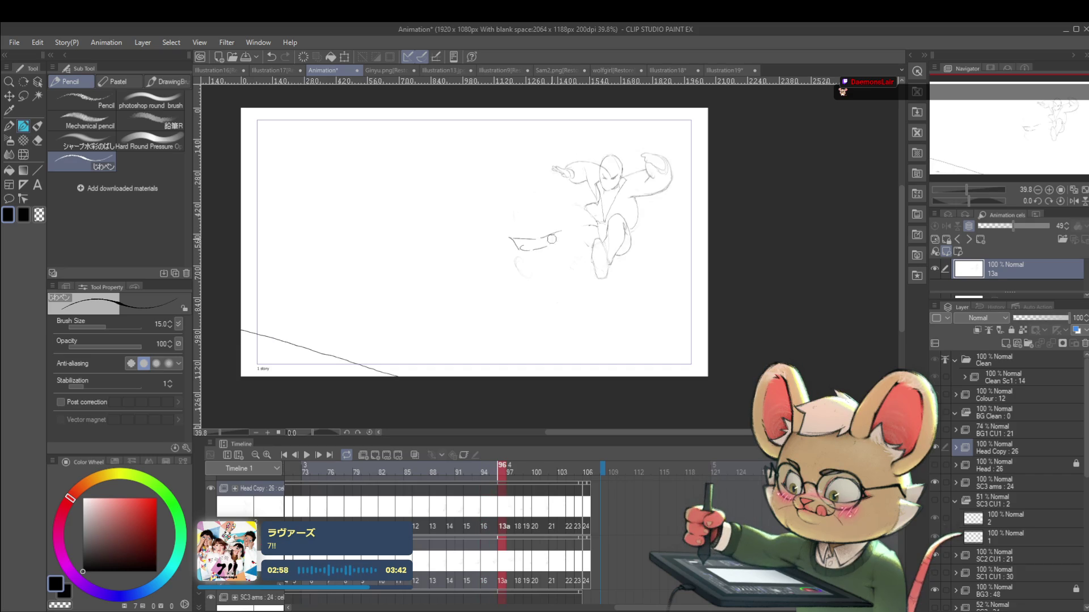
Step: On cel 13a, redraw the left leg line down toward the foot, undoing a bad tail
key("Left")
key("Right")
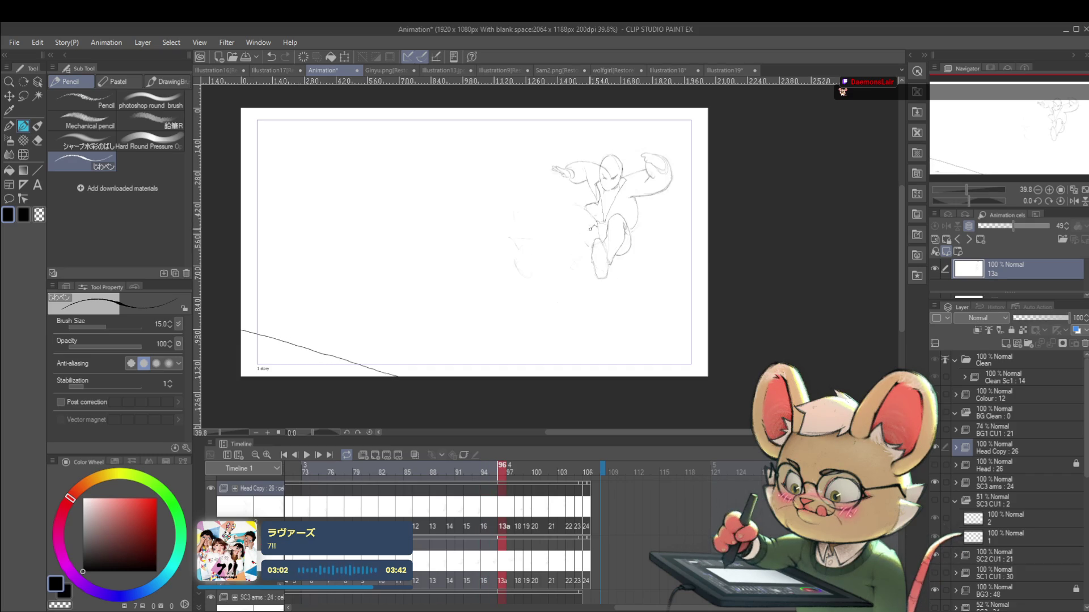
key("Left")
key("Right")
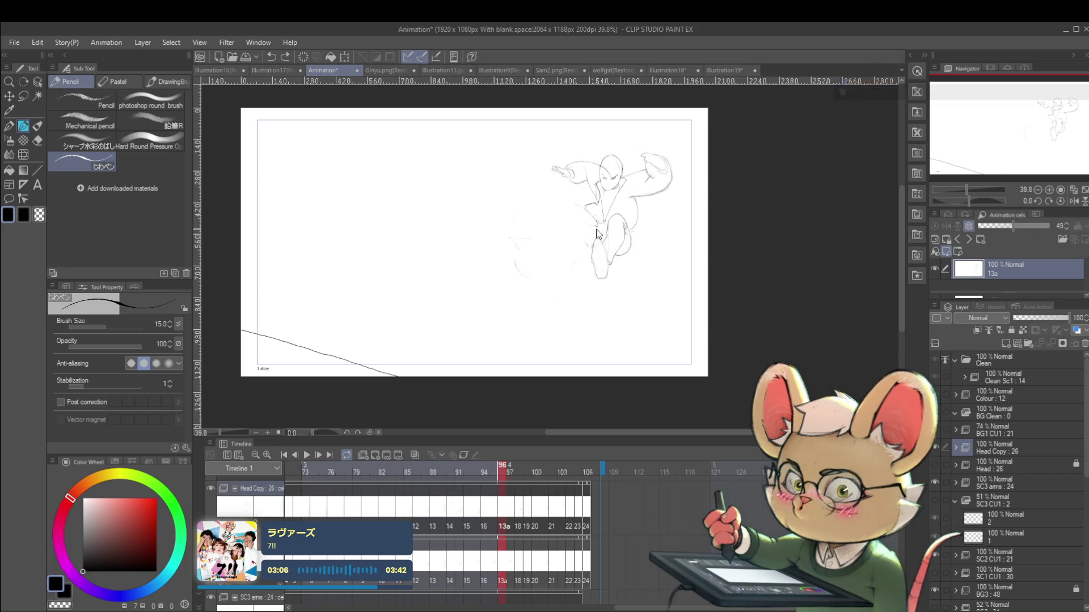
left_click_drag(582, 229, 586, 226)
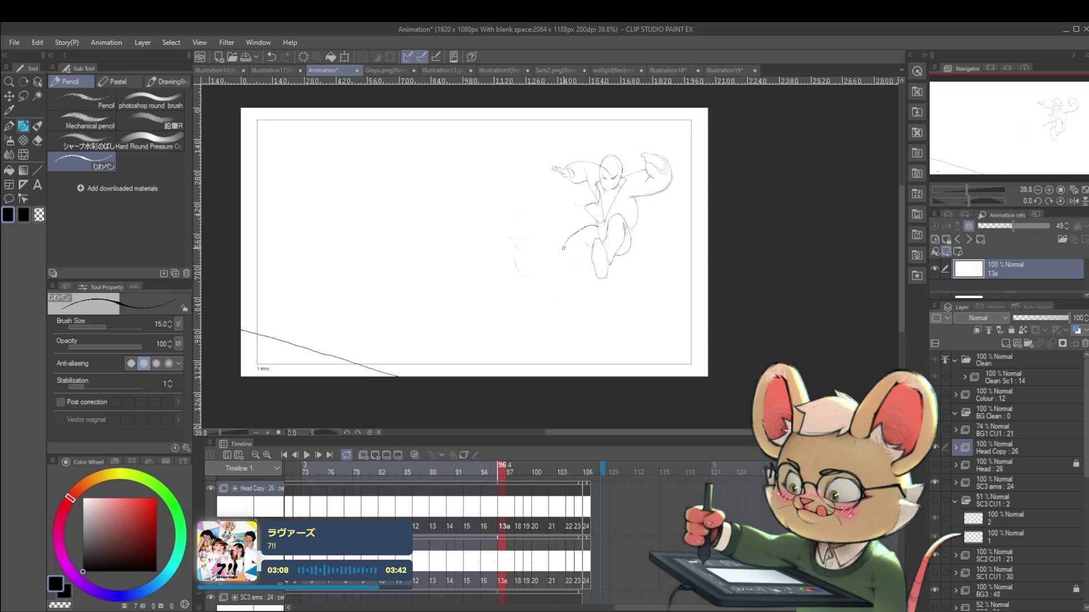
key("ctrl+z")
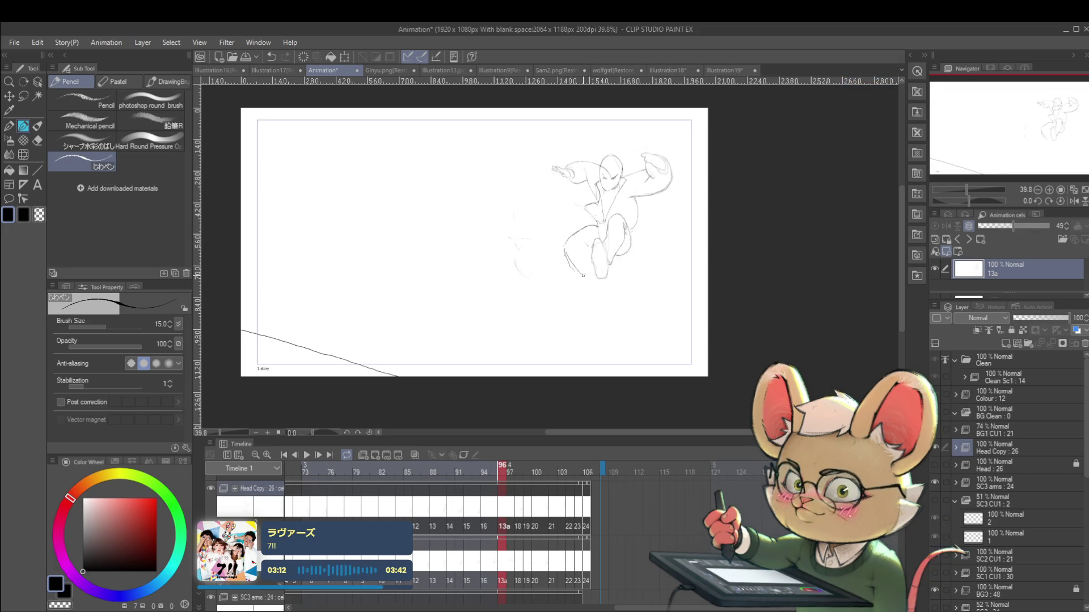
left_click_drag(569, 262, 578, 285)
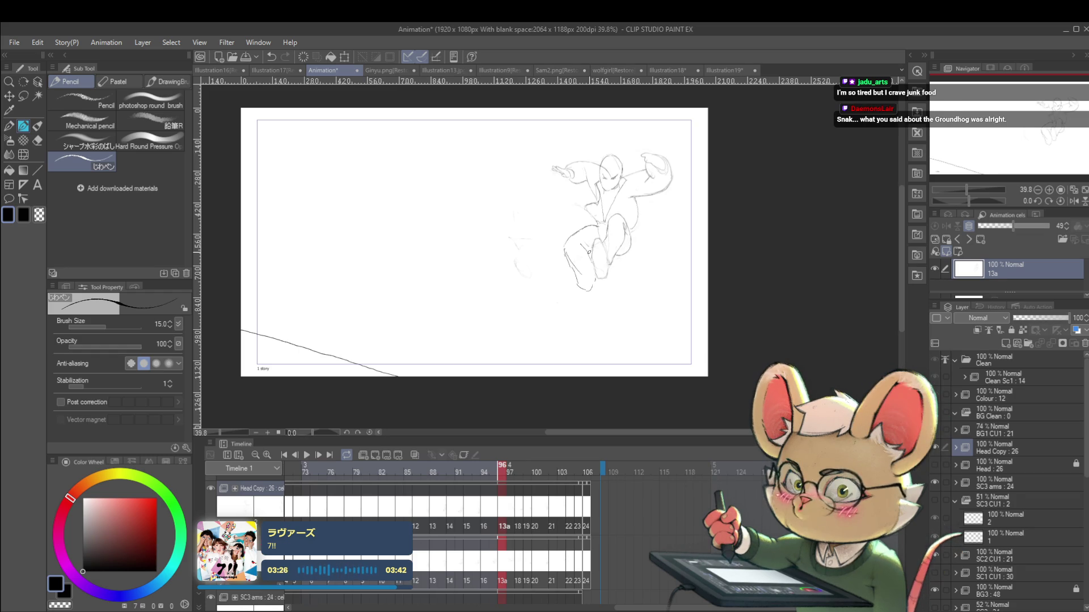
Step: Add a short line below the foot and flip frames 97 to 100 to compare
key("Right")
key("Left")
key("Right")
key("Left")
key("Right")
key("Left")
key("Right")
key("Left")
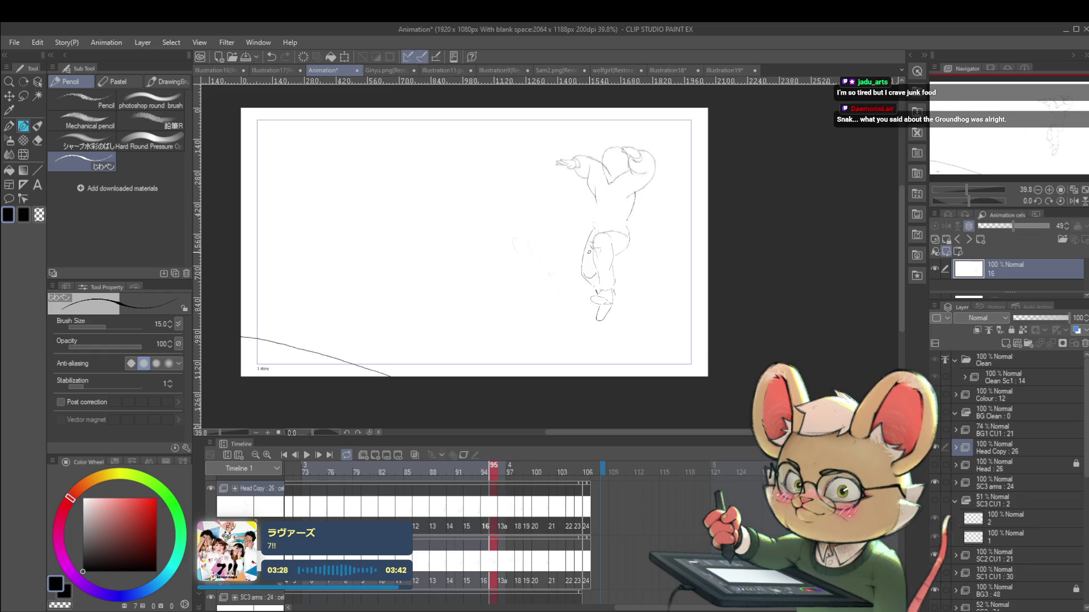
left_click_drag(584, 292, 578, 303)
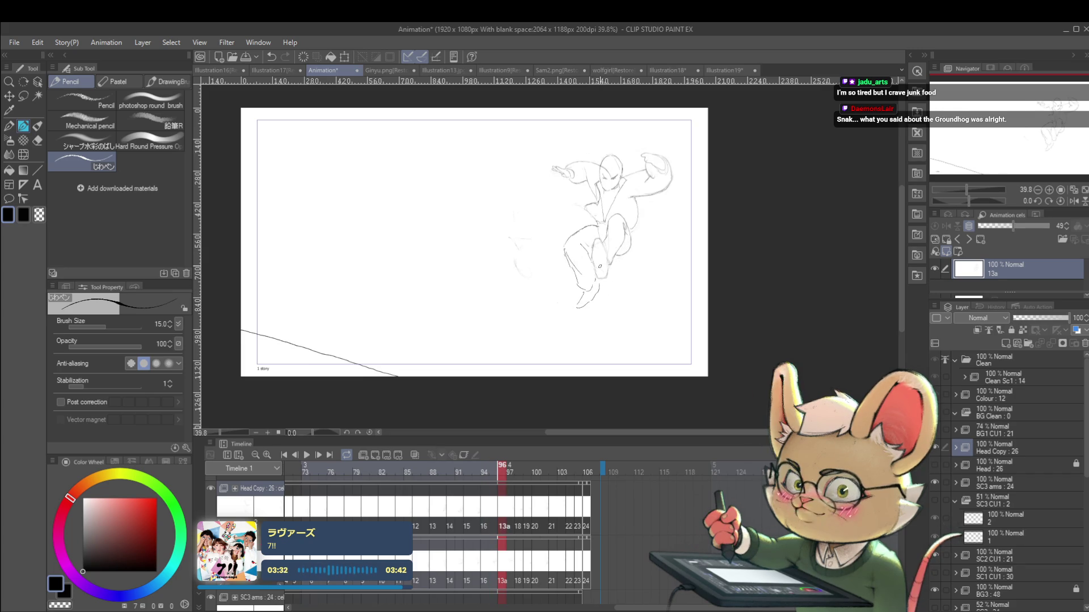
key("Left")
key("Right")
key("Right")
key("Right")
key("Left")
key("Right")
key("Right")
key("Right")
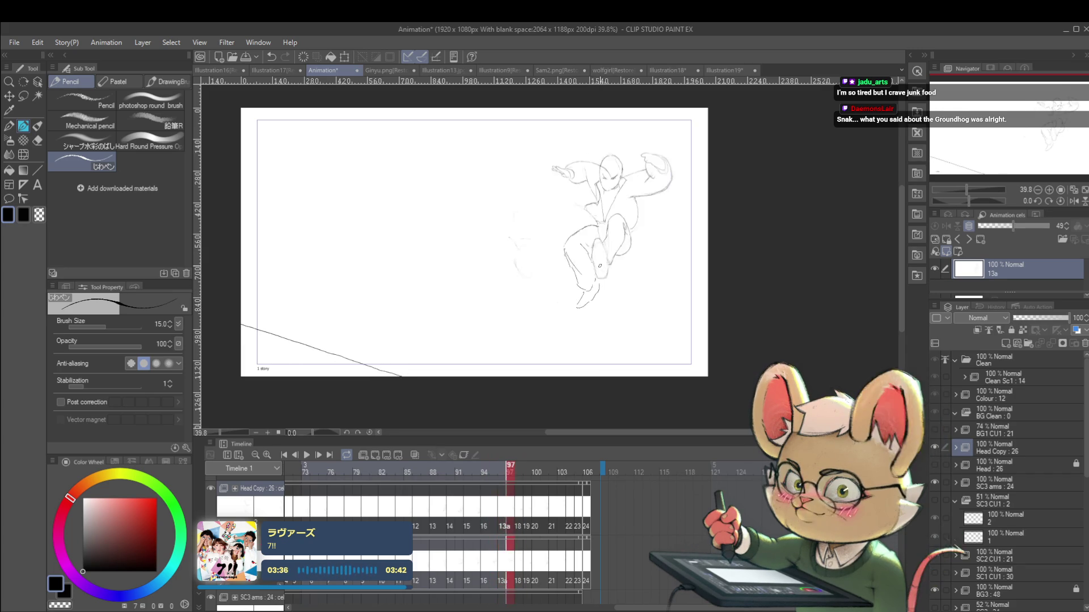
key("Left")
key("Left")
key("Left")
key("Right")
key("Left")
key("Right")
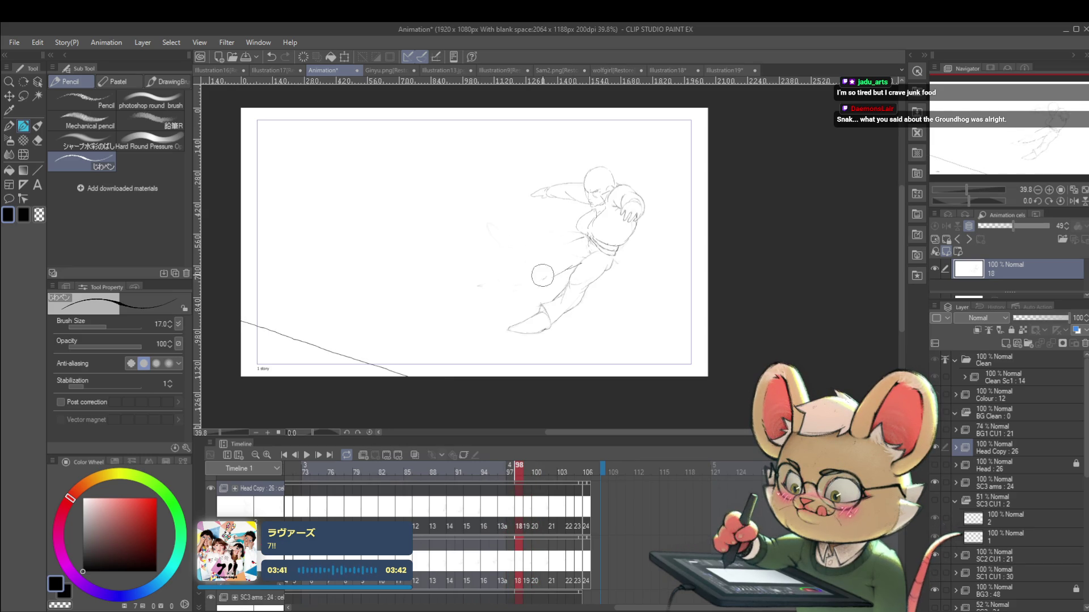
Step: Compare neighbouring poses, then draw the extended leg line on frame 98
key("Left")
key("Right")
key("Right")
key("Left")
key("Left")
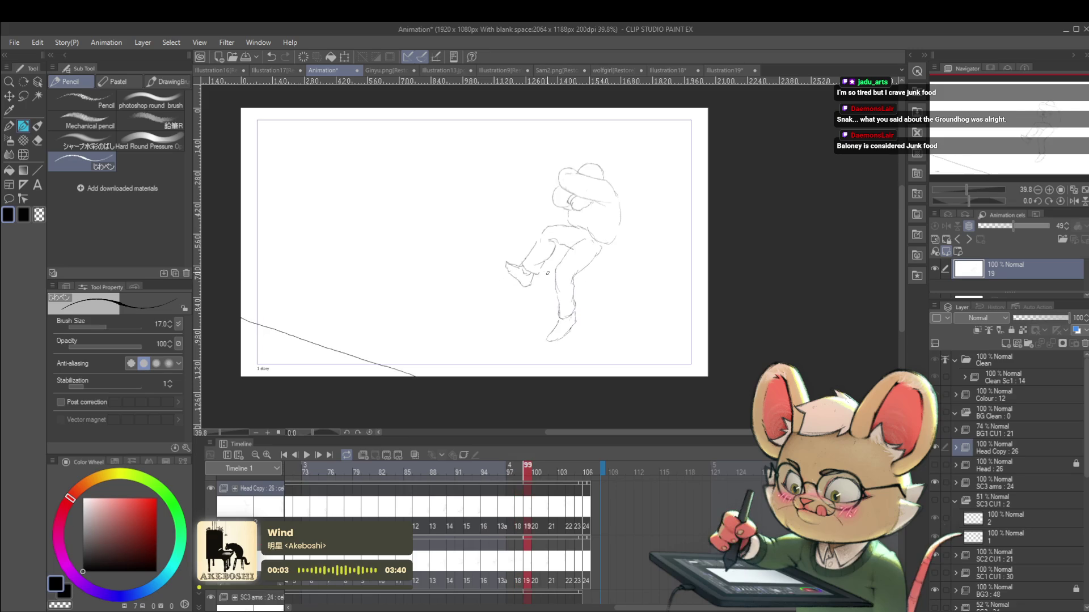
key("Right")
left_click_drag(583, 238, 540, 267)
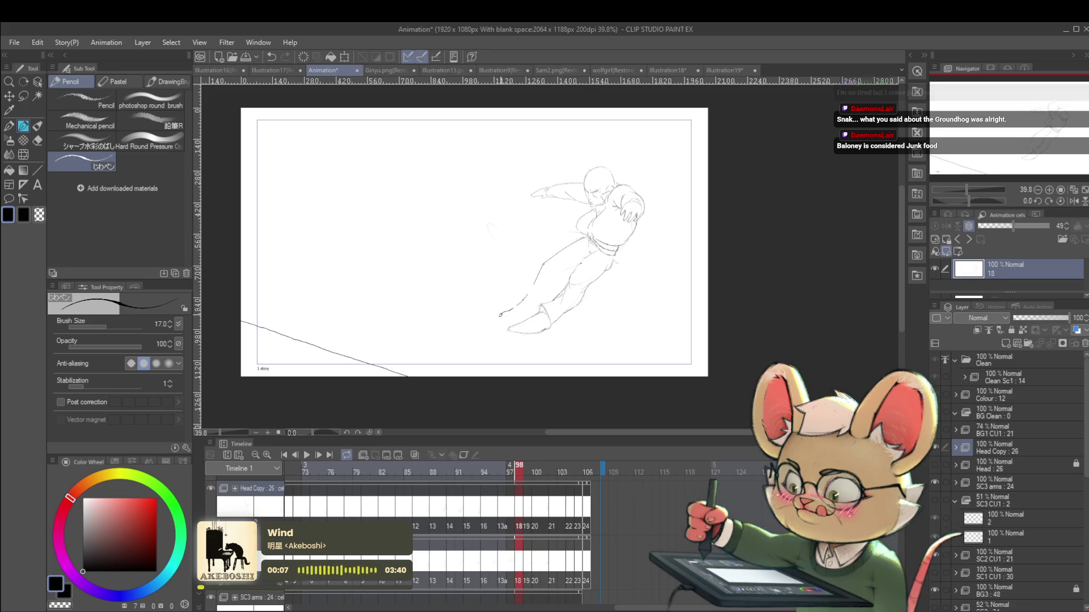
Step: Check the new pose against frames 97 and 100, then play the animation back
key("Left")
key("Right")
key("Right")
key("Right")
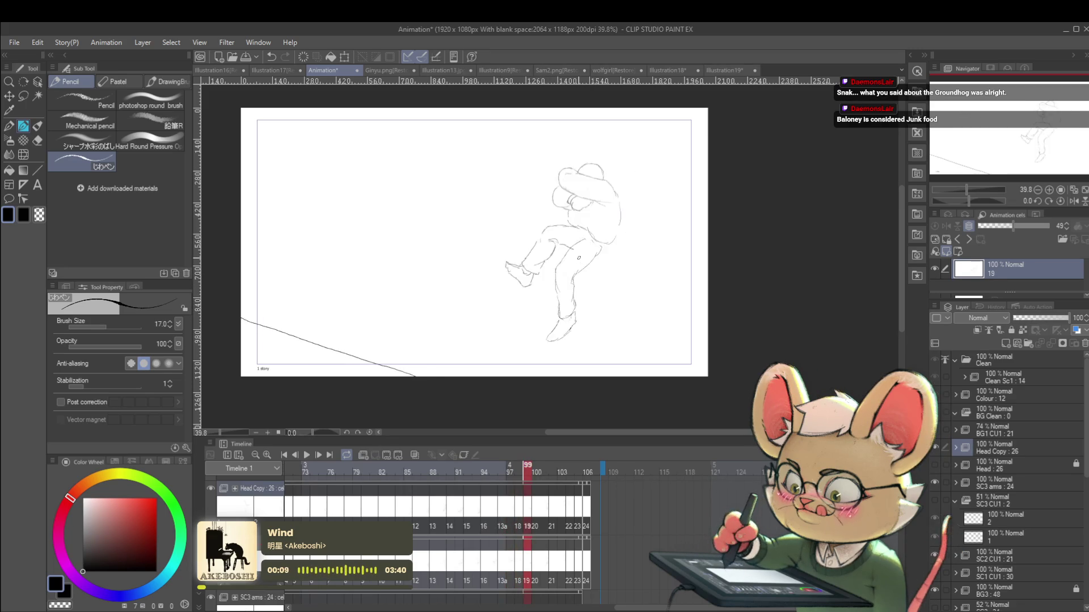
key("Left")
key("Left")
key("Left")
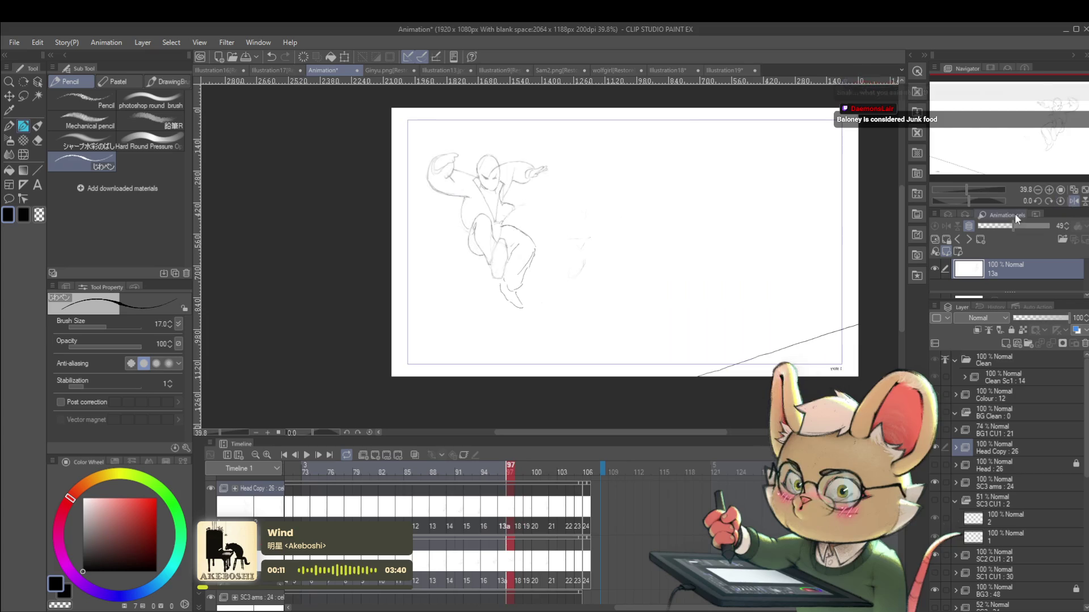
left_click(307, 459)
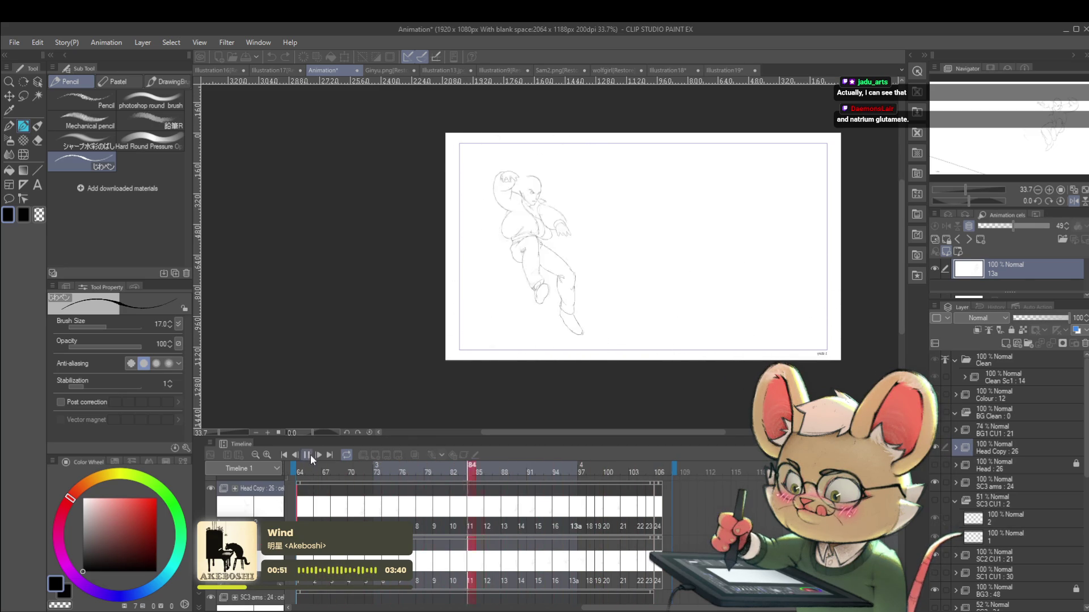
Step: Stop playback and pencil thigh and lower-leg lines on cel 18 at frame 98
left_click(309, 455)
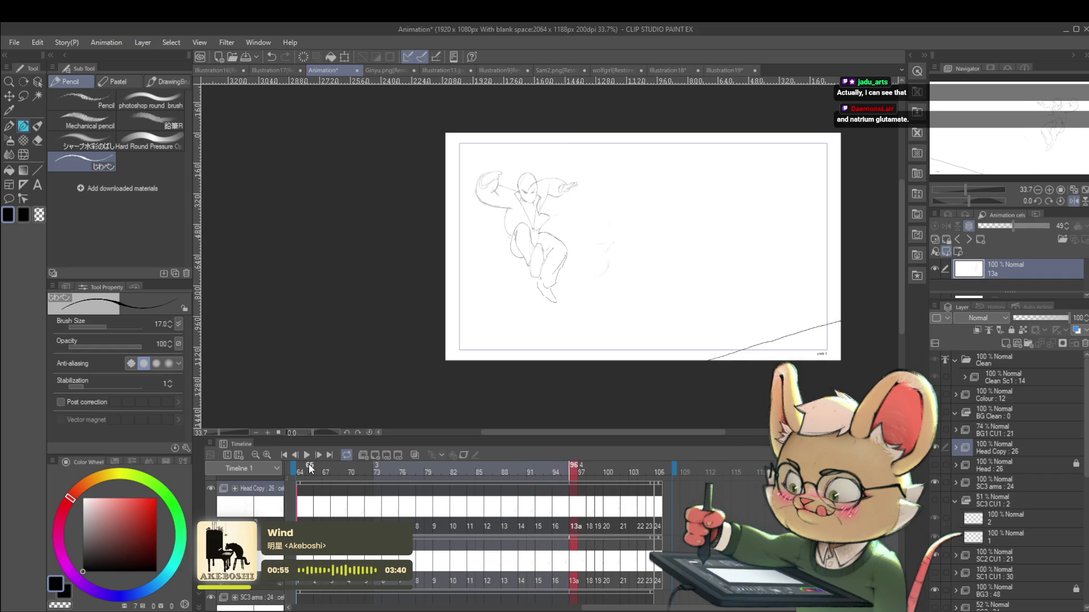
key("Left")
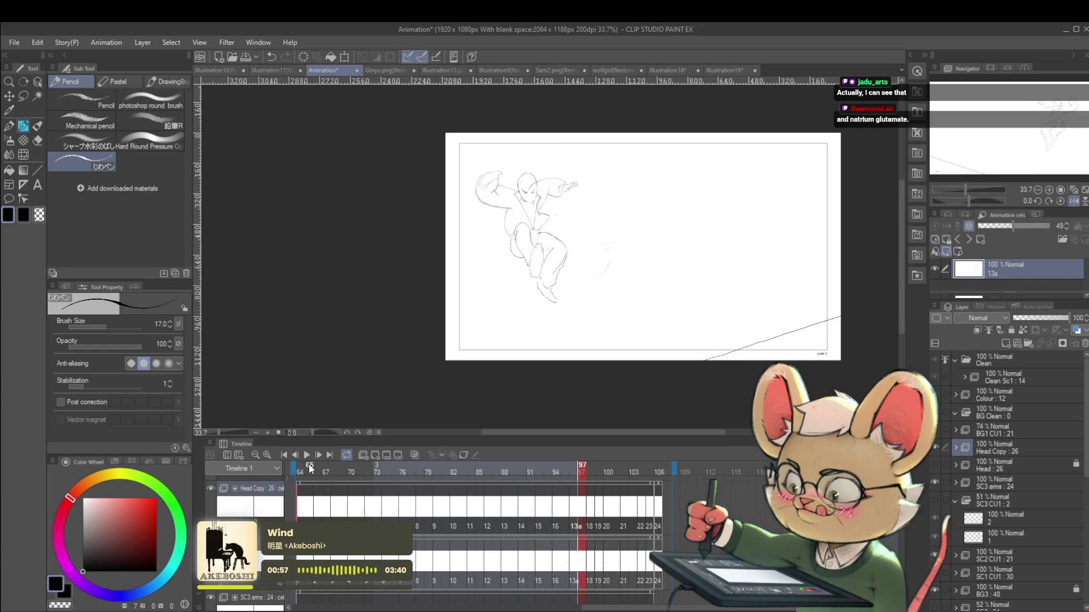
key("Right")
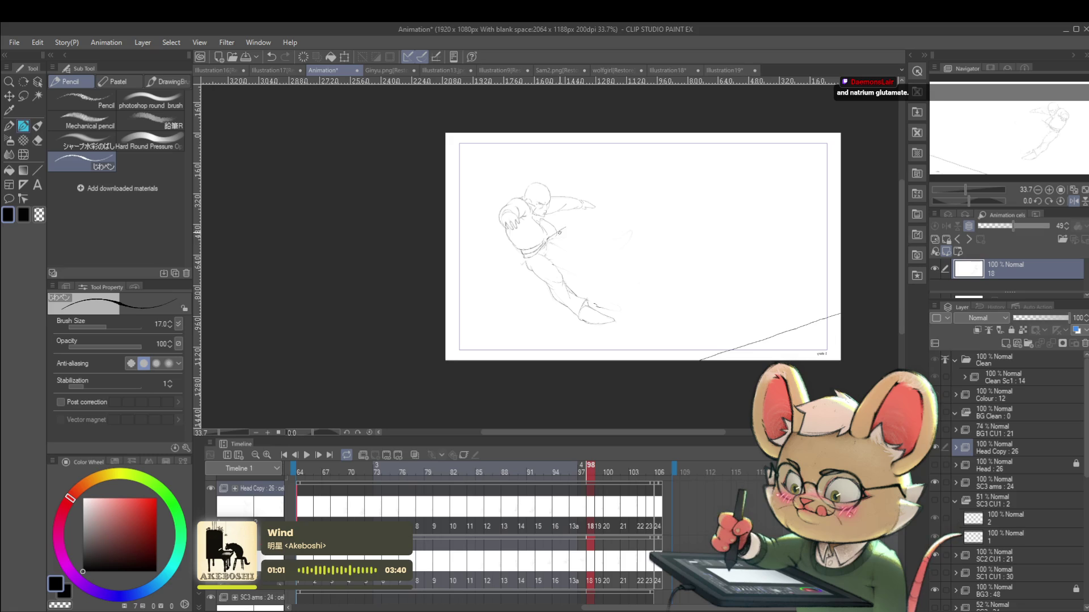
mouse_move(578, 226)
left_mouse_down()
mouse_move(587, 257)
mouse_move(565, 247)
left_mouse_up()
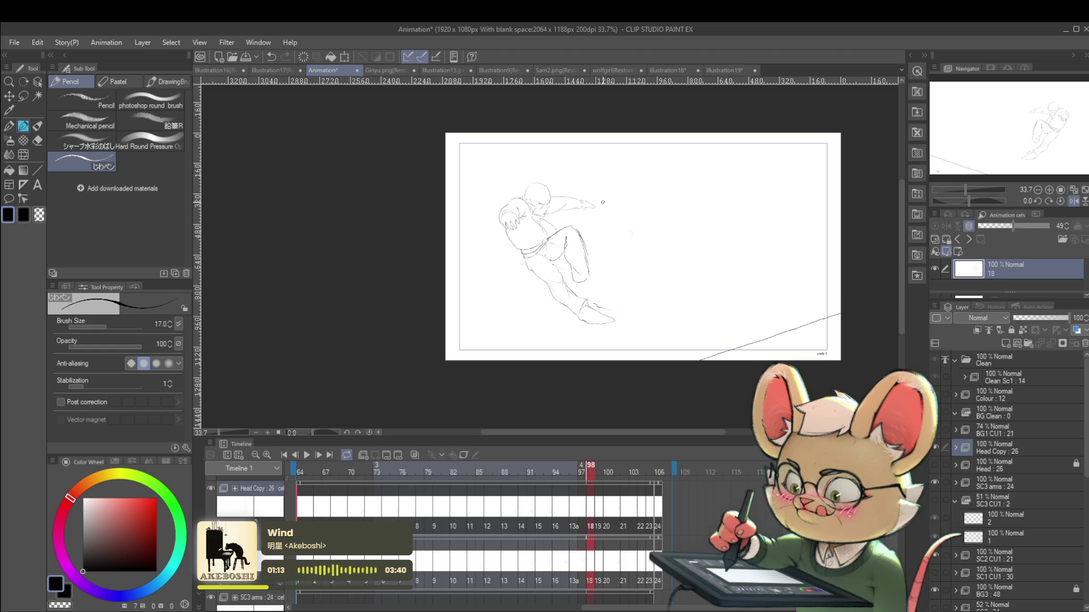
left_click_drag(587, 279, 597, 300)
Step: Check the motion, then add a leg line on cel 19 at frame 99 and replay
key("Right")
key("Right")
key("Left")
key("Left")
key("Right")
key("Right")
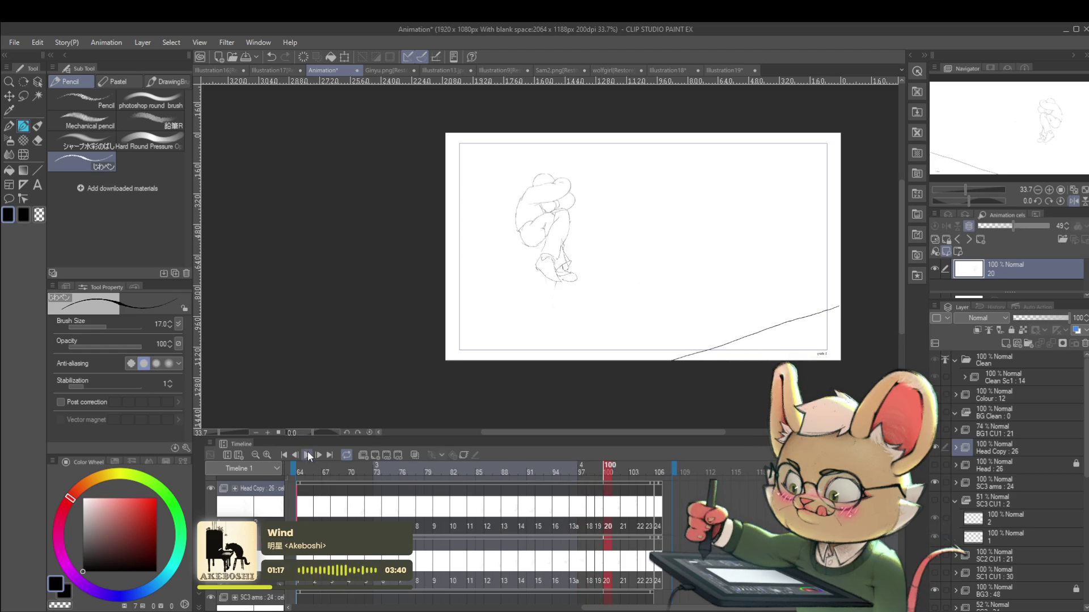
left_click(303, 461)
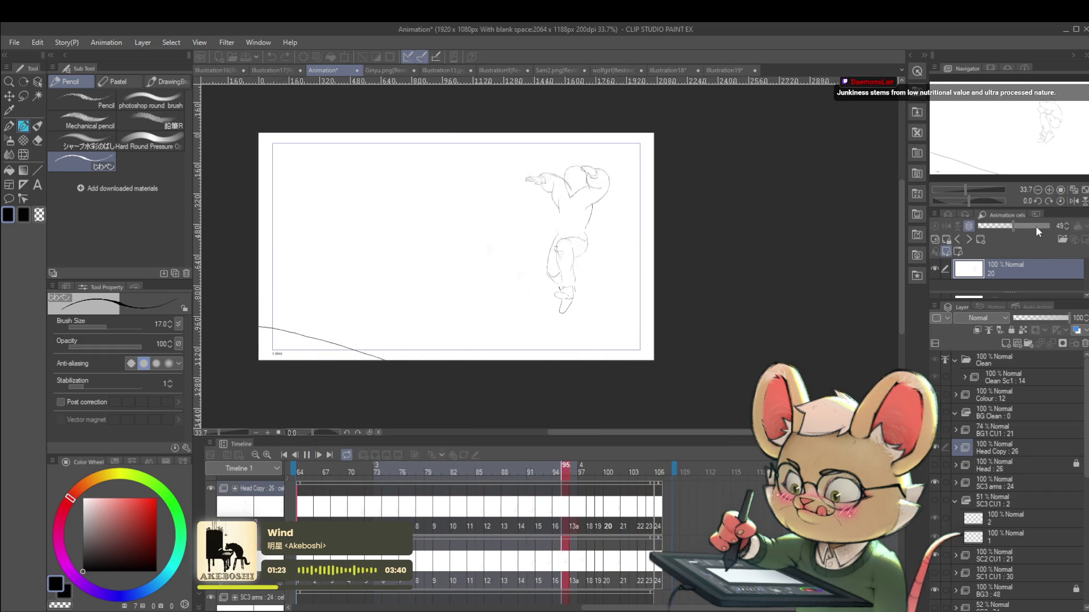
left_click(305, 460)
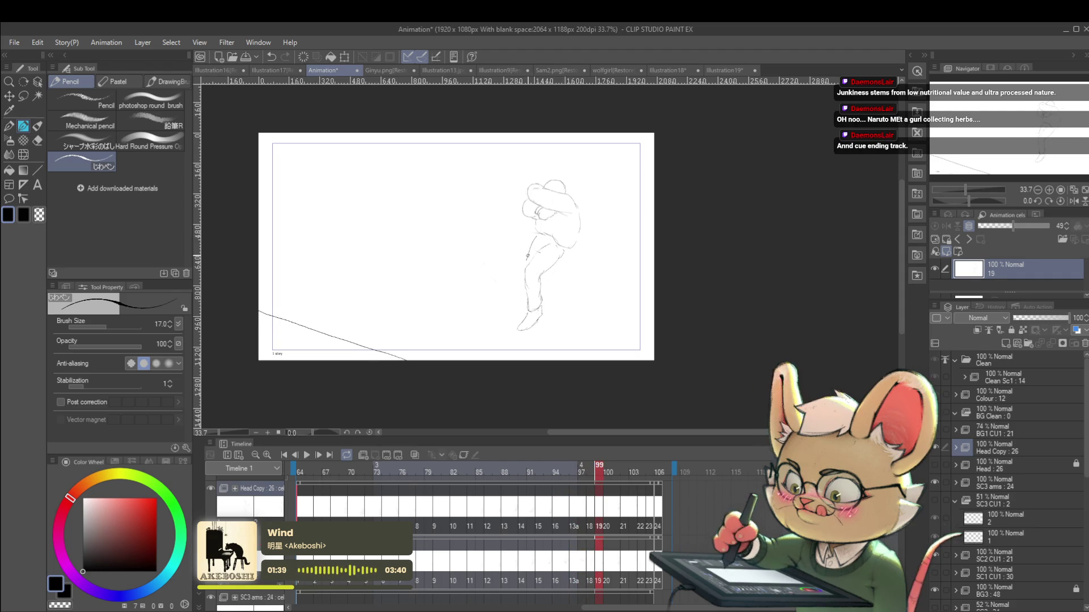
left_click_drag(519, 282, 510, 309)
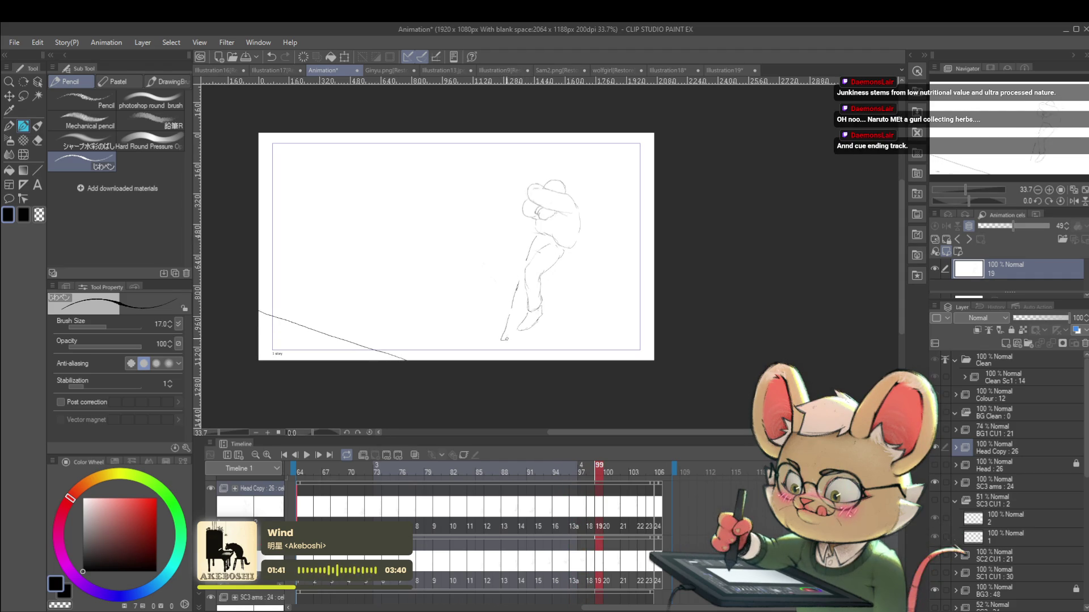
left_click(305, 456)
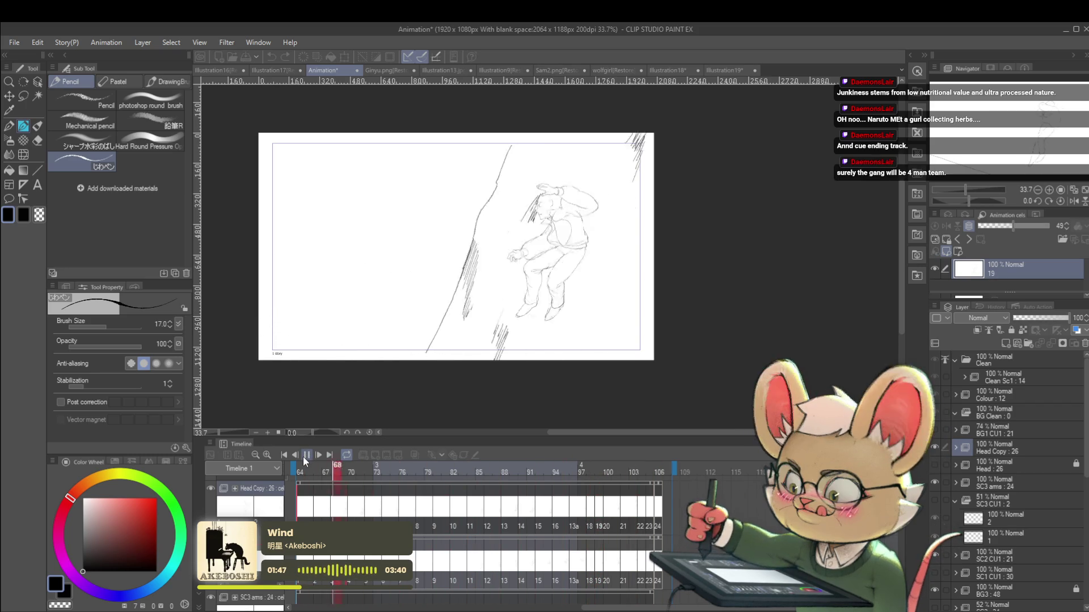
Step: Watch the playback with the canvas mirrored, then restore the normal view and stop playback
left_click(1074, 201)
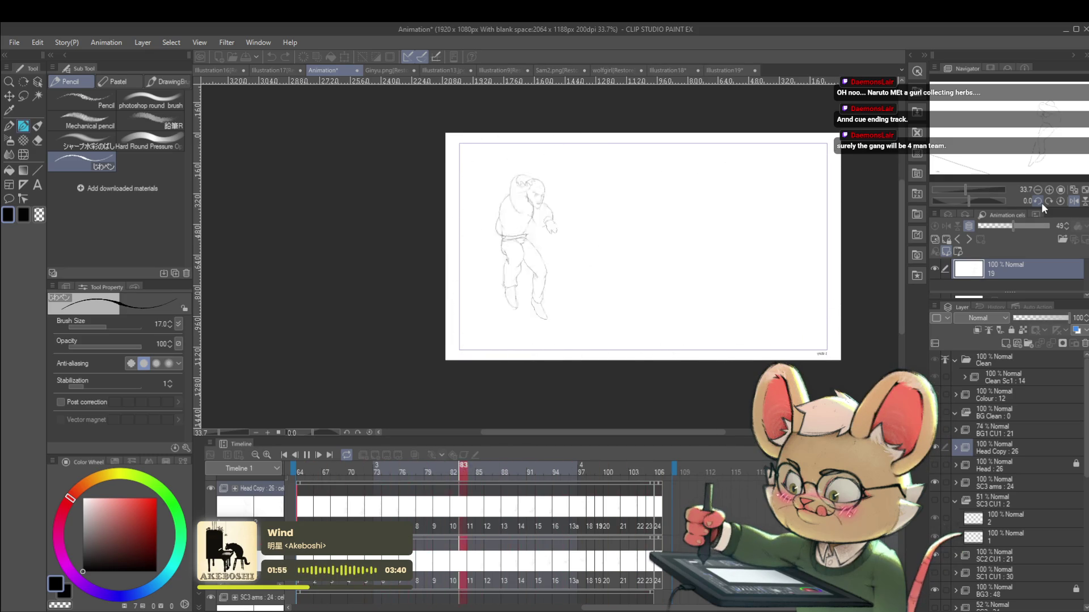
left_click(307, 457)
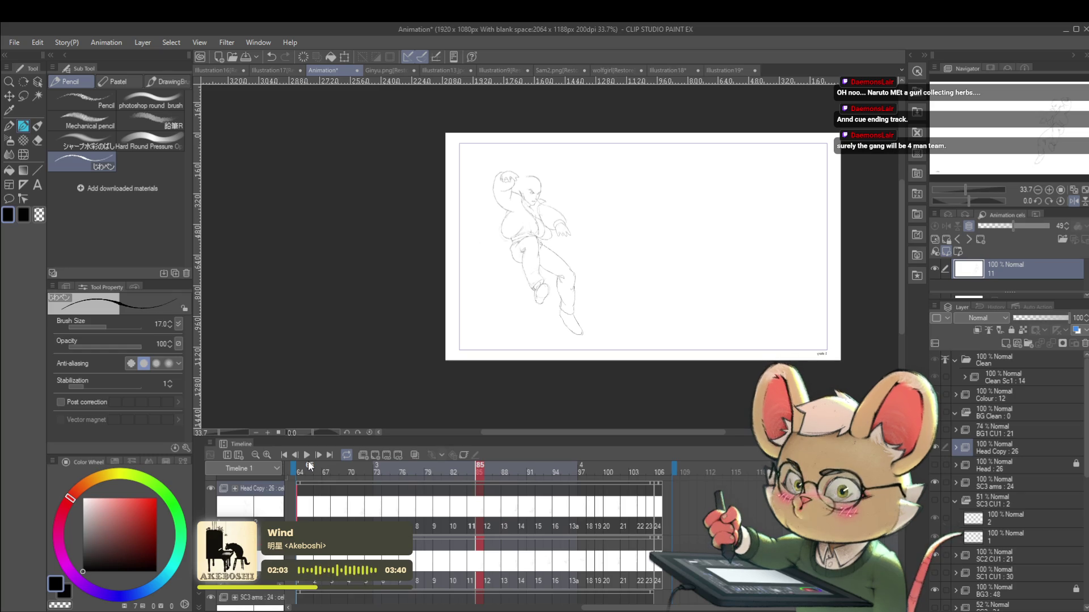
key("space")
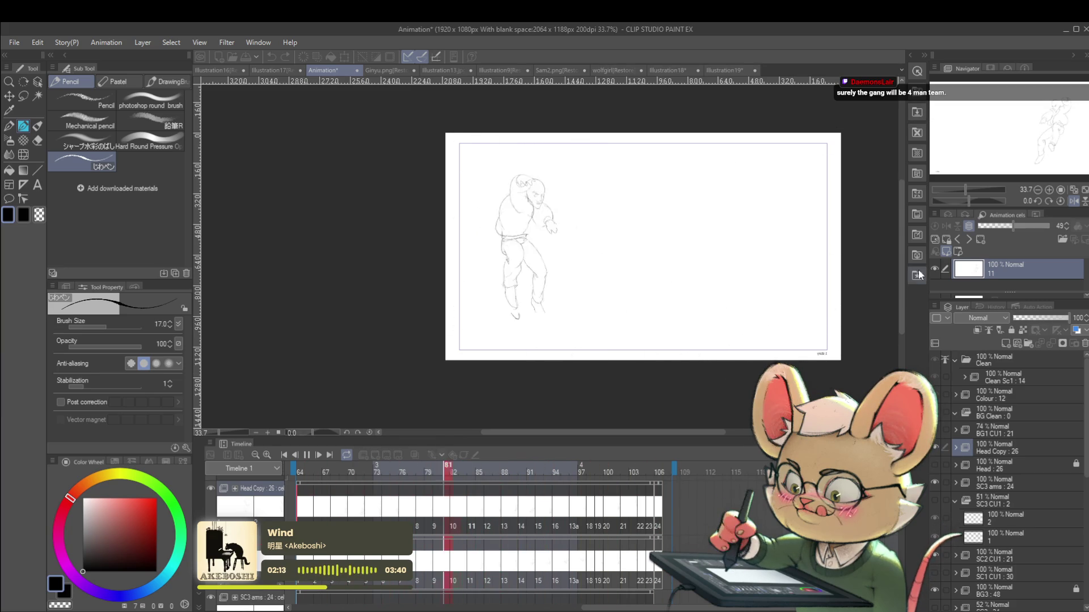
left_click(1074, 201)
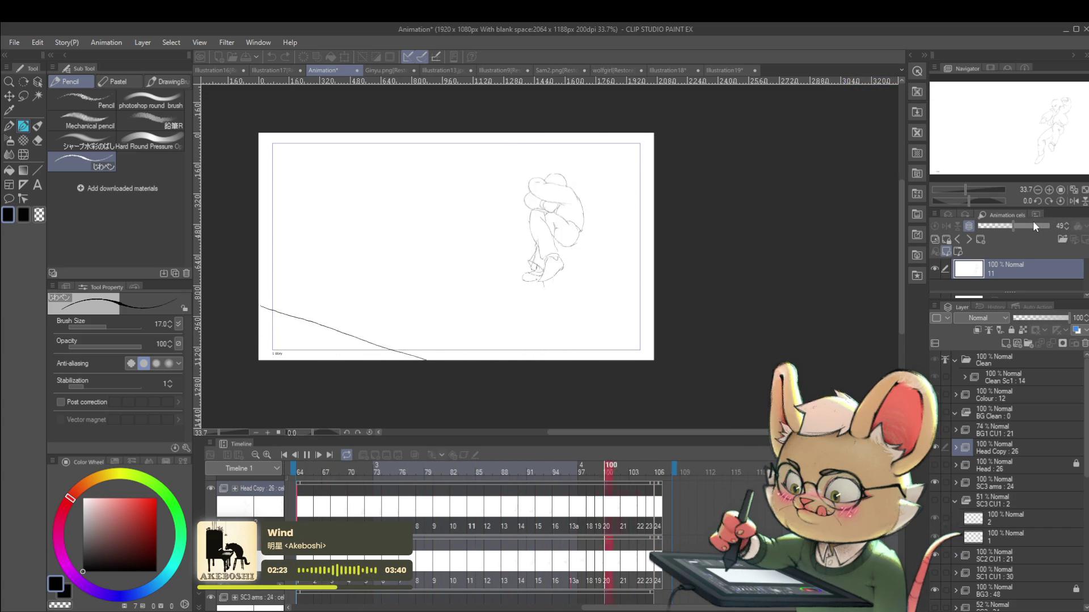
left_click(309, 455)
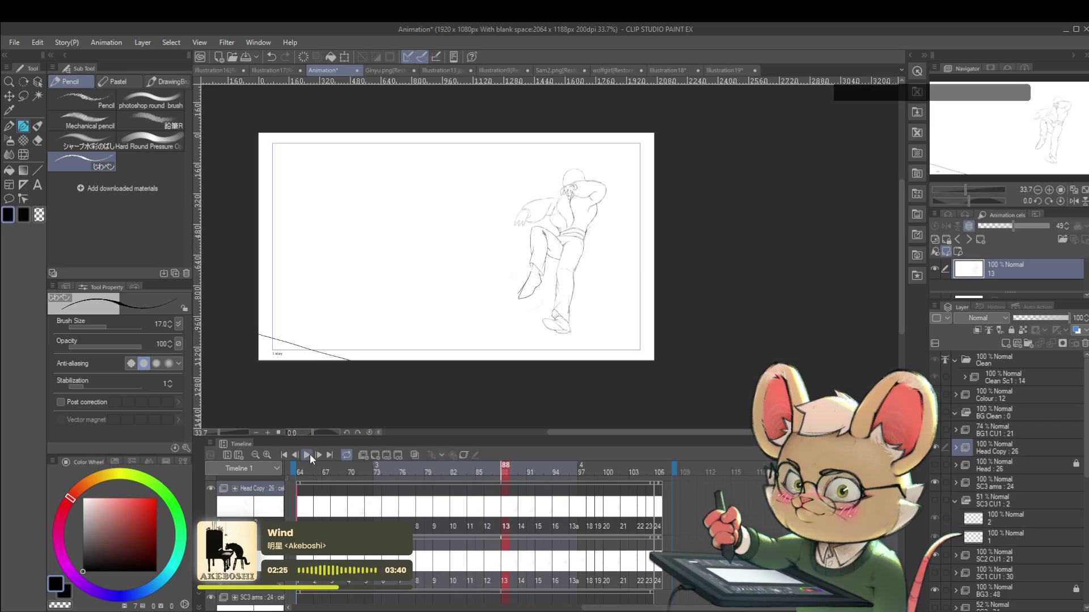
Step: Step to frame 93 and redraw the sole line of the left shoe on cel 15
key("Left")
key("Left")
key("Left")
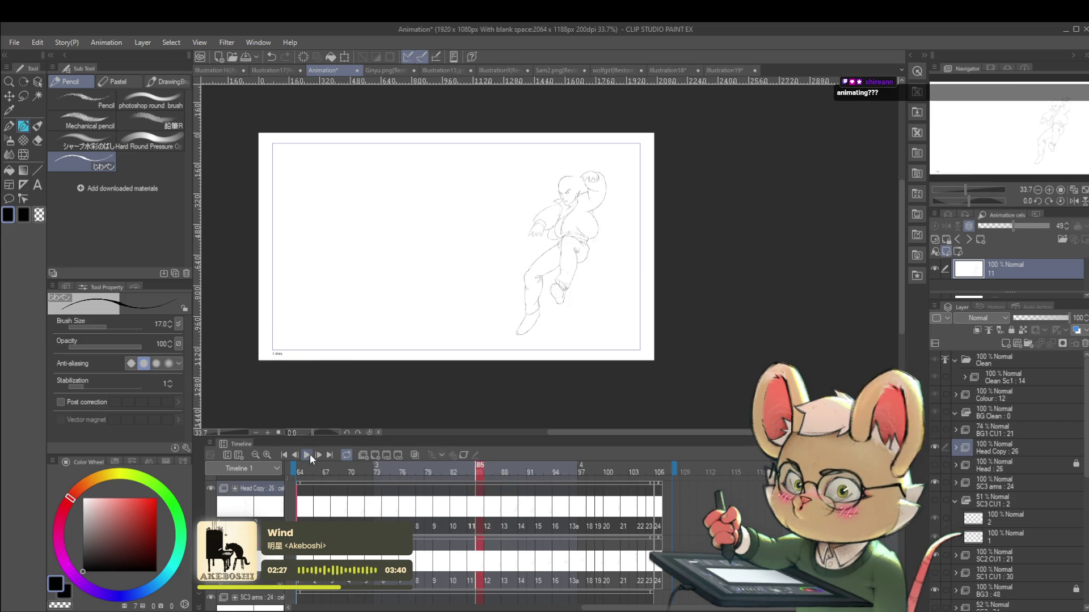
key("Left")
key("Left")
key("Left")
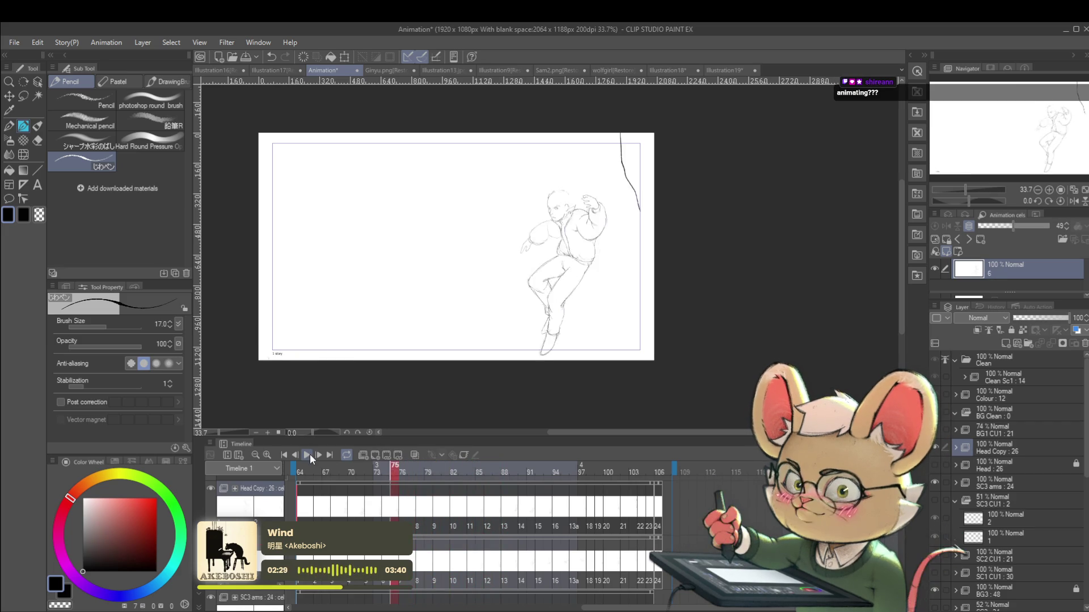
key("Right")
key("Right")
key("Right")
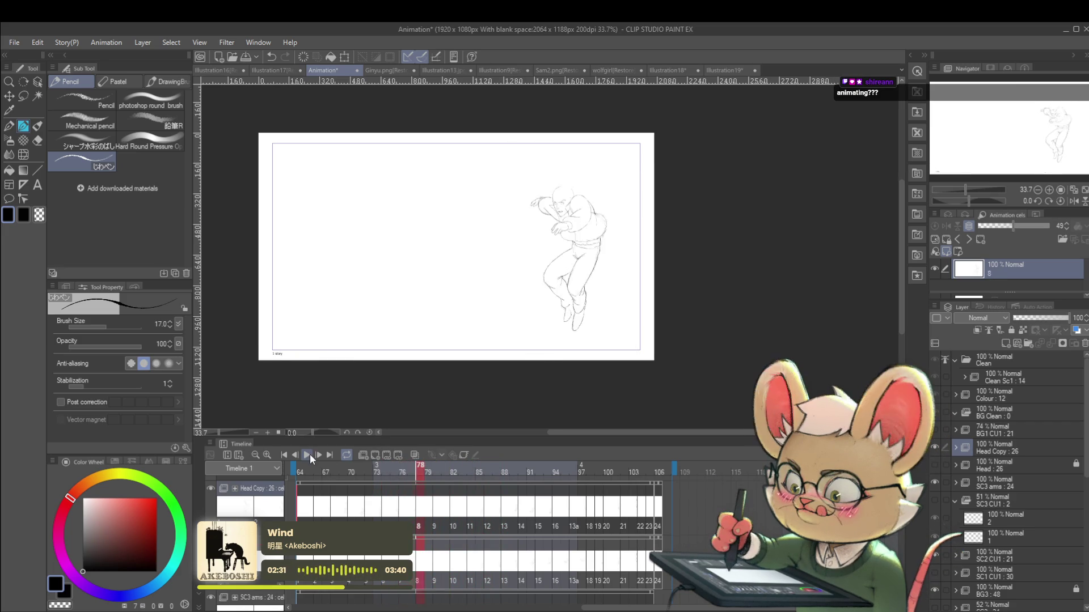
key("Right")
key("Right")
key("Right")
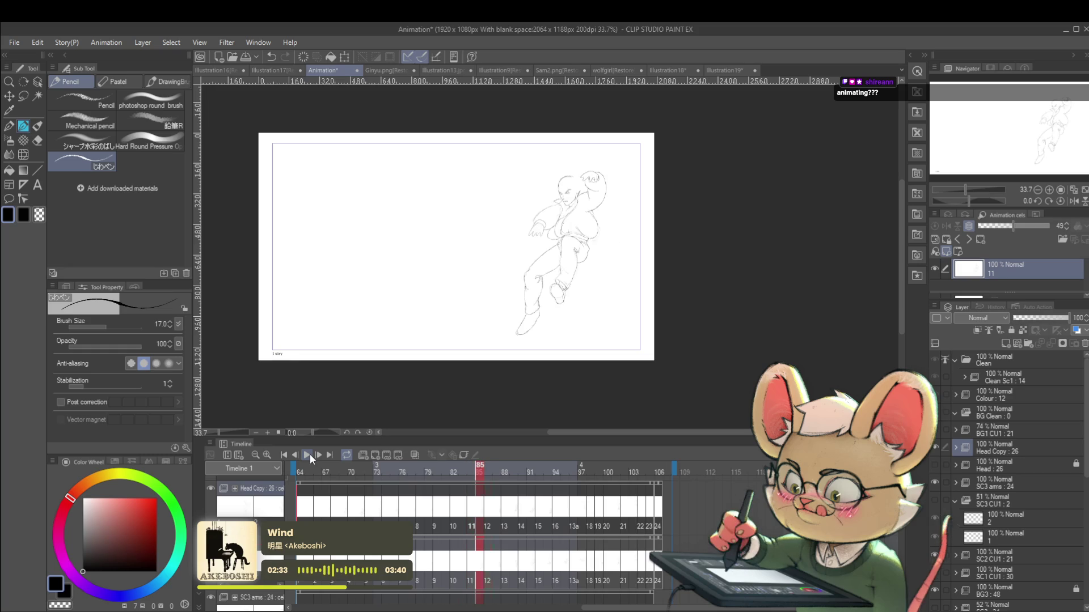
key("Right")
key("Right")
key("Right")
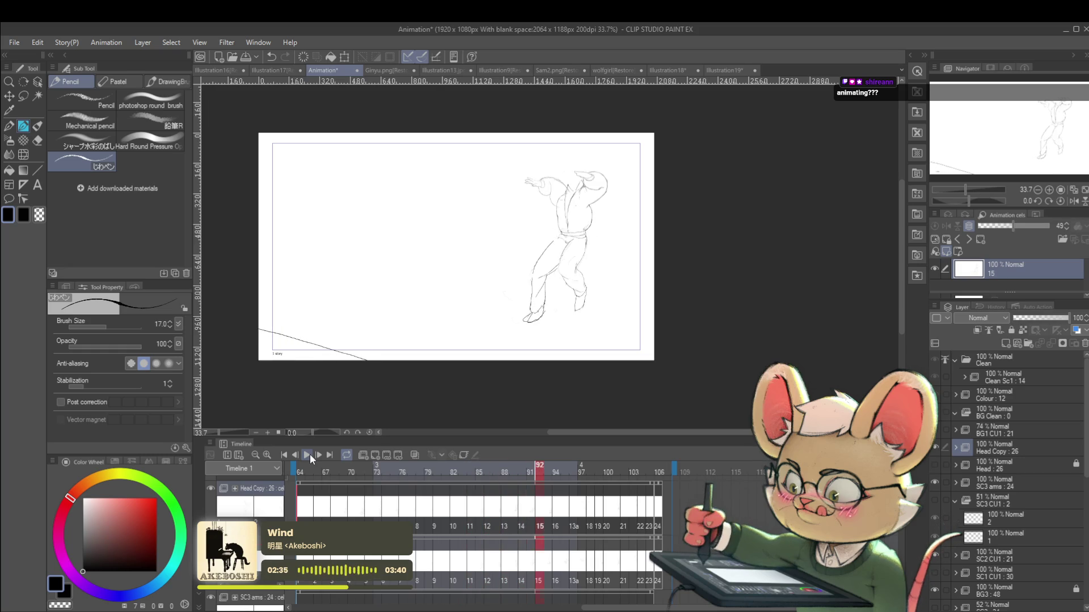
key("Left")
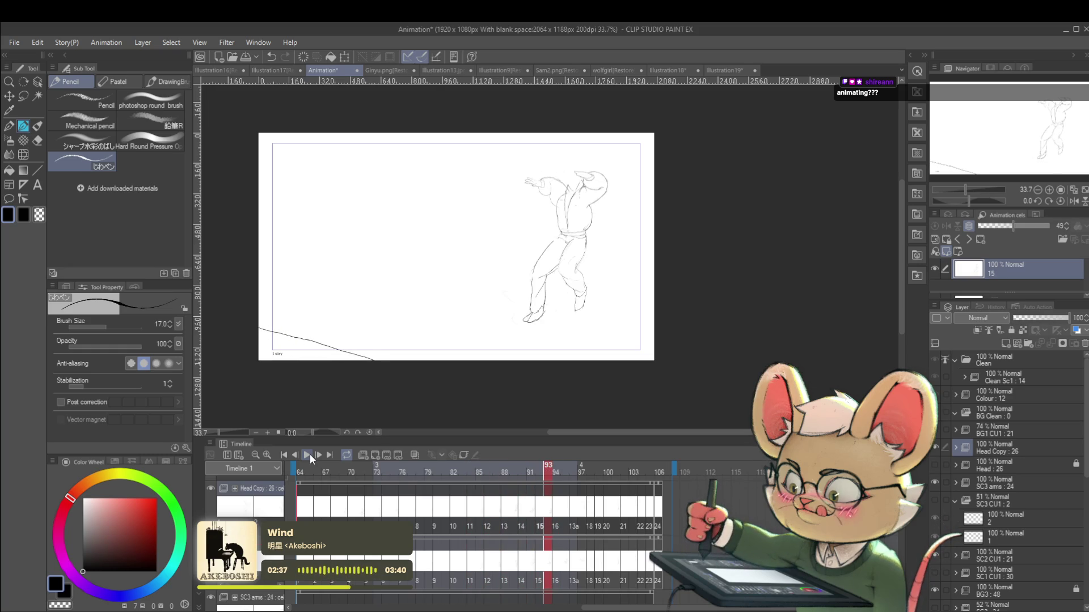
left_click_drag(536, 317, 510, 327)
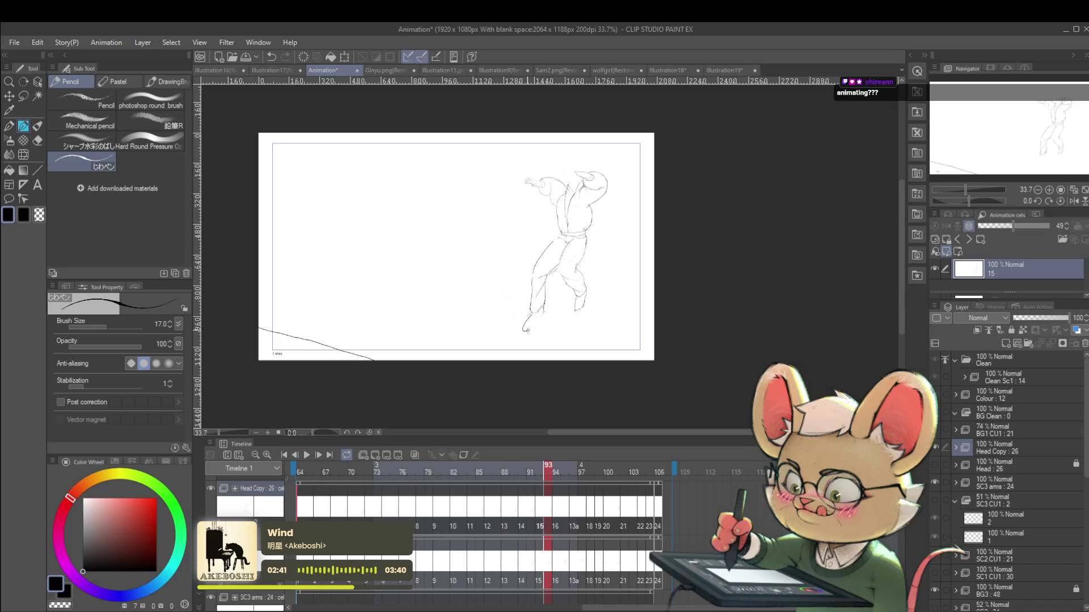
key("ctrl+z")
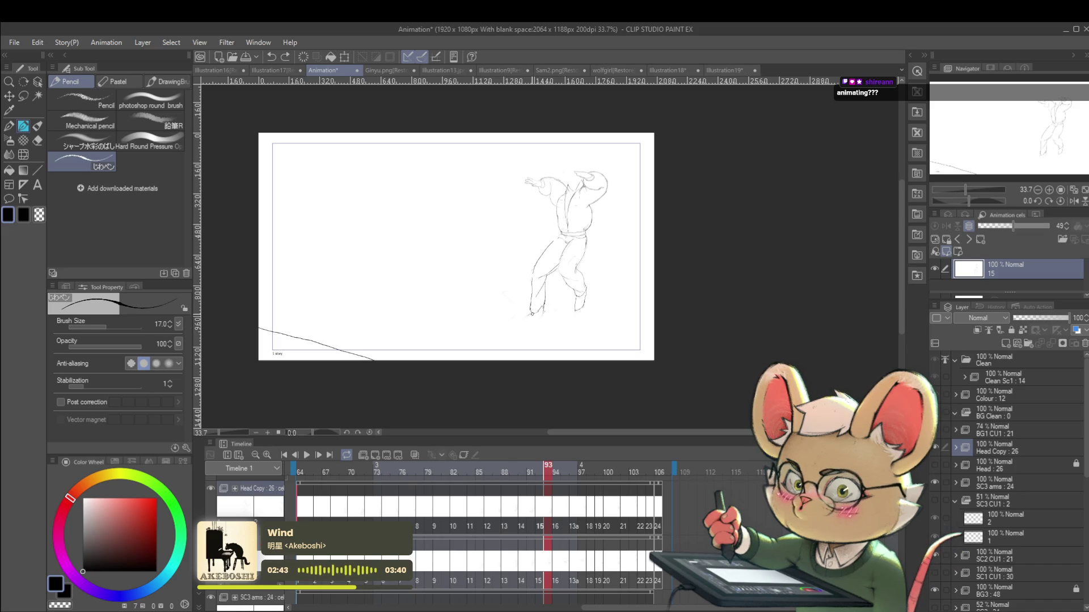
left_click_drag(527, 328, 539, 324)
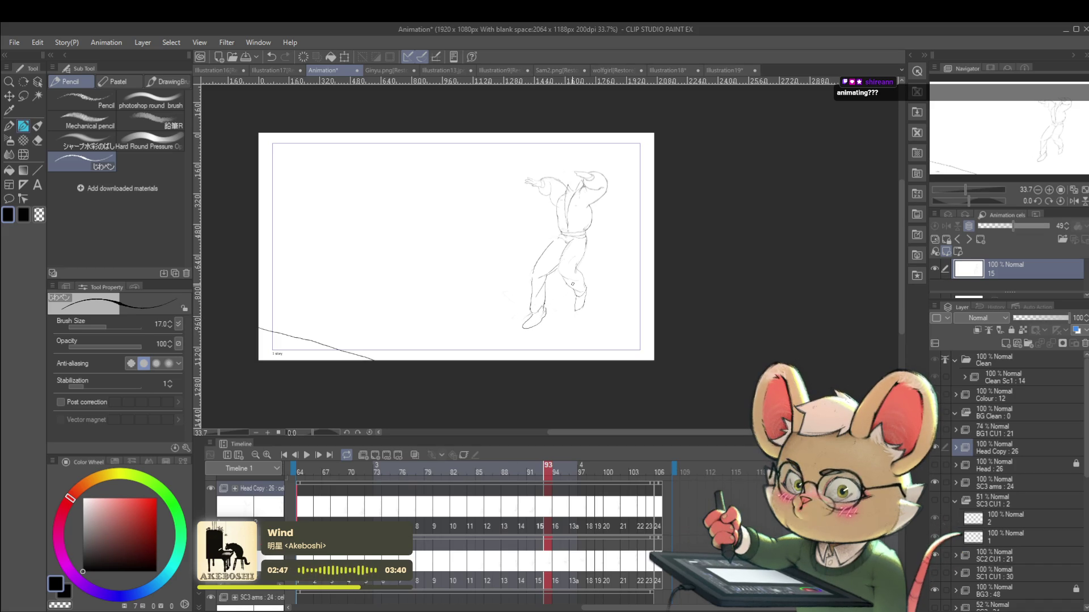
Step: Check the shoe in mirrored view, then step ahead to cel 13a at frame 96
left_click(1074, 200)
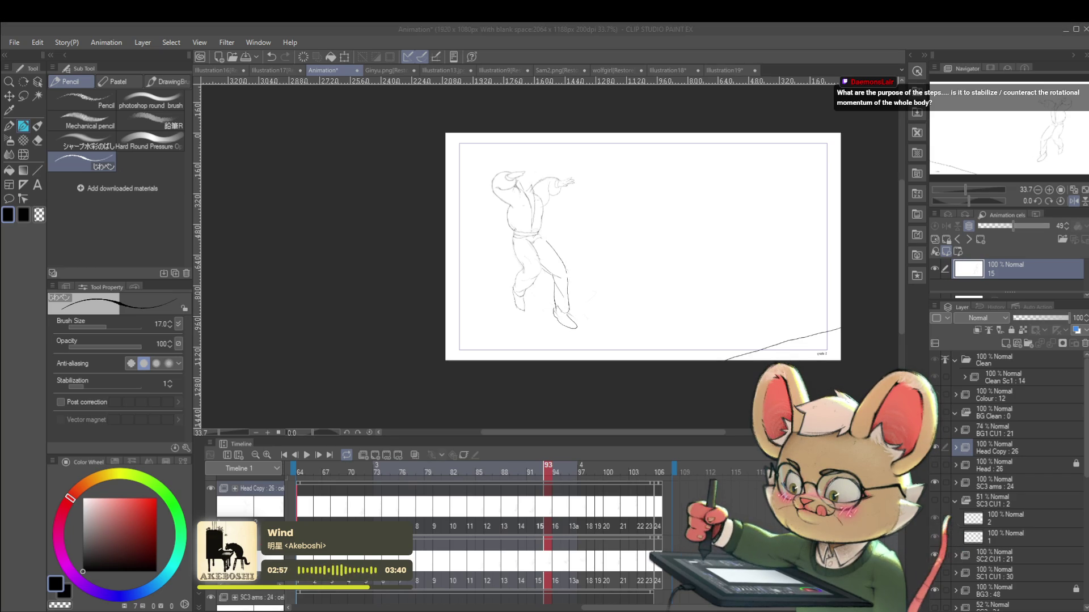
key("h")
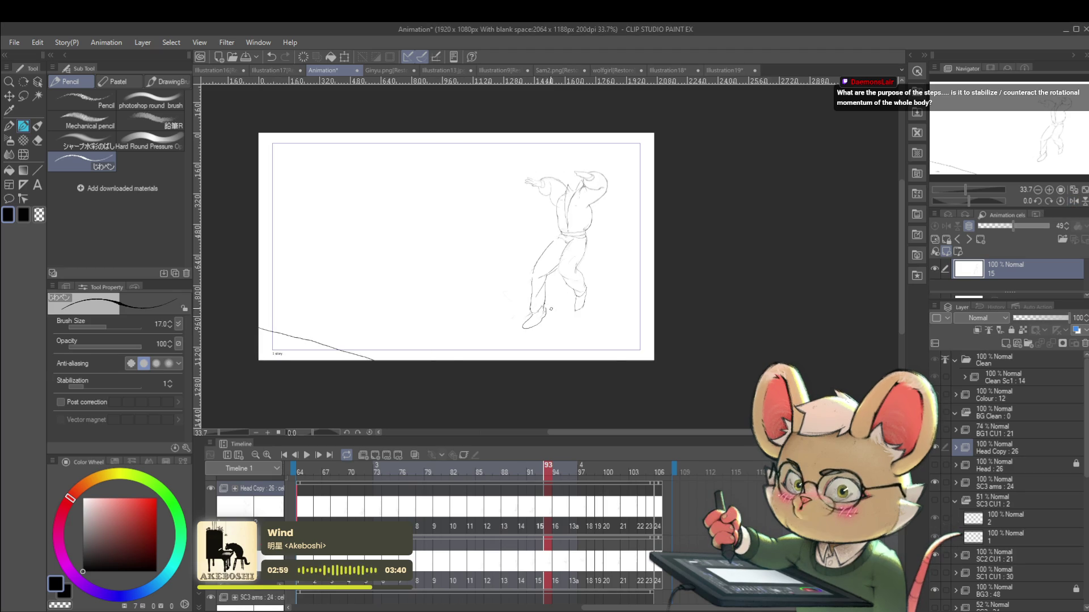
scroll(552, 306, "up", 1)
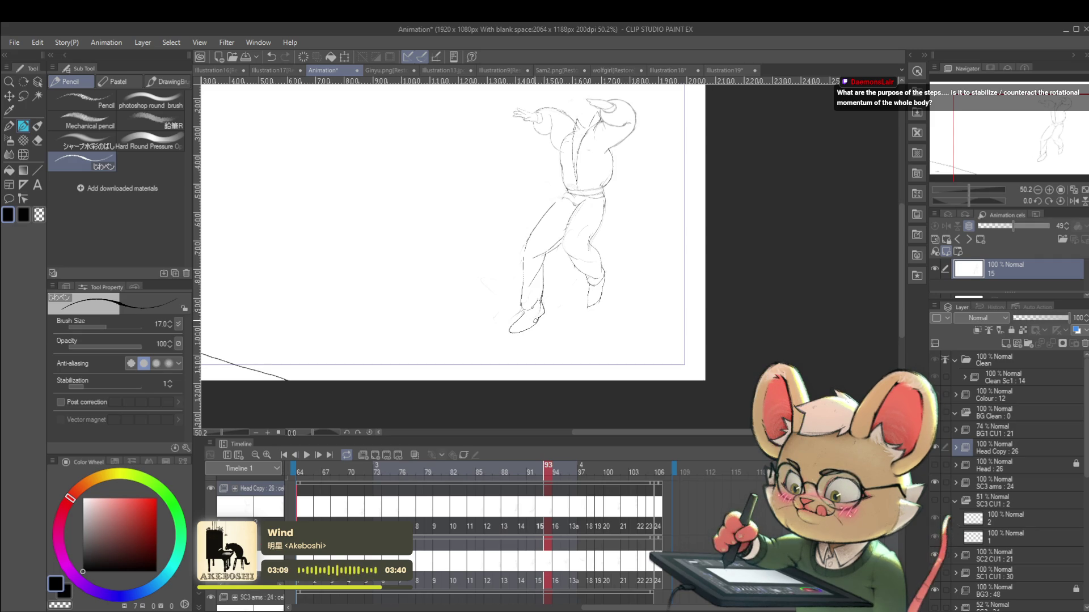
scroll(533, 312, "down", 3)
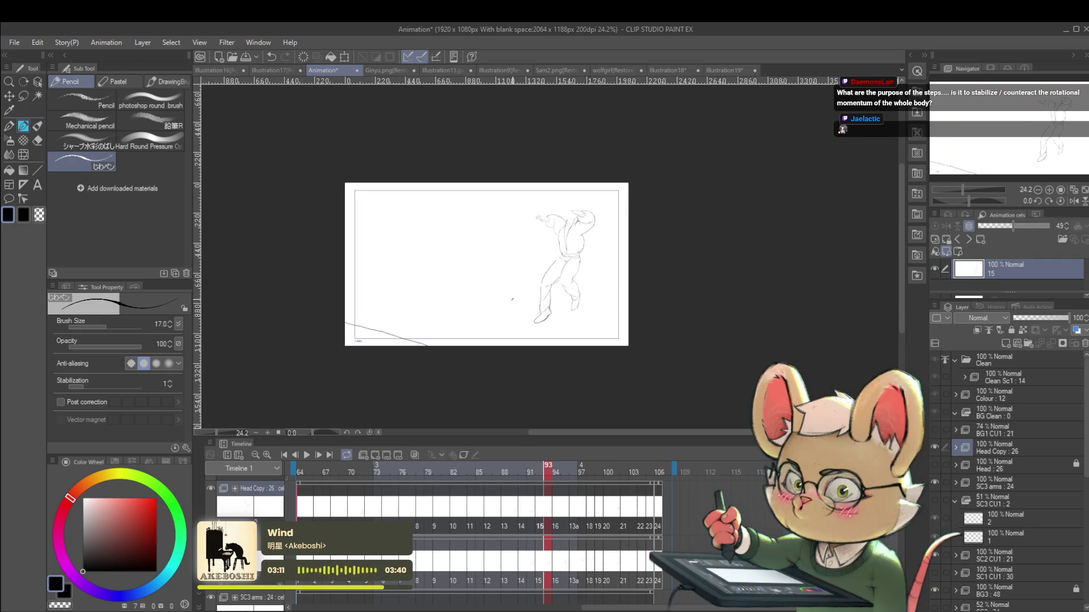
key("comma")
key("comma")
key("period")
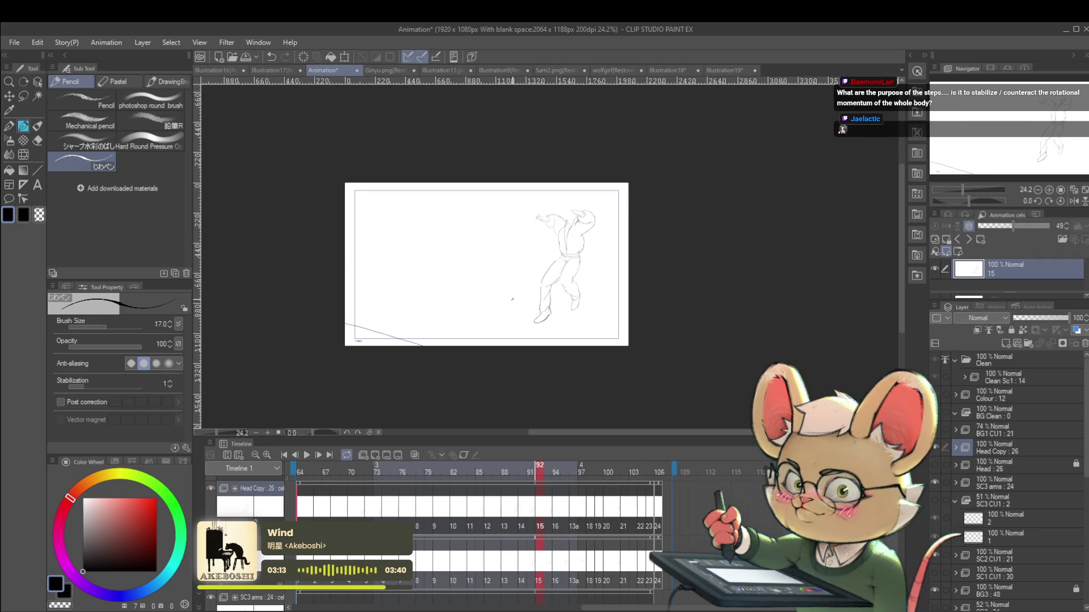
key("period")
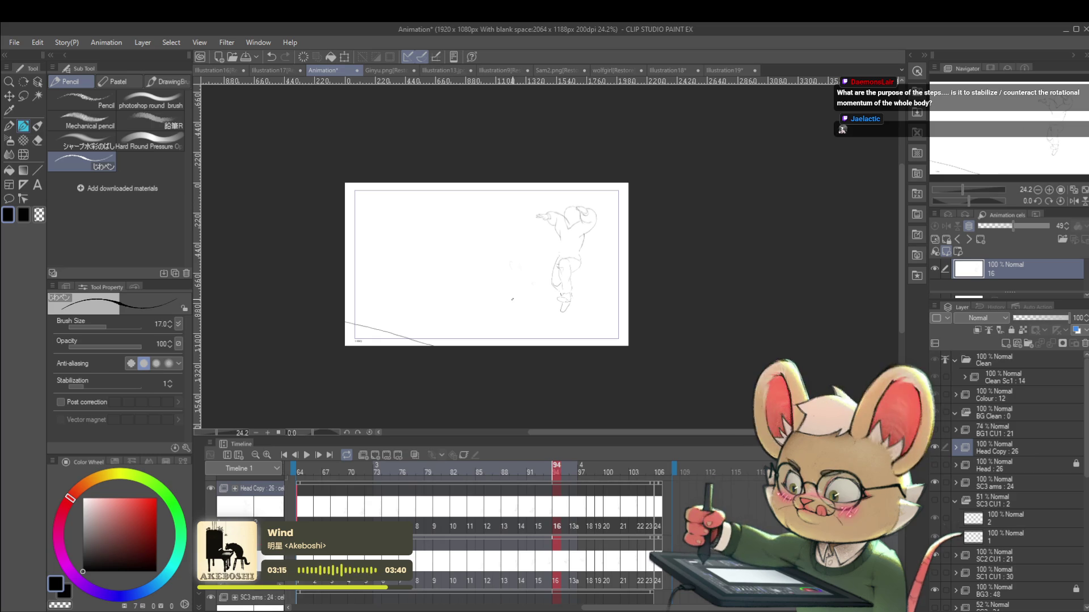
key("period")
key("period")
key("period")
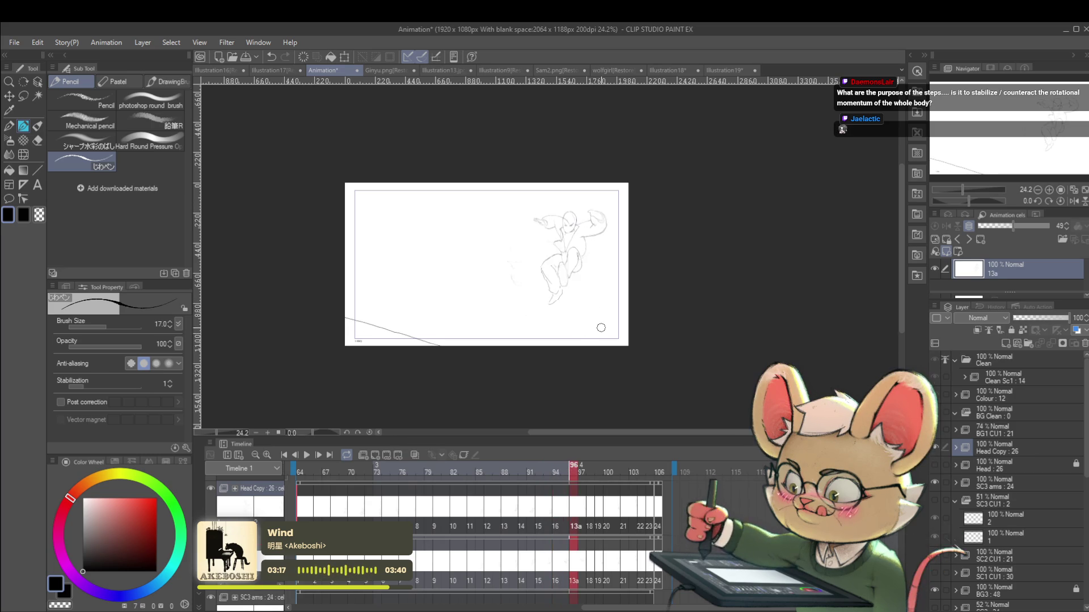
Step: Turn on onion skin and extend the pencil line near the figure's arm
key("comma")
key("period")
scroll(562, 269, "up", 3)
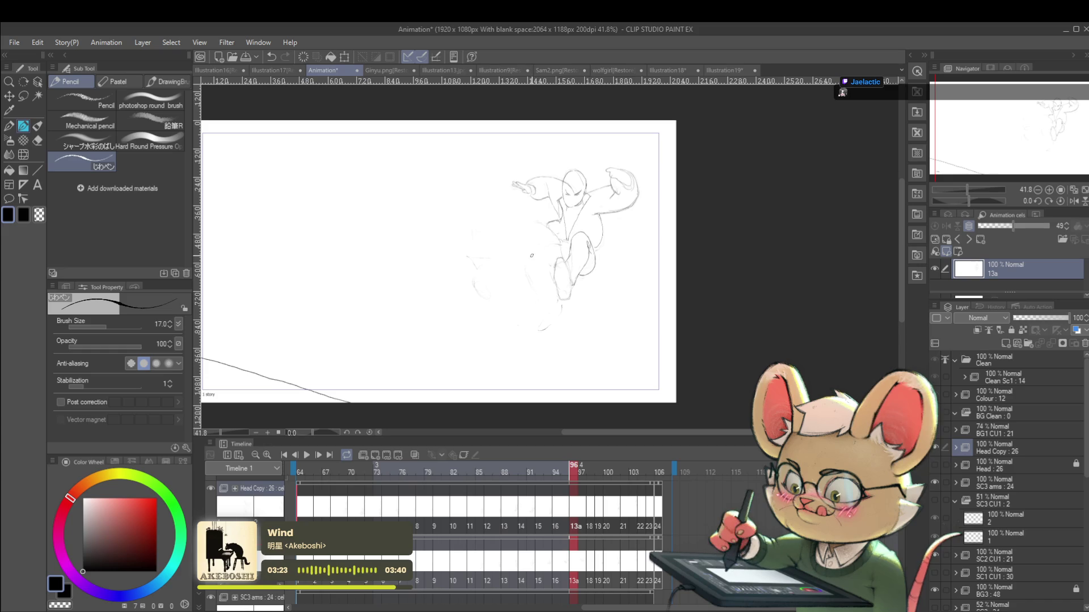
key("o")
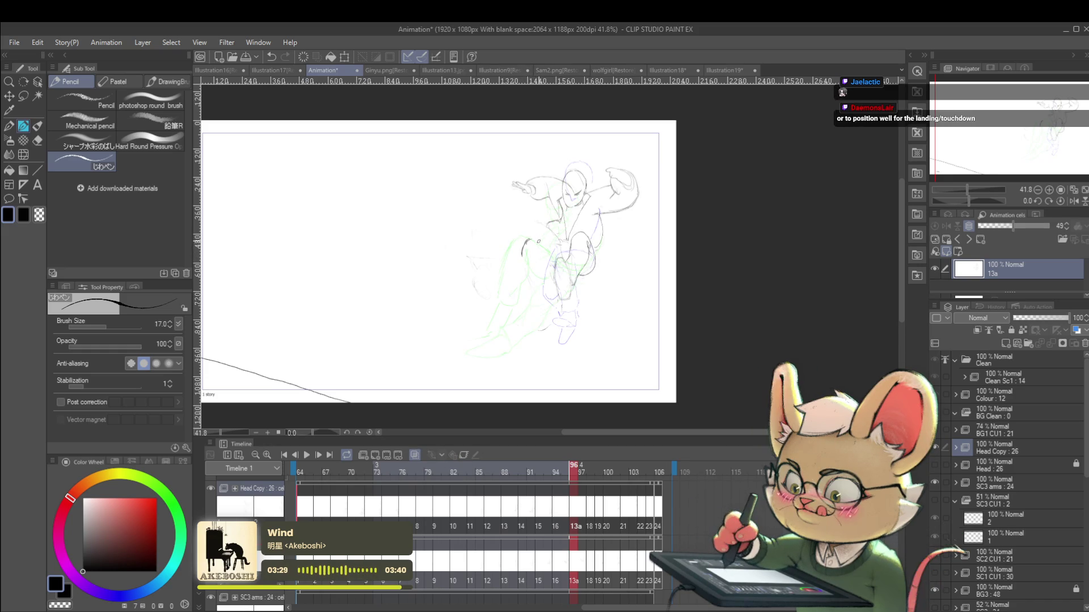
left_click_drag(553, 243, 559, 244)
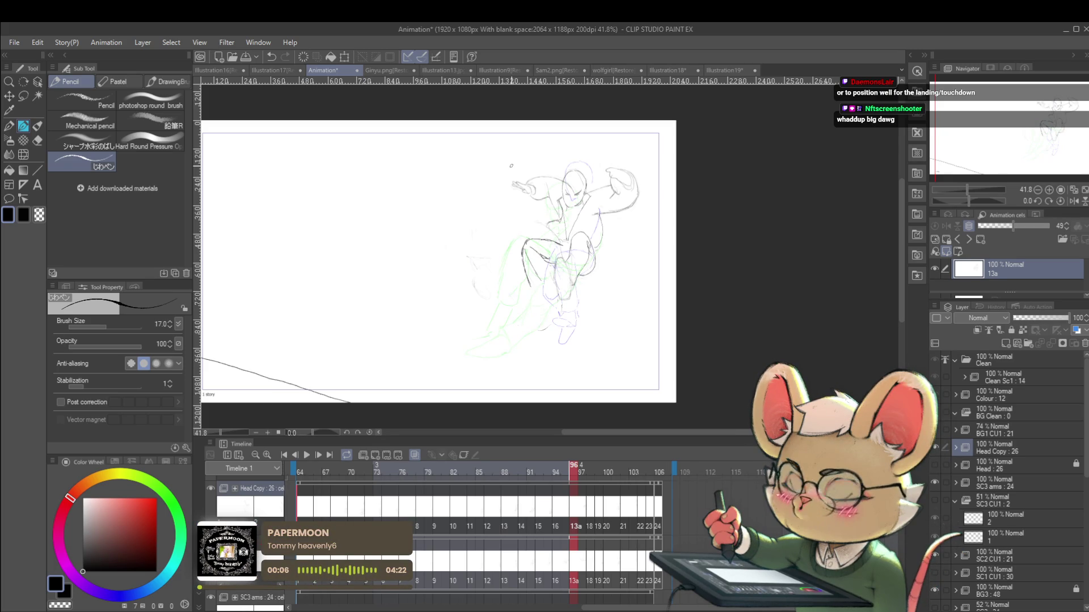
Step: Sketch trial leg strokes on cel 13a, undo the stray ones, and play the animation
scroll(461, 243, "up", 2)
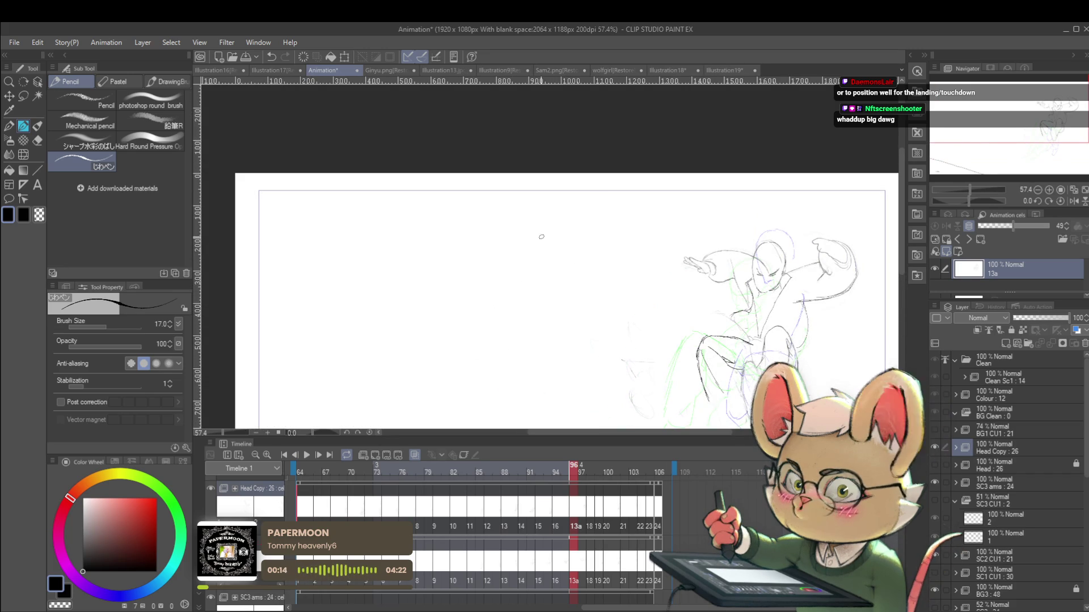
mouse_move(567, 265)
left_mouse_down()
mouse_move(534, 262)
mouse_move(527, 293)
mouse_move(507, 308)
left_mouse_up()
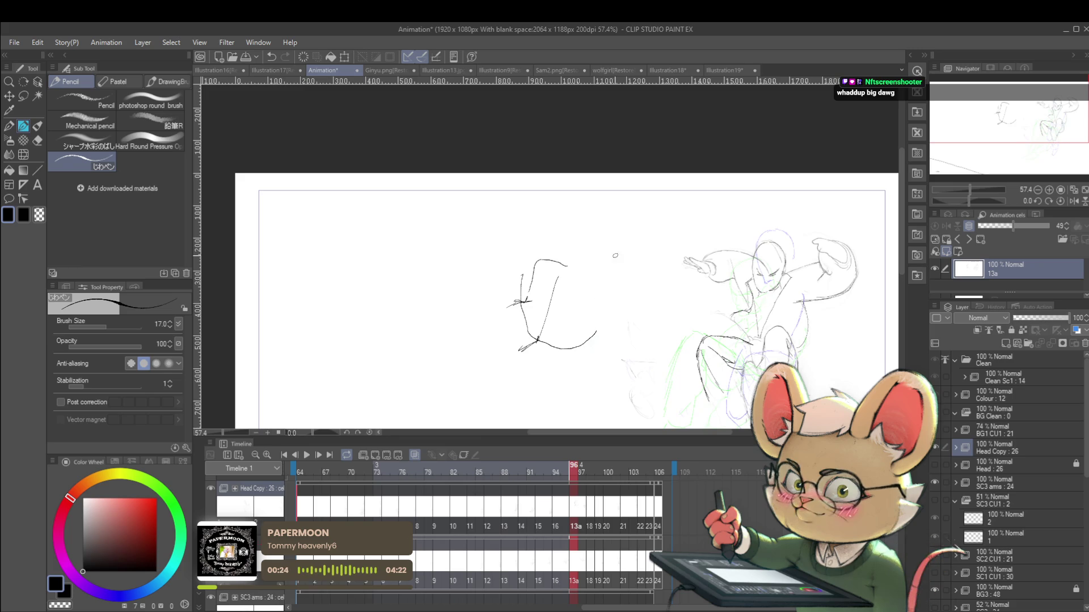
key("ctrl+z")
mouse_move(567, 284)
left_mouse_down()
mouse_move(576, 351)
mouse_move(589, 357)
left_mouse_up()
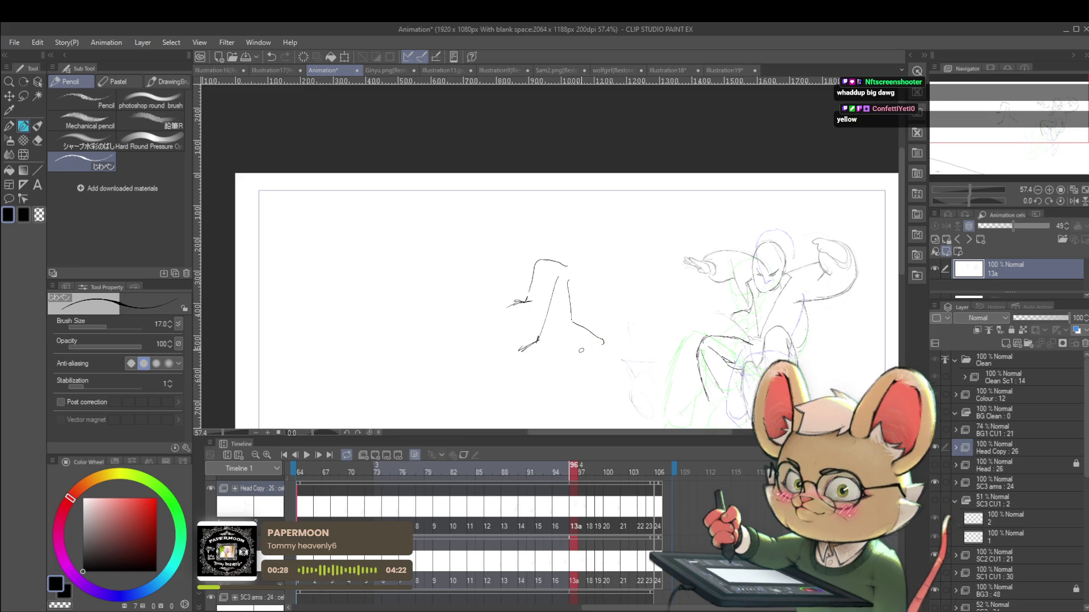
mouse_move(568, 279)
left_mouse_down()
mouse_move(608, 286)
mouse_move(548, 309)
mouse_move(549, 335)
left_mouse_up()
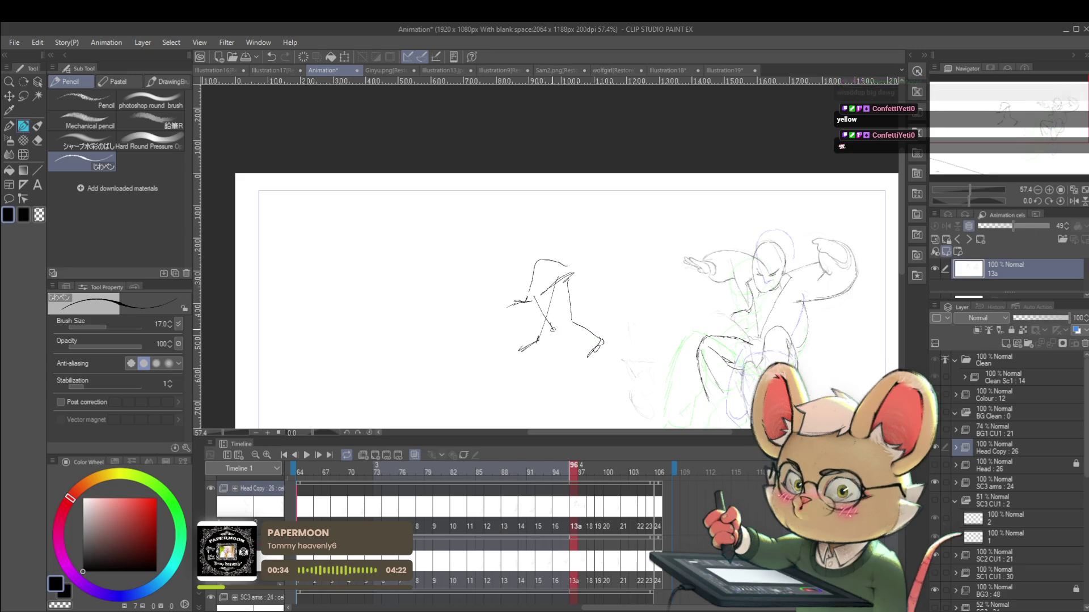
scroll(606, 251, "down", 3)
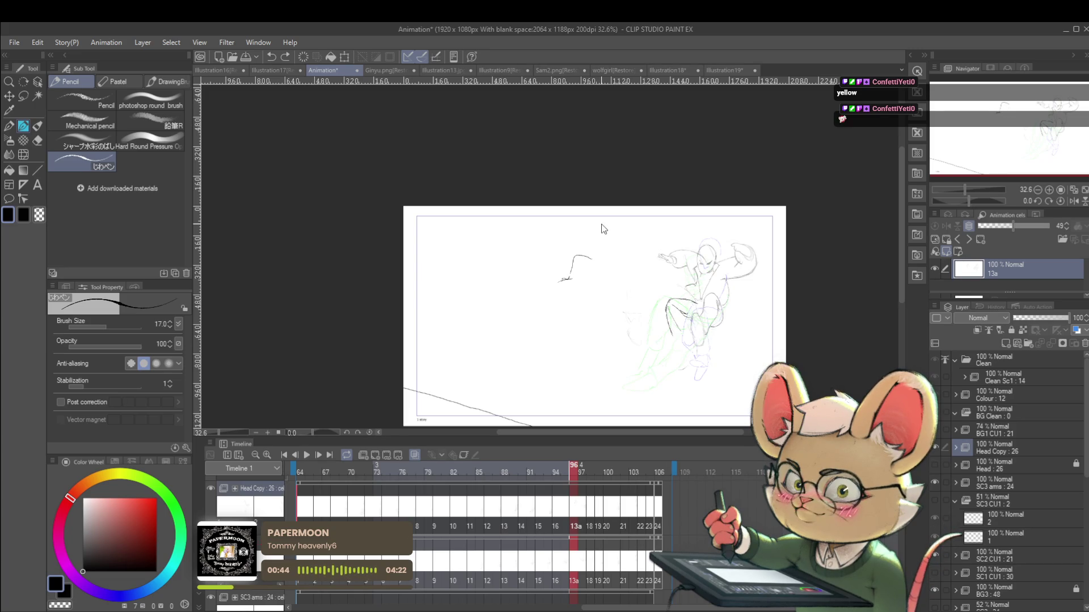
key("ctrl+z")
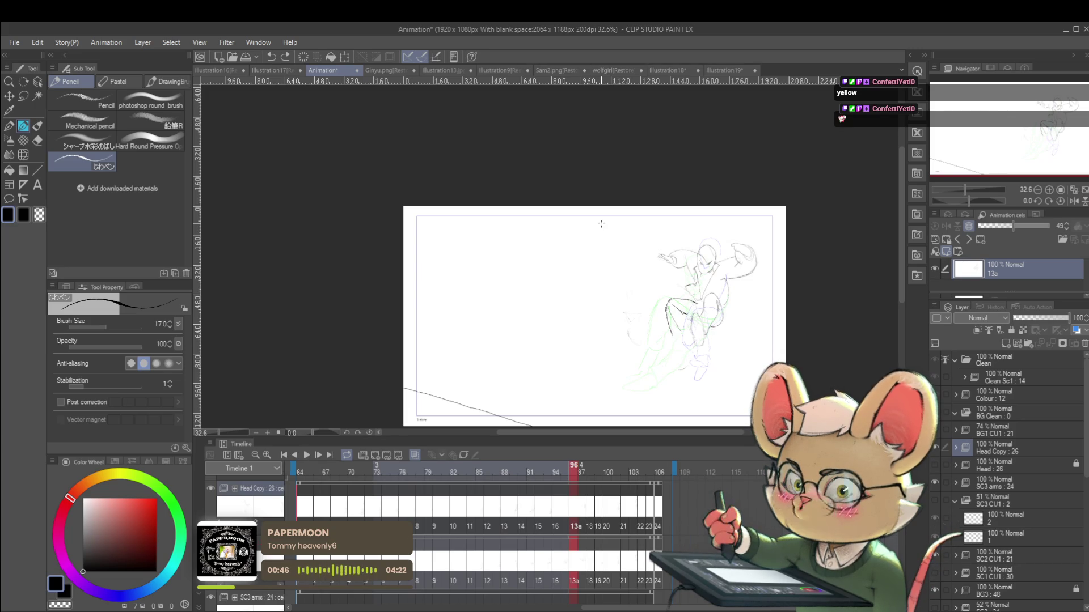
scroll(670, 326, "up", 3)
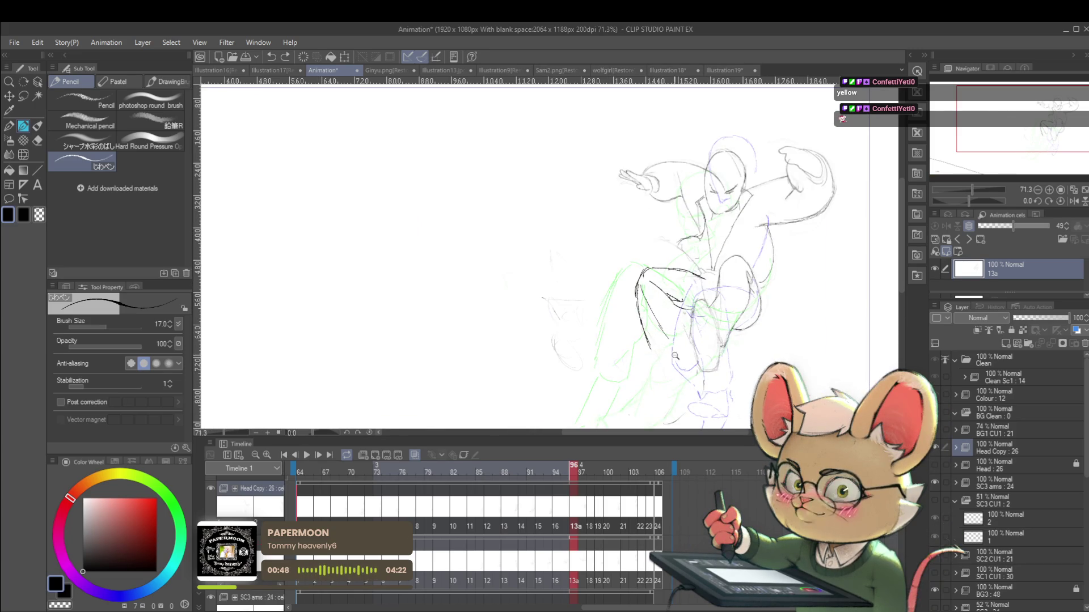
scroll(653, 322, "down", 3)
left_click(306, 455)
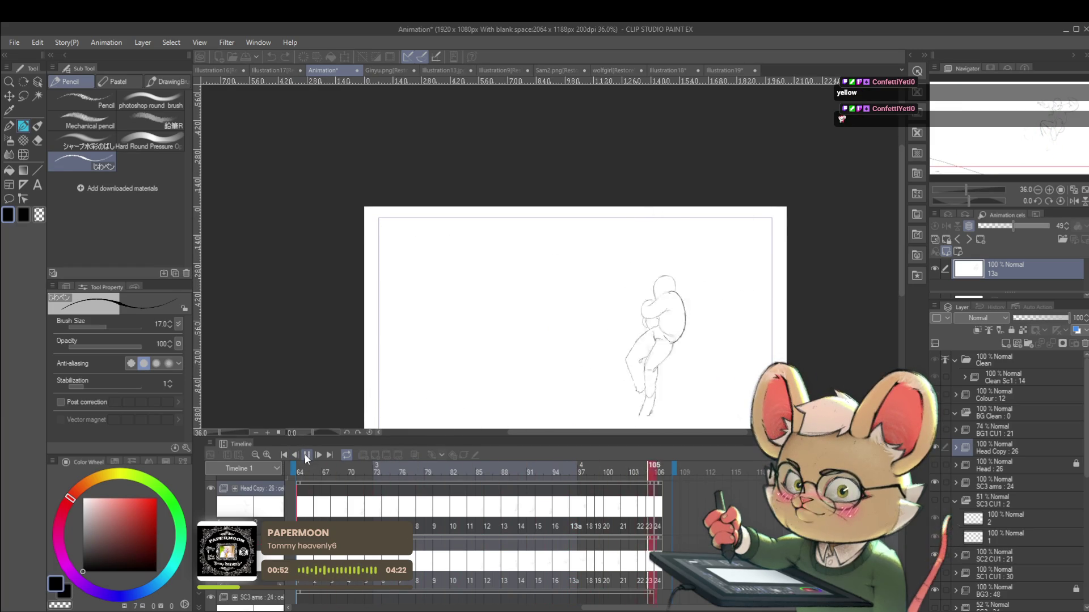
Step: Review the playback with the canvas mirrored, then unmirror and stop at frame 88
left_click(1072, 201)
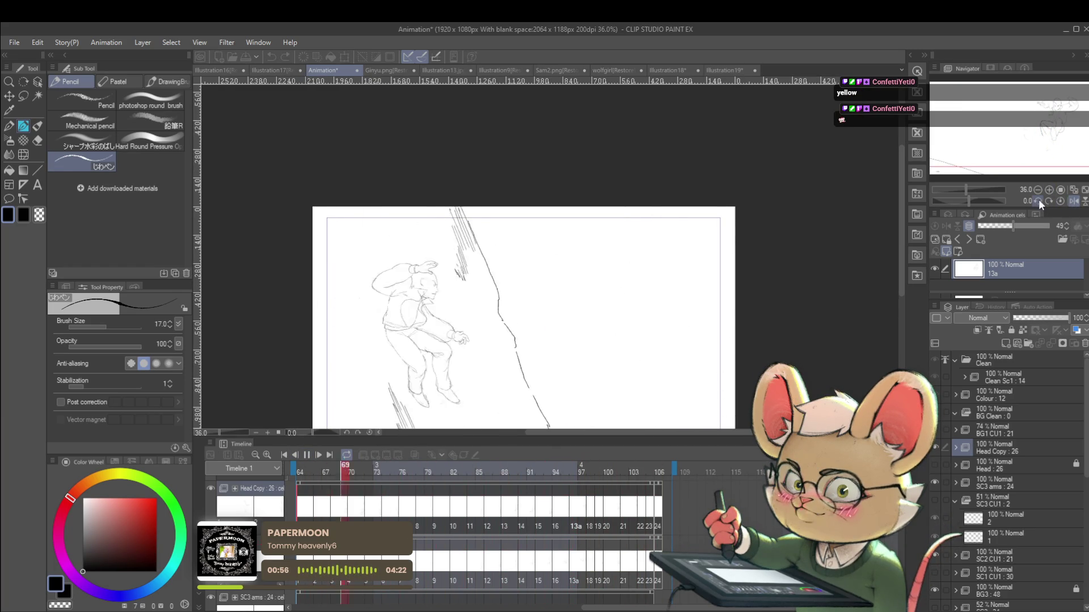
left_click(307, 457)
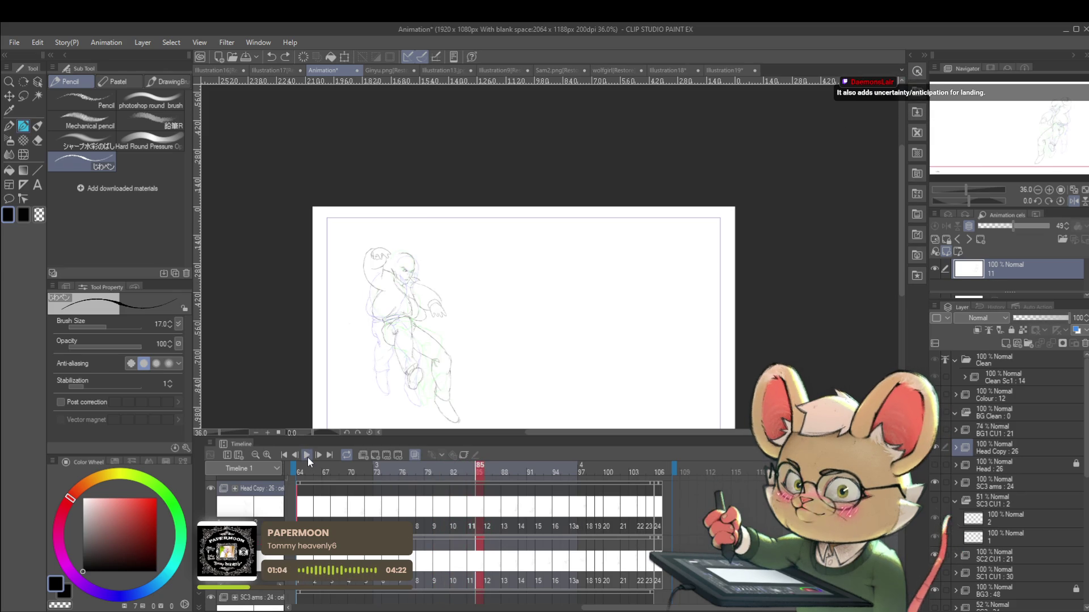
left_click(307, 457)
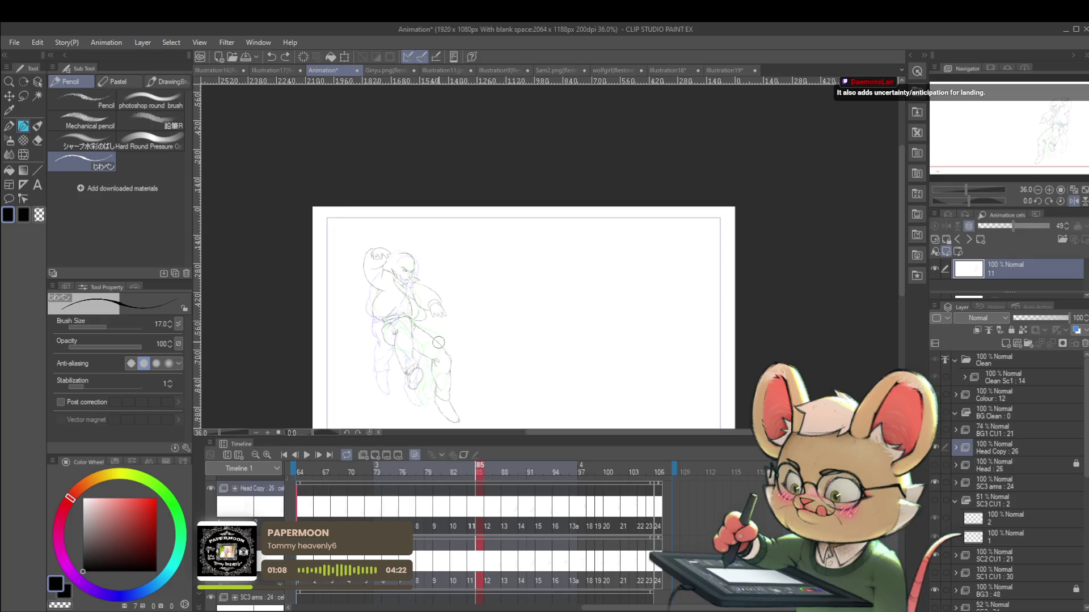
left_click(307, 455)
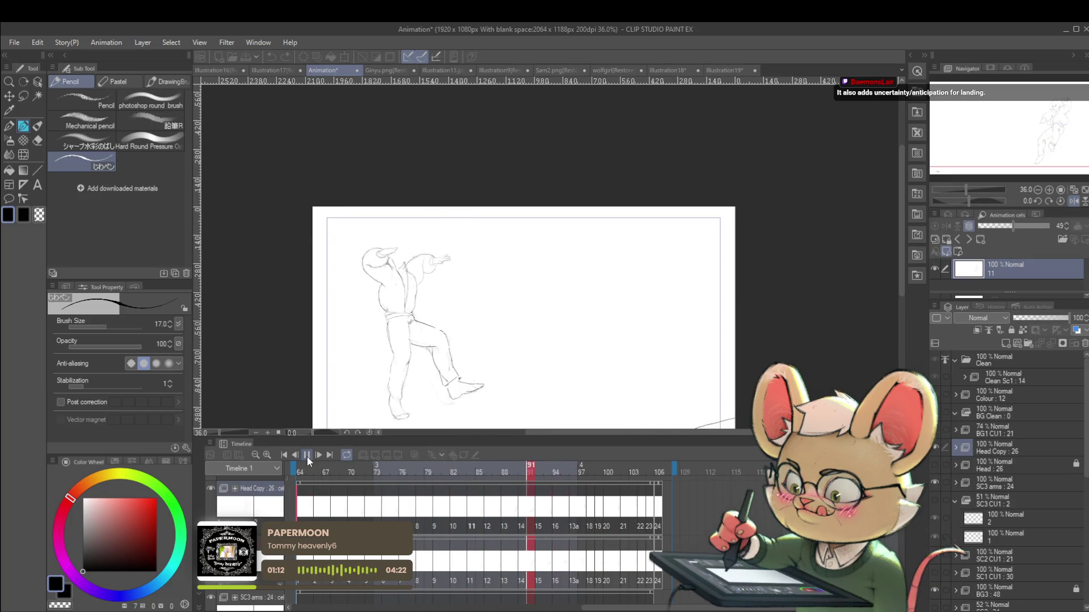
left_click(1073, 201)
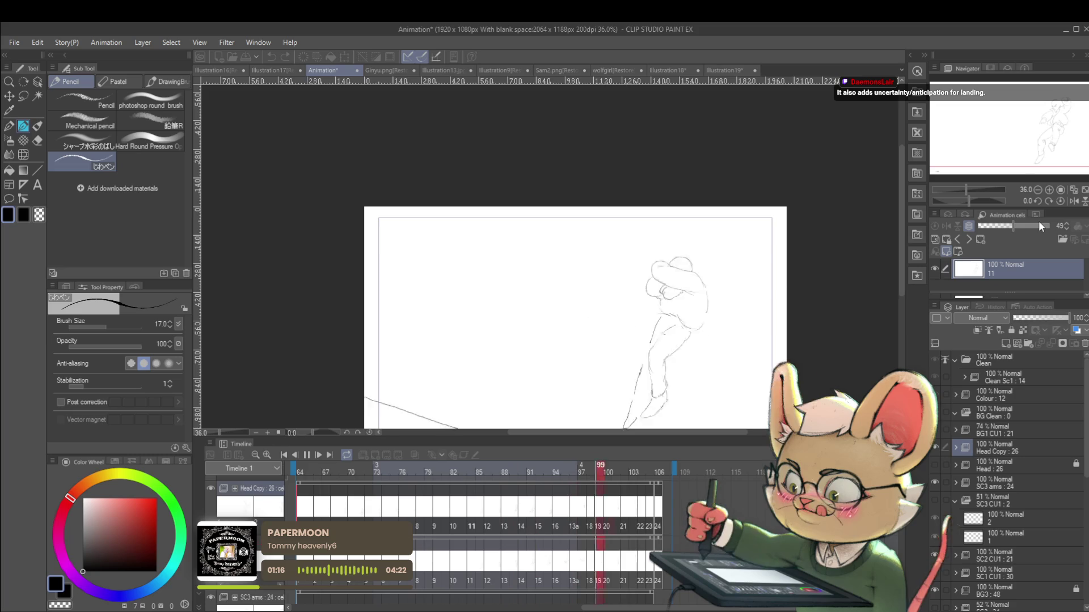
left_click(307, 456)
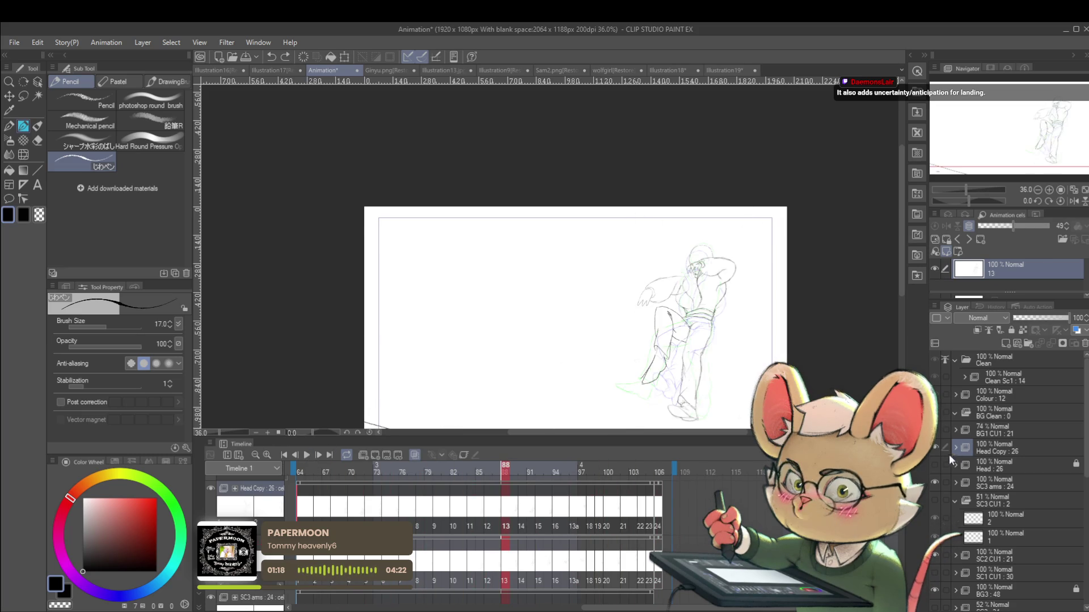
Step: Show the Head layer instead of Head Copy and play the animation to compare
left_click(935, 465)
left_click(935, 448)
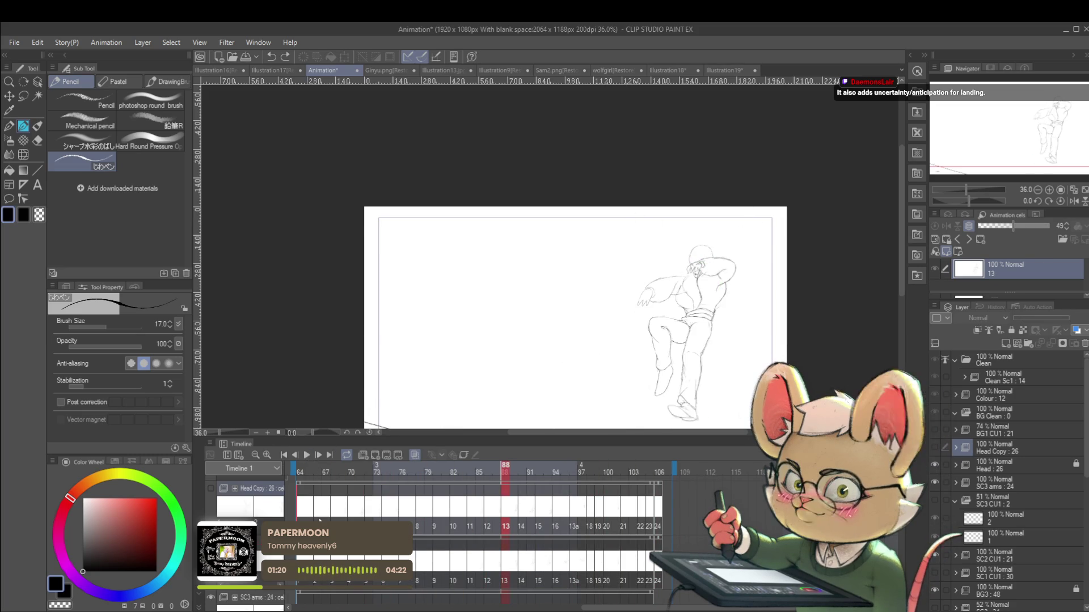
left_click(304, 457)
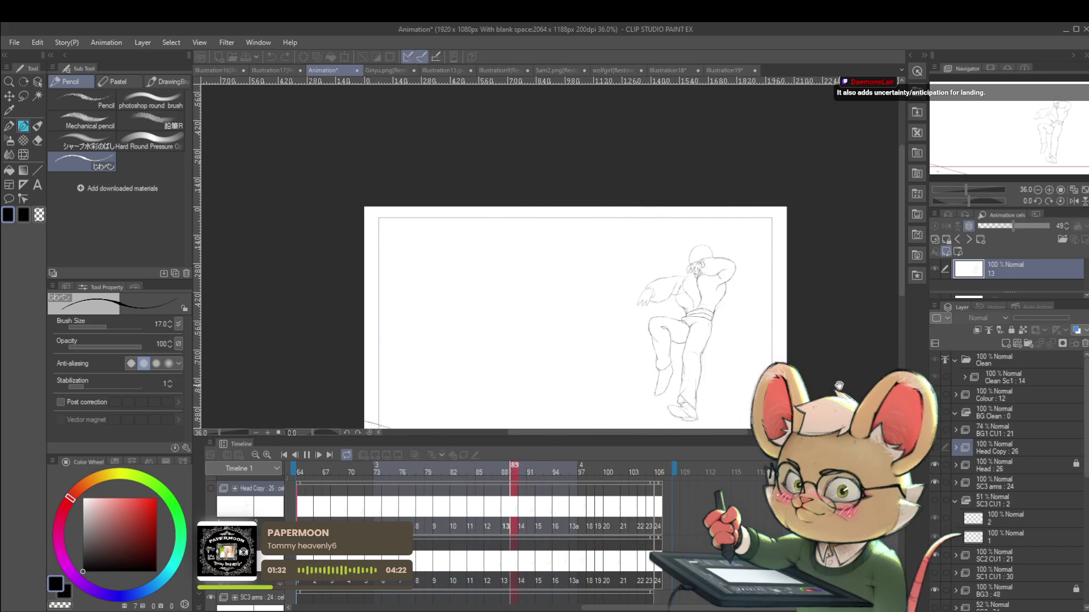
left_click(306, 455)
Step: Switch back to Head Copy with Head hidden, replay with the view mirrored, and stop
left_click(935, 447)
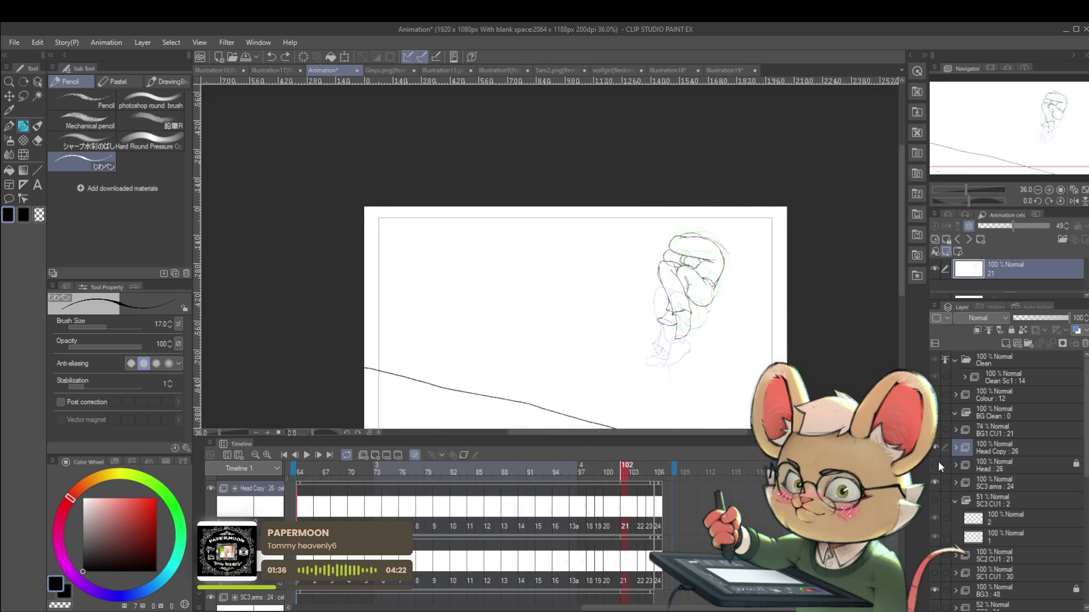
left_click(936, 464)
left_click(306, 460)
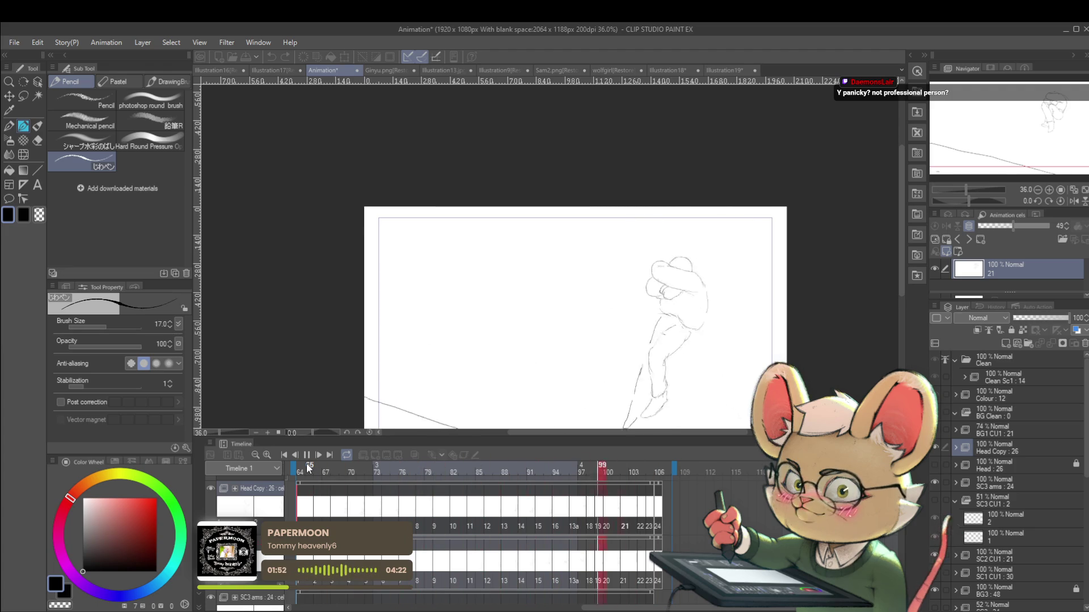
left_click(1074, 201)
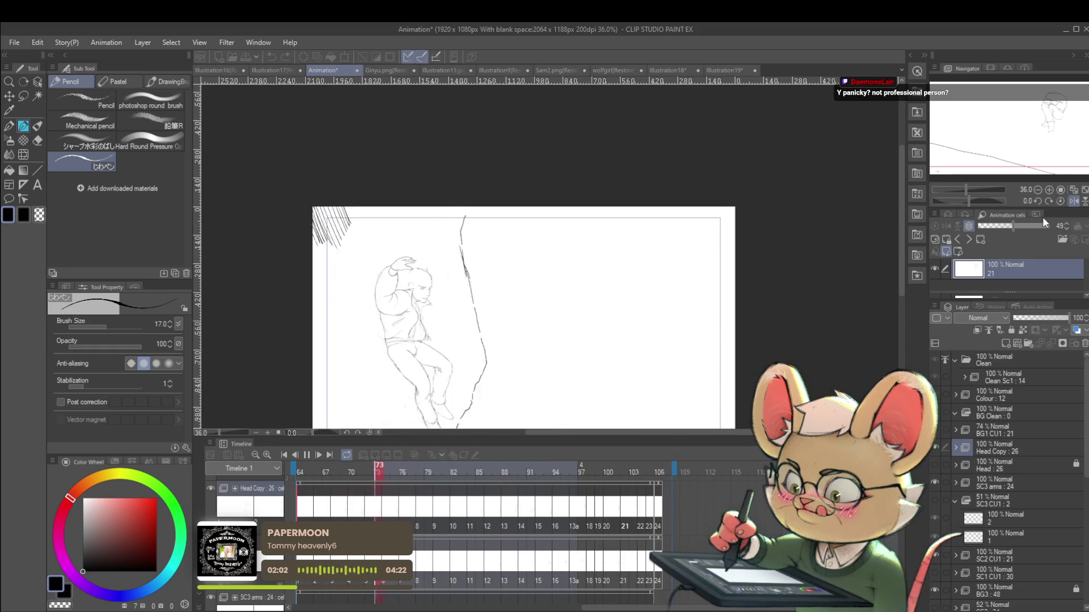
left_click(307, 454)
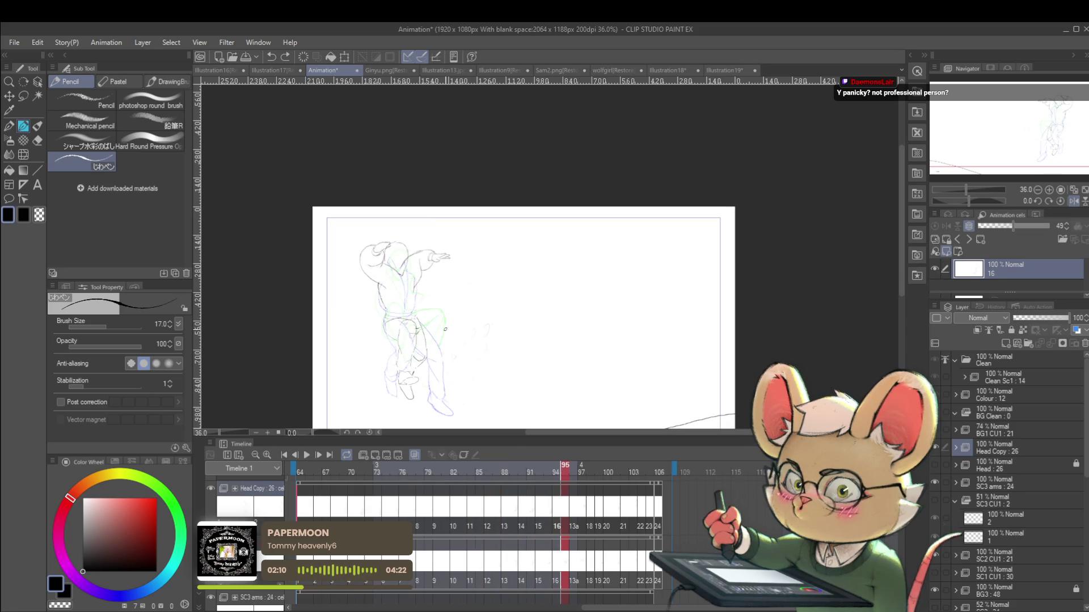
scroll(436, 346, "up", 2)
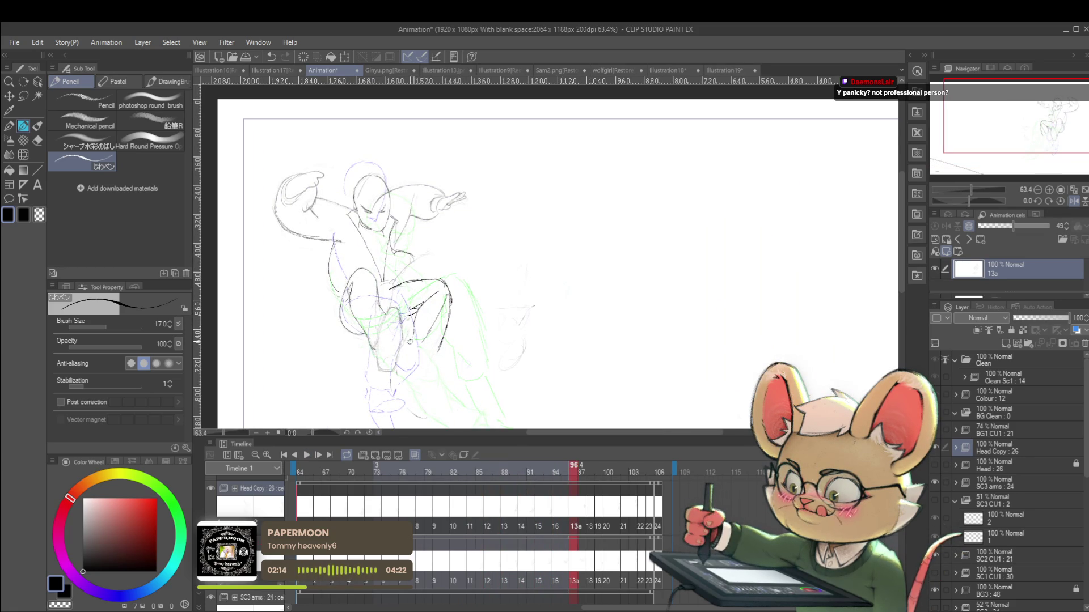
Step: Add two pencil strokes extending cel 13a's lower leg toward the foot, then step to cel 18
left_click_drag(437, 348, 418, 357)
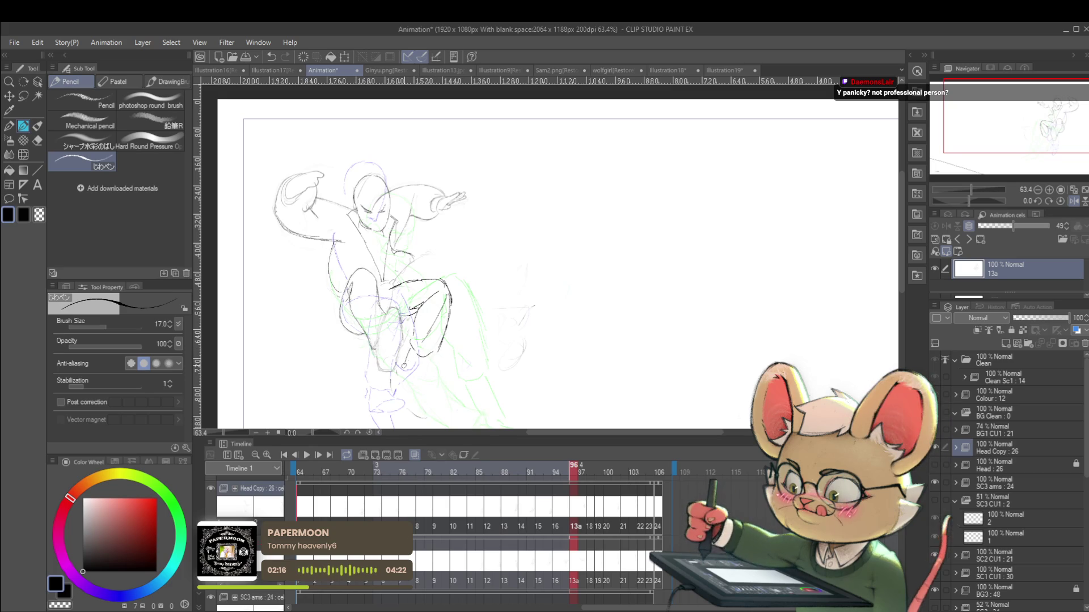
left_click_drag(415, 348, 407, 358)
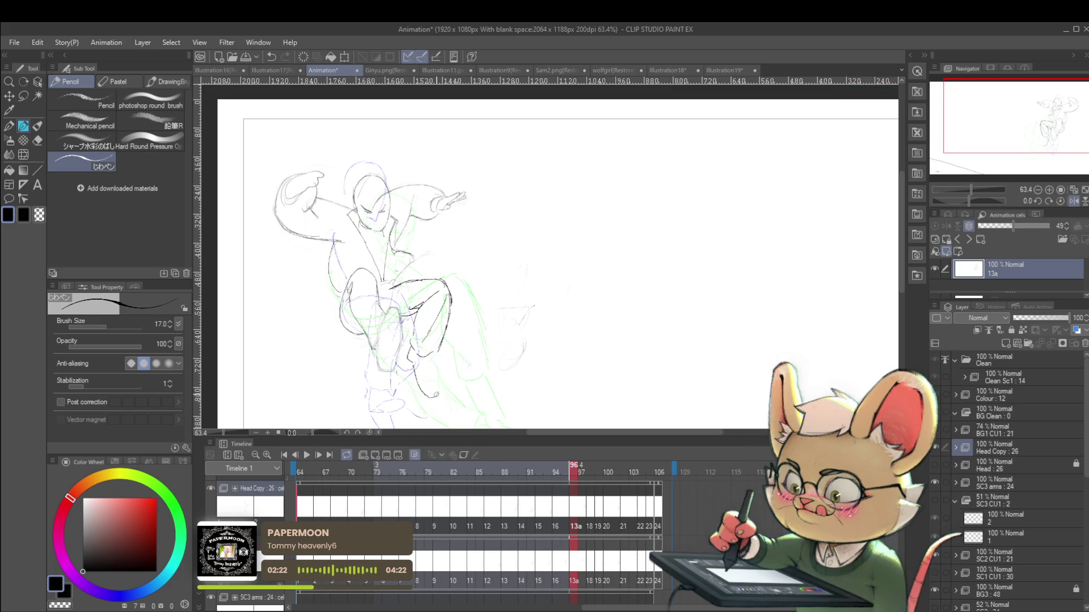
scroll(442, 340, "down", 3)
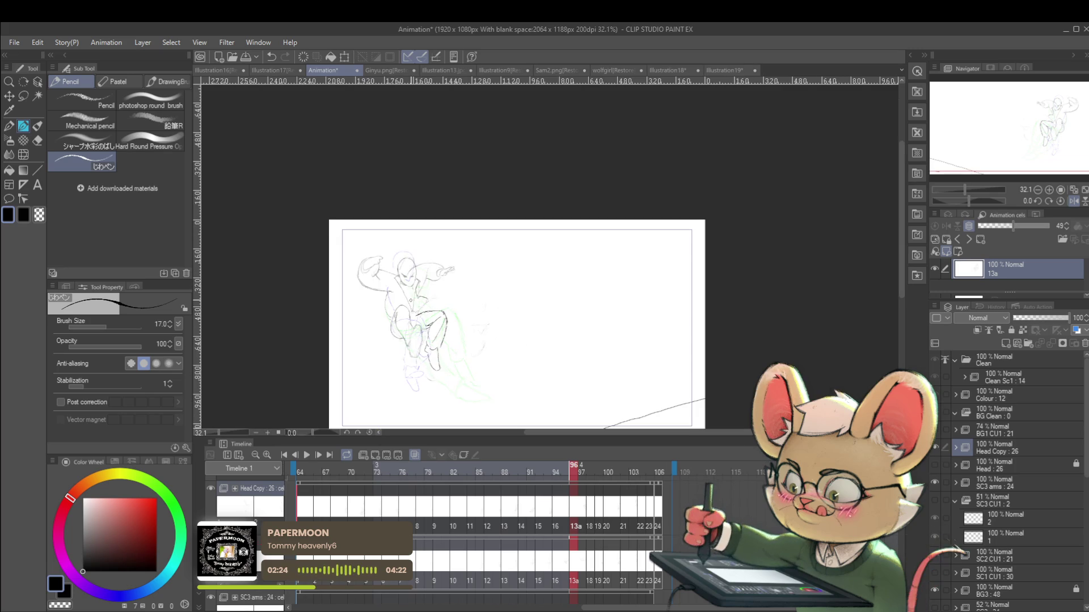
key("Right")
key("Right")
key("Right")
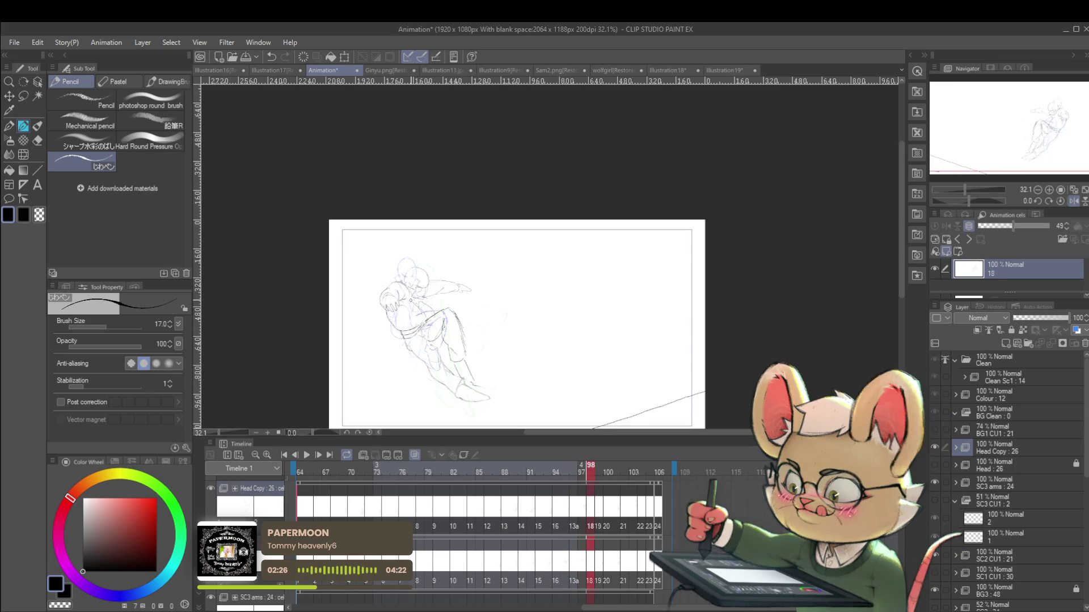
key("Left")
scroll(476, 371, "up", 2)
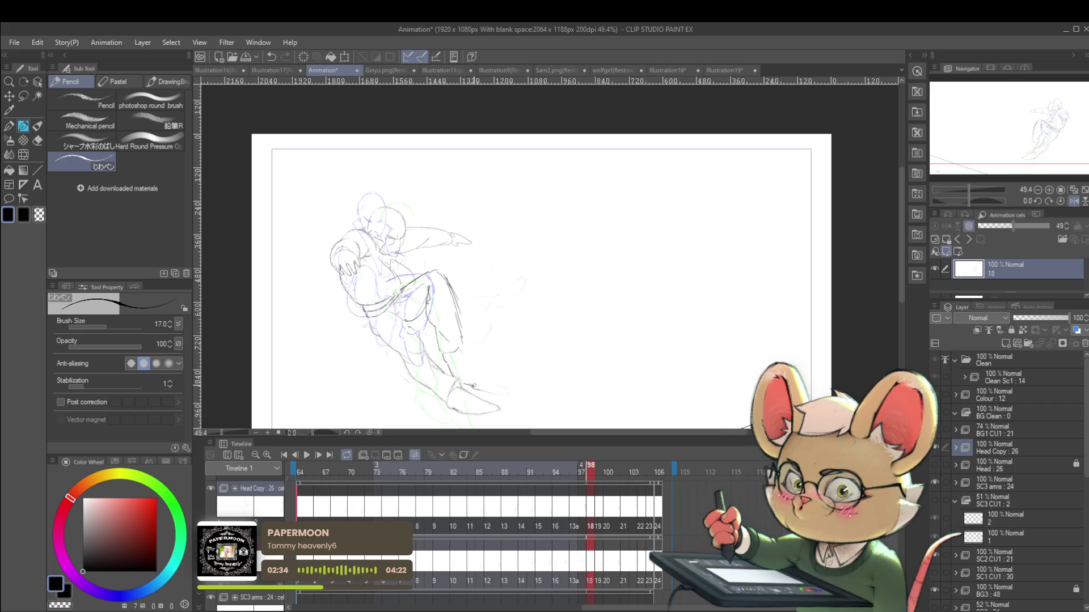
scroll(473, 347, "down", 4)
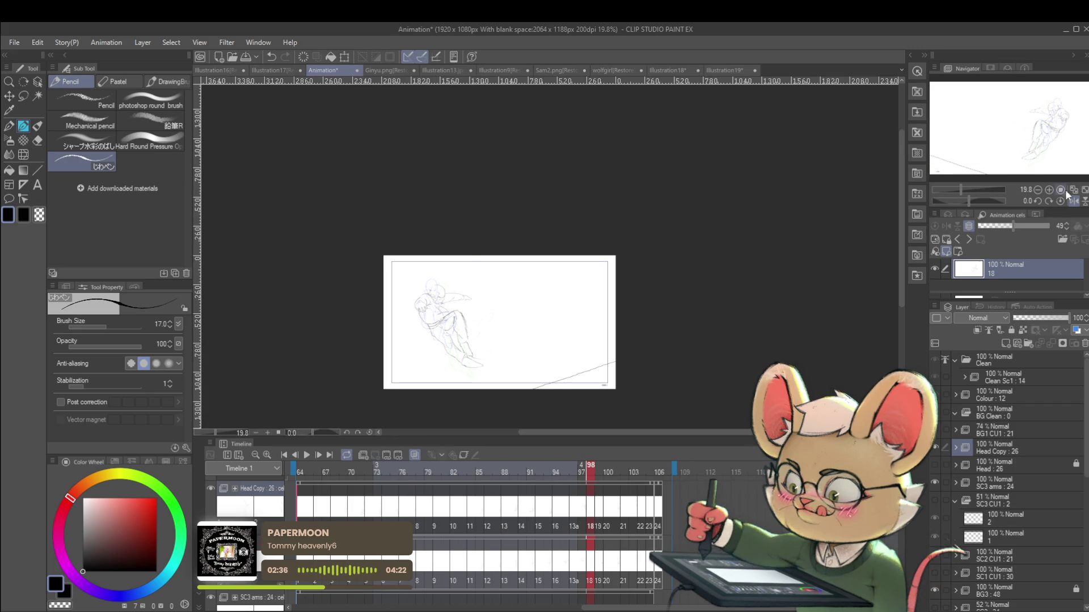
left_click(1074, 201)
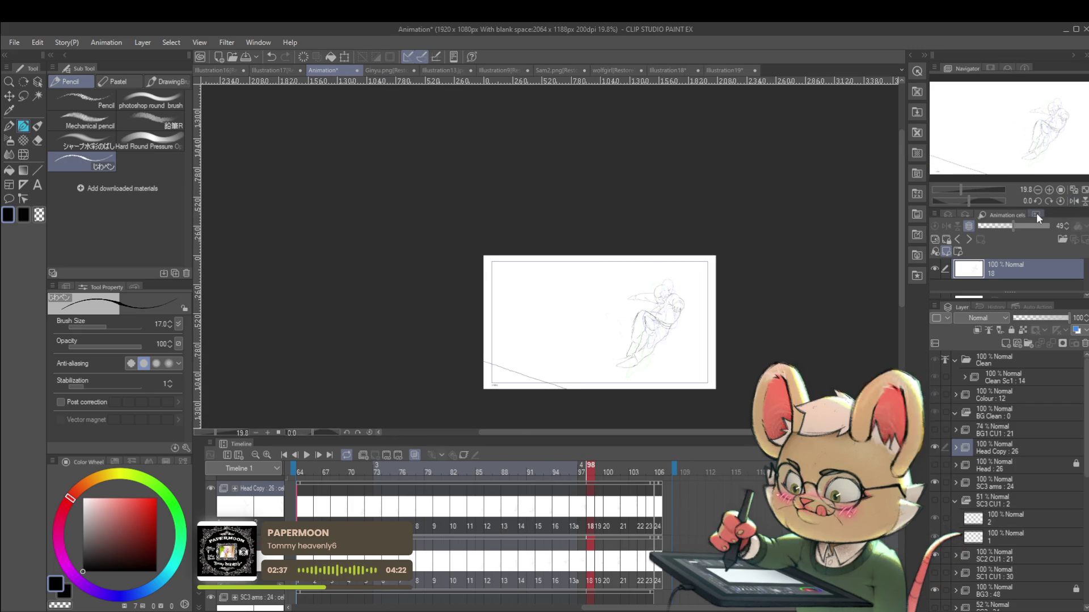
left_click(306, 456)
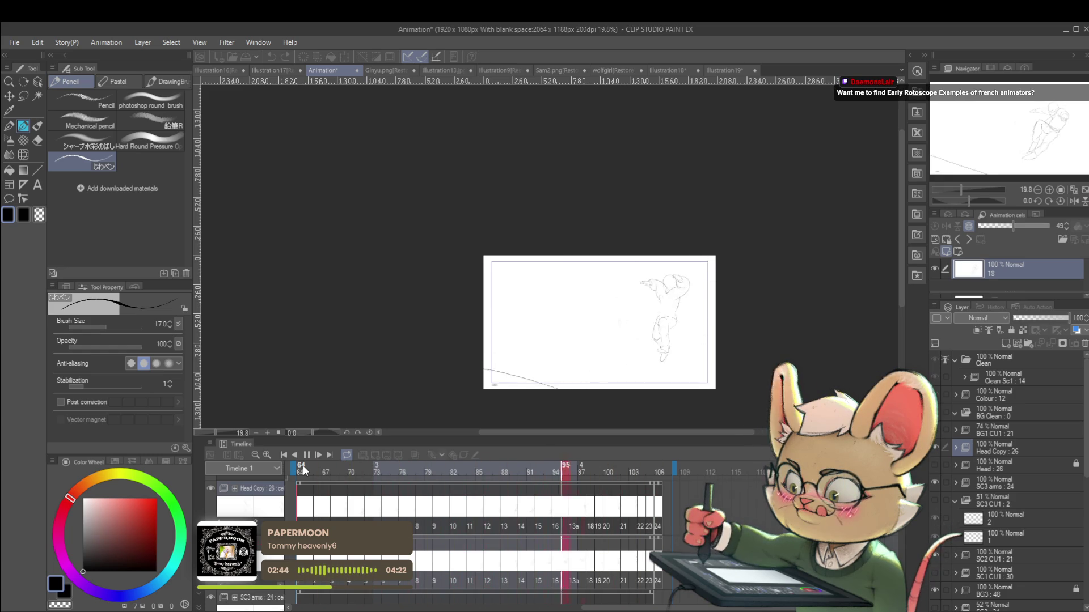
left_click(306, 455)
left_click_drag(723, 331, 669, 305)
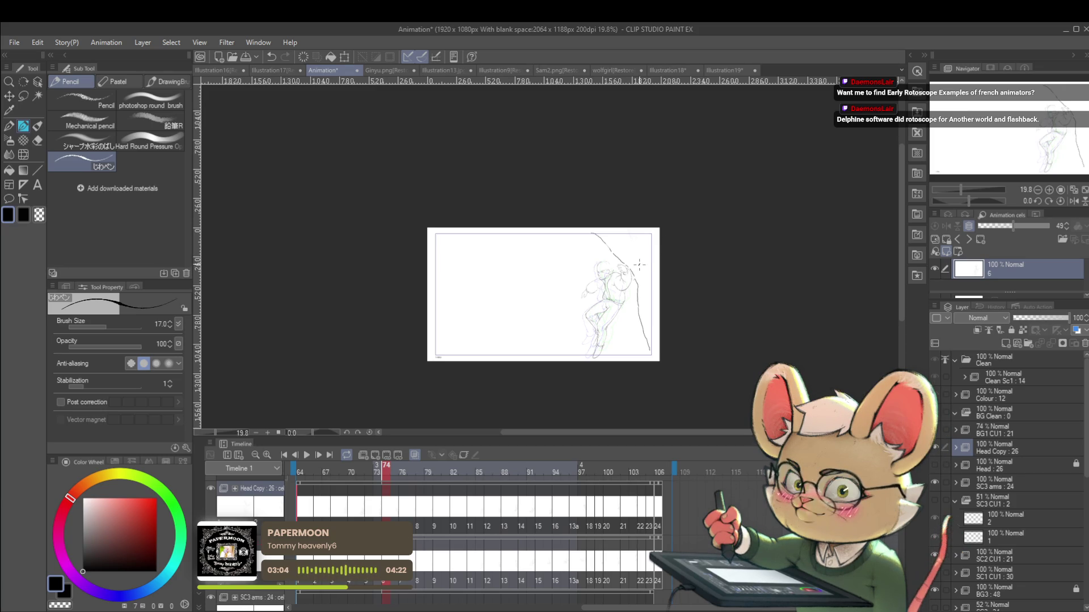
scroll(638, 254, "up", 2)
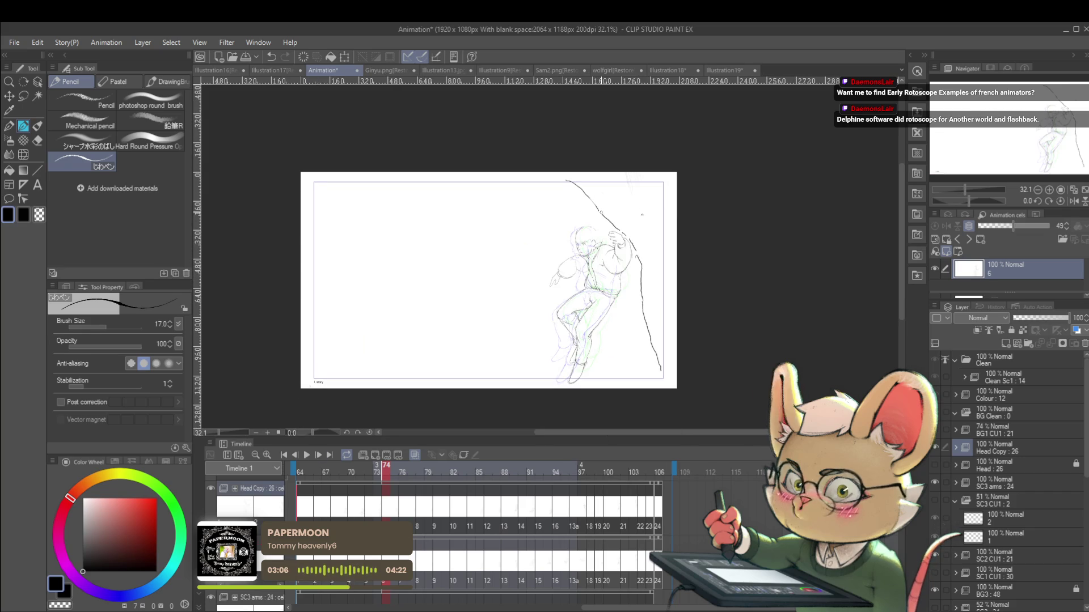
left_click(306, 458)
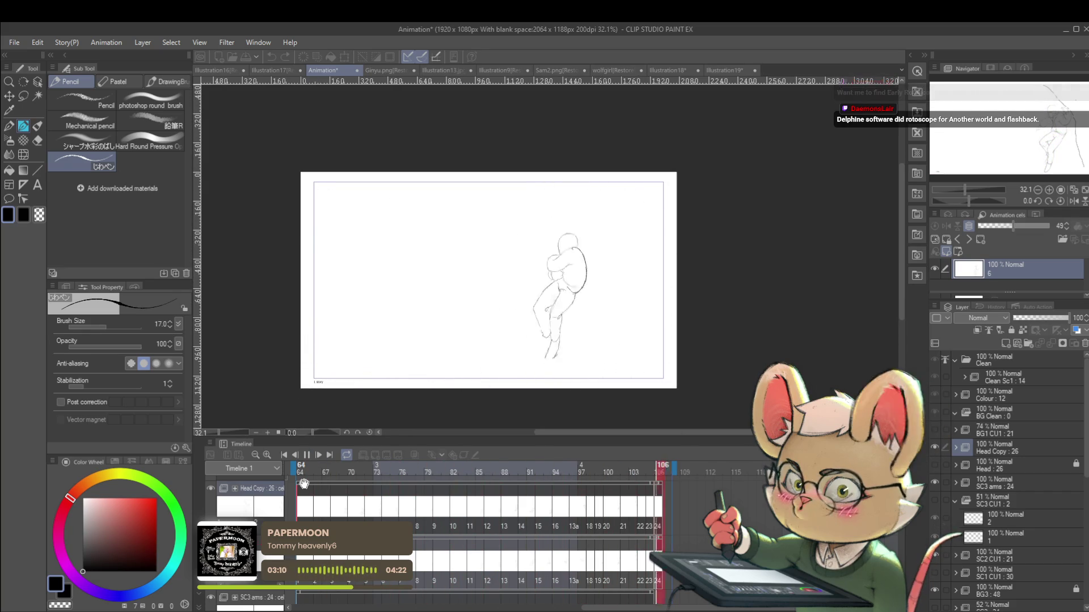
left_click(307, 454)
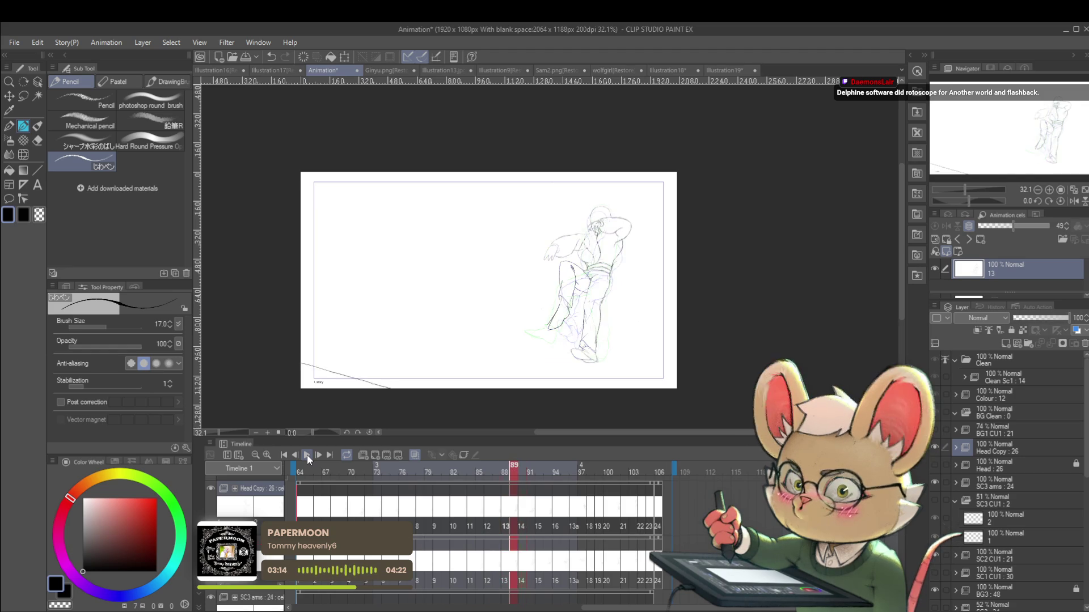
scroll(571, 331, "up", 2)
Step: Undo the last lower-leg stroke on cel 13 and redraw the curve toward the foot
key("ctrl+z")
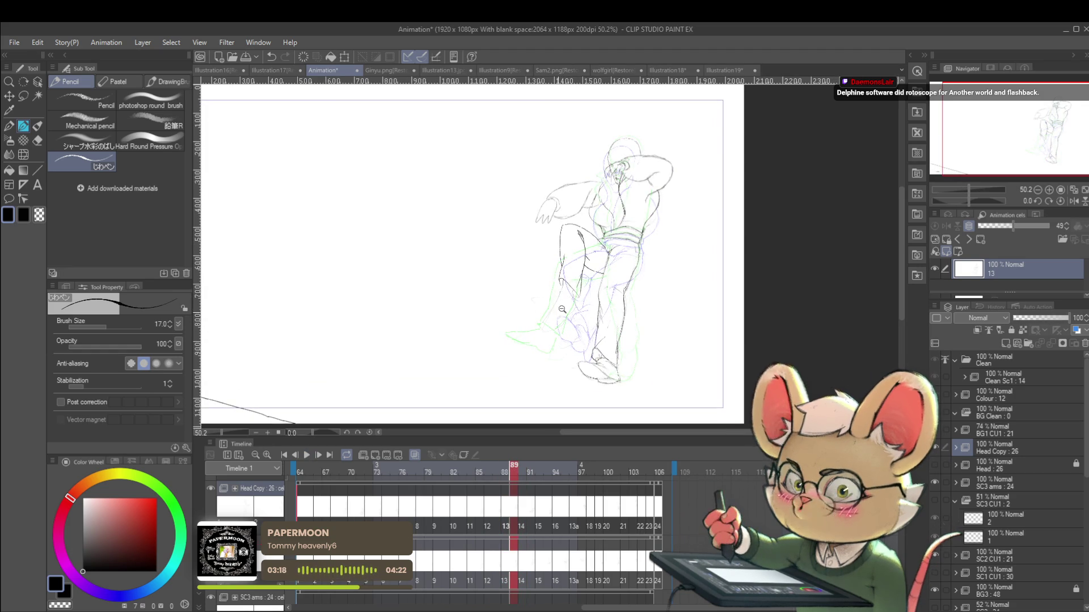
scroll(561, 303, "up", 1)
left_click_drag(537, 310, 569, 314)
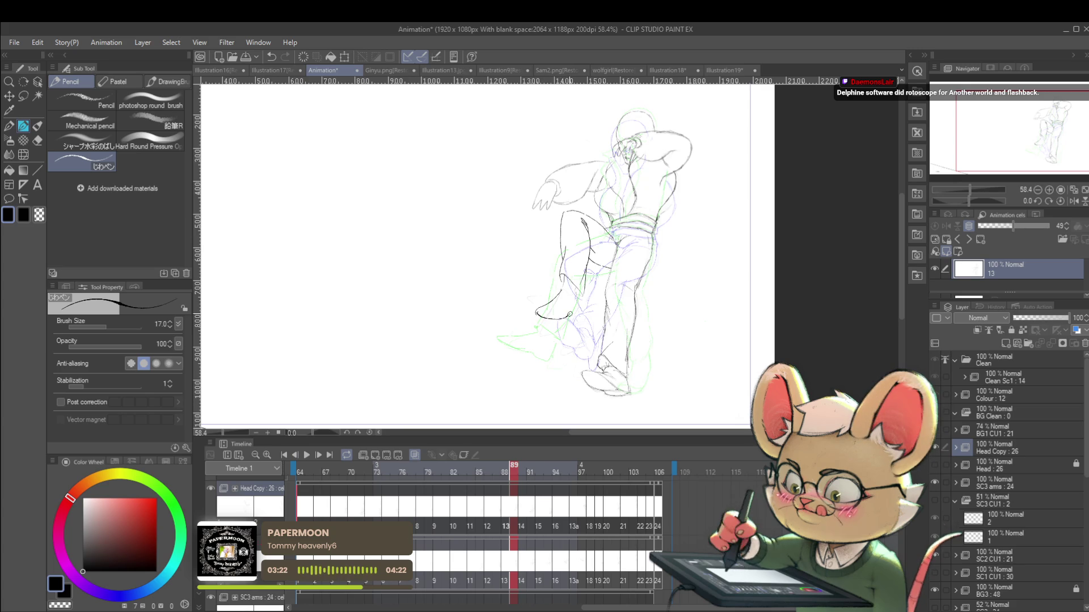
scroll(627, 305, "down", 2)
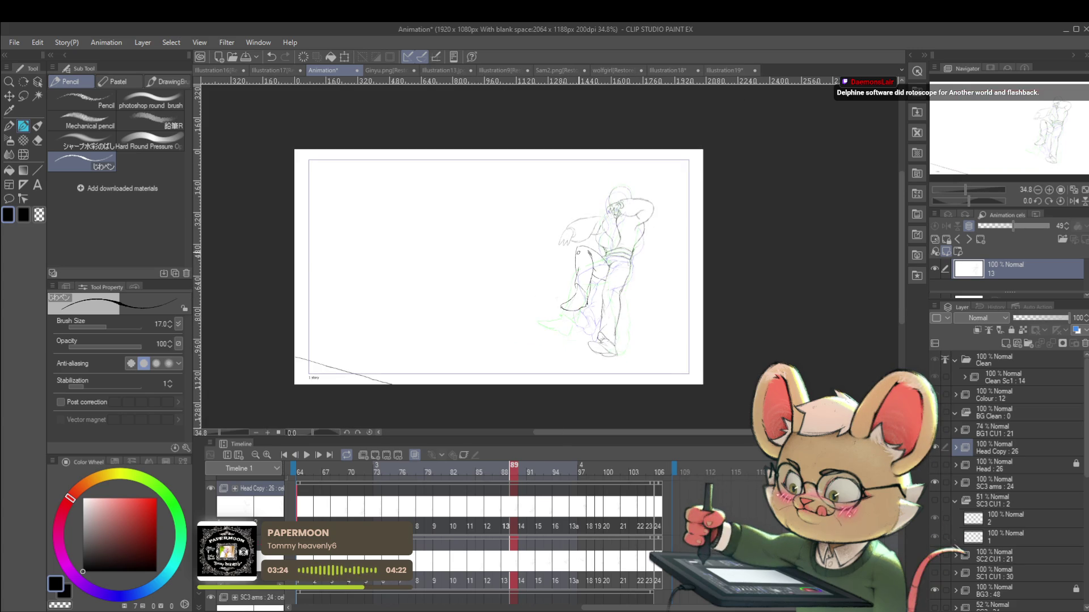
scroll(627, 305, "up", 2)
Step: Check the pose in mirrored and normal views, then start playback
left_click(1071, 202)
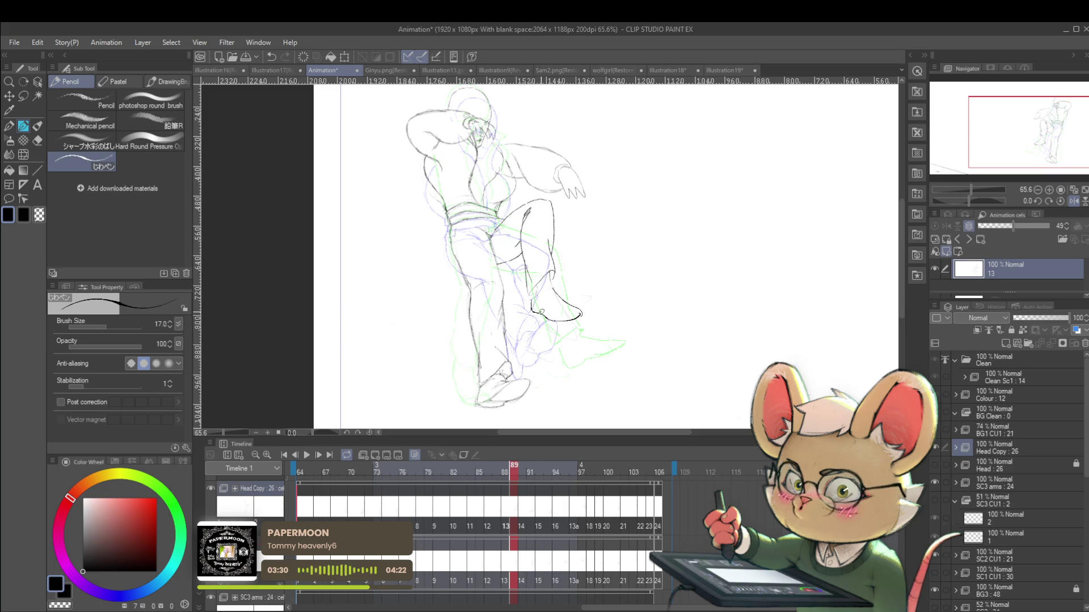
scroll(556, 313, "down", 4)
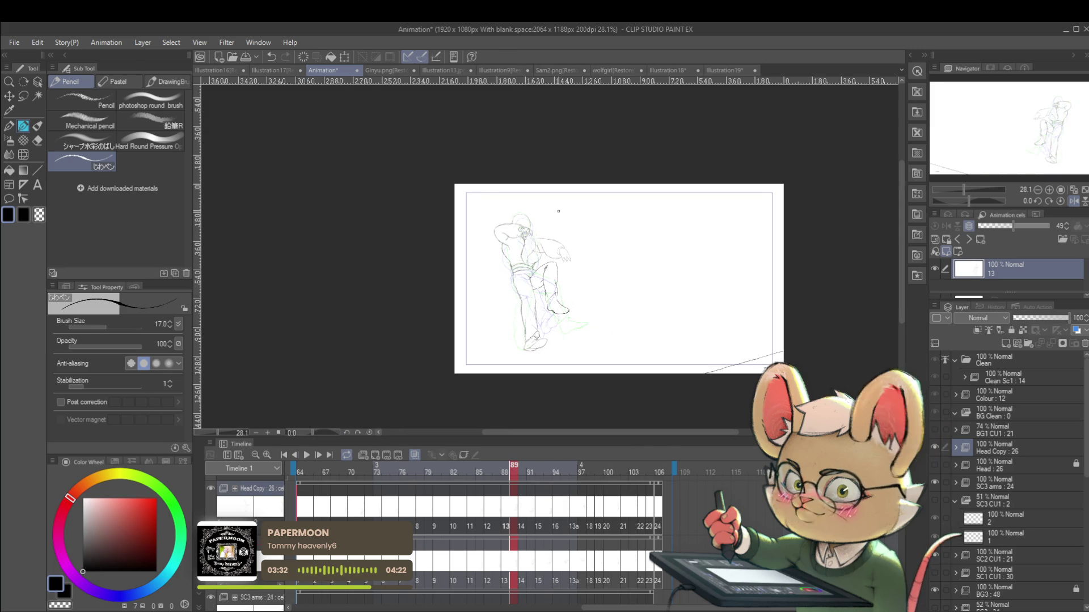
left_click(1073, 201)
scroll(569, 280, "up", 4)
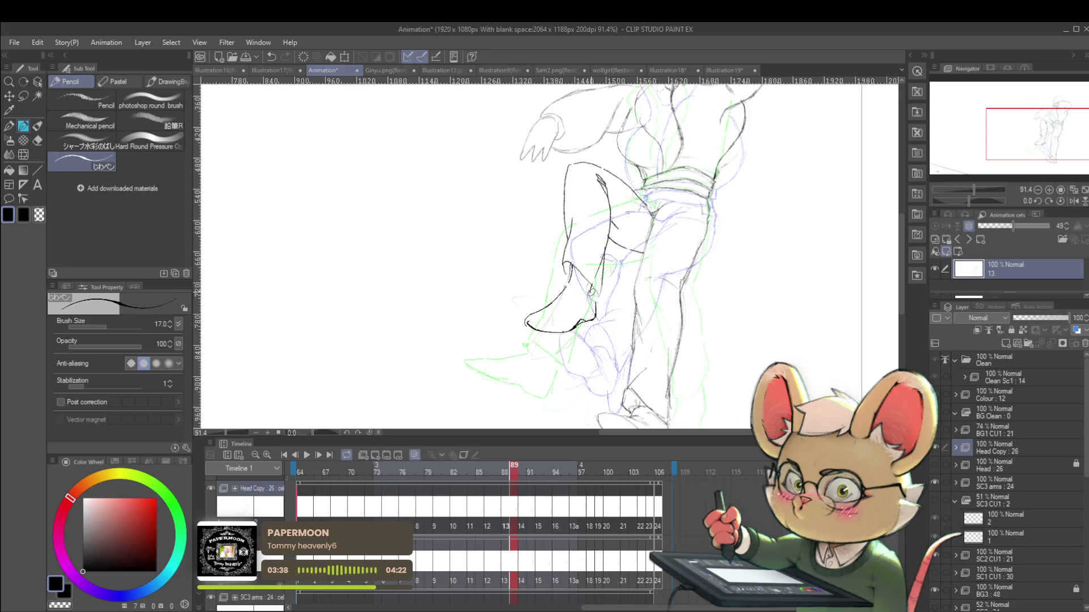
scroll(591, 291, "down", 3)
scroll(590, 290, "up", 3)
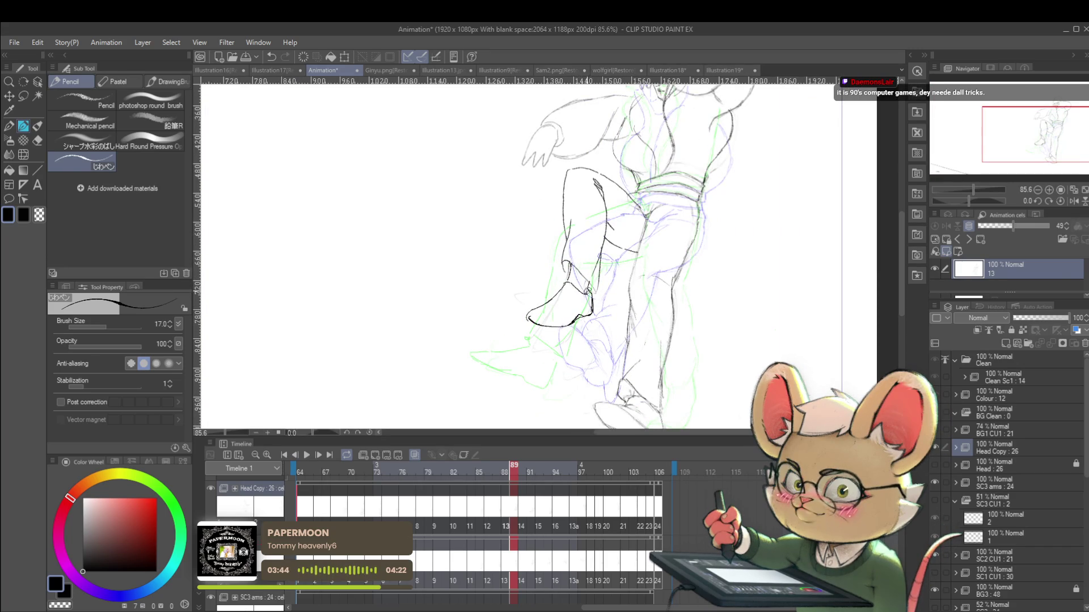
scroll(606, 287, "down", 5)
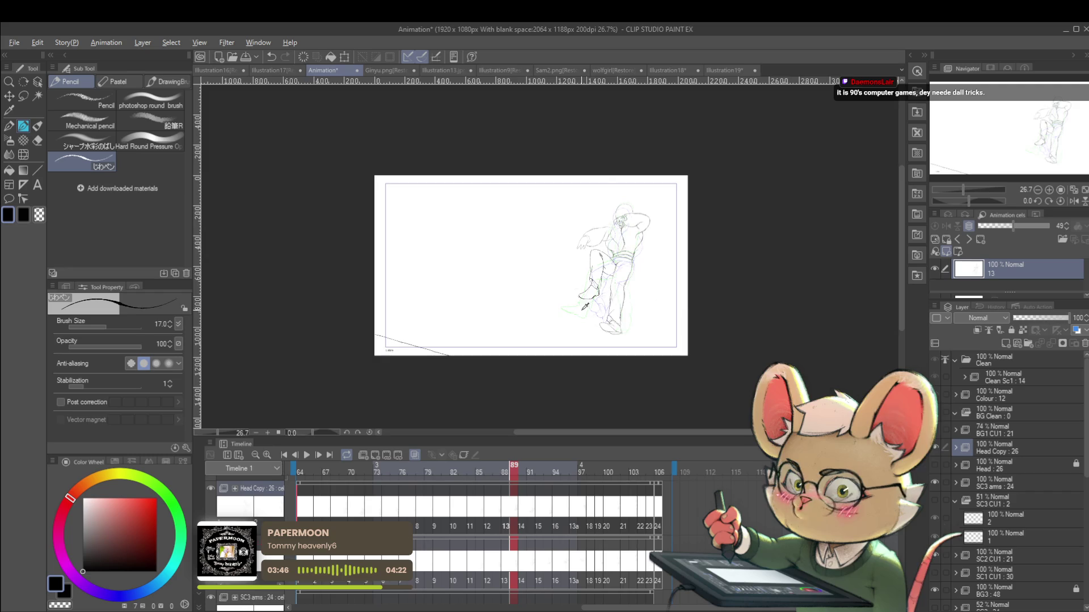
scroll(585, 307, "up", 4)
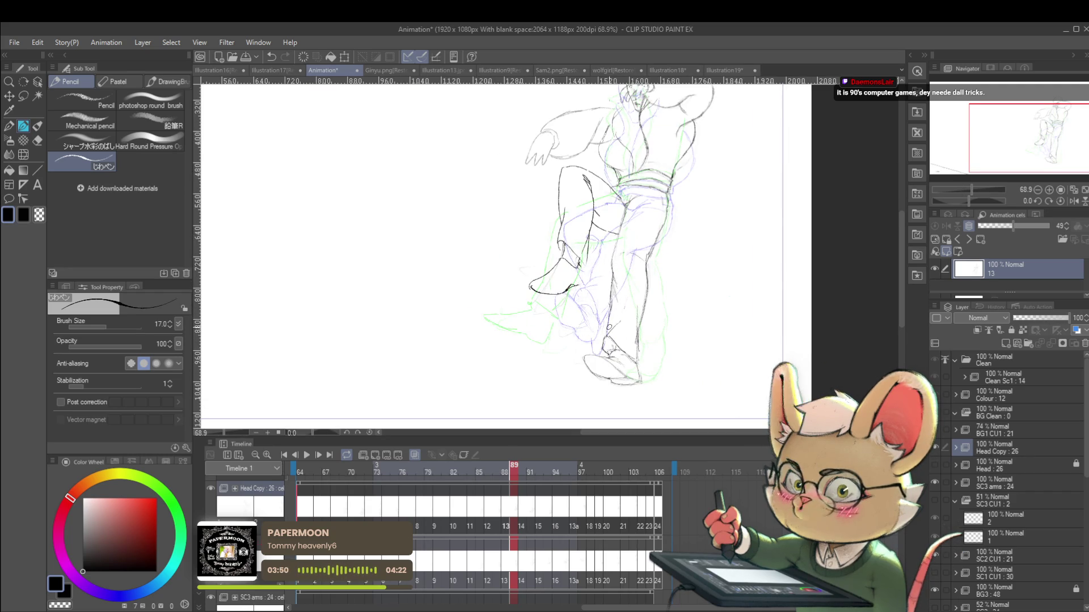
left_click(1072, 202)
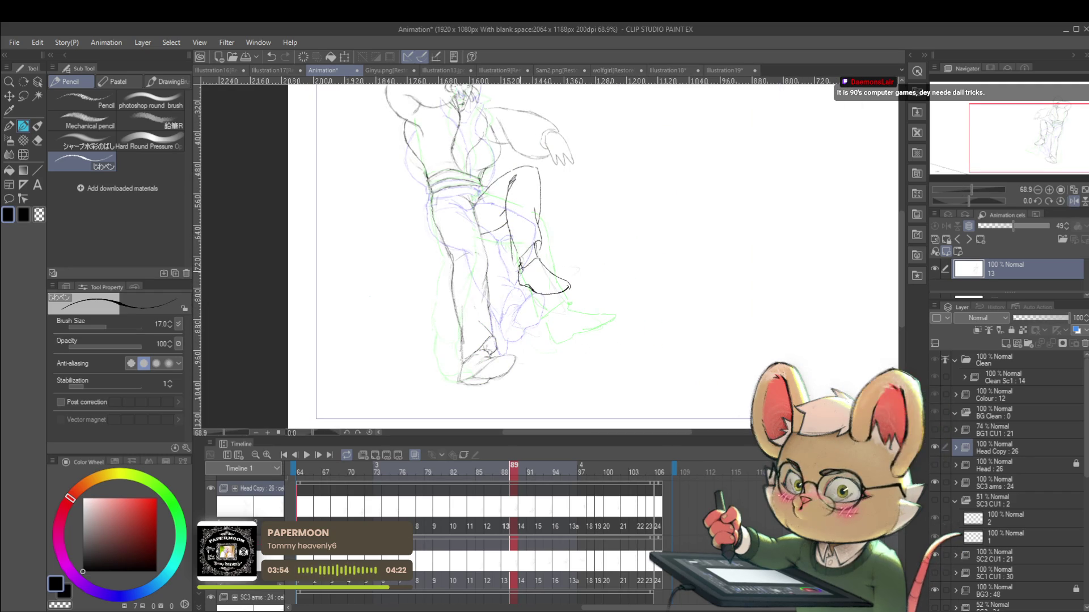
scroll(520, 267, "up", 3)
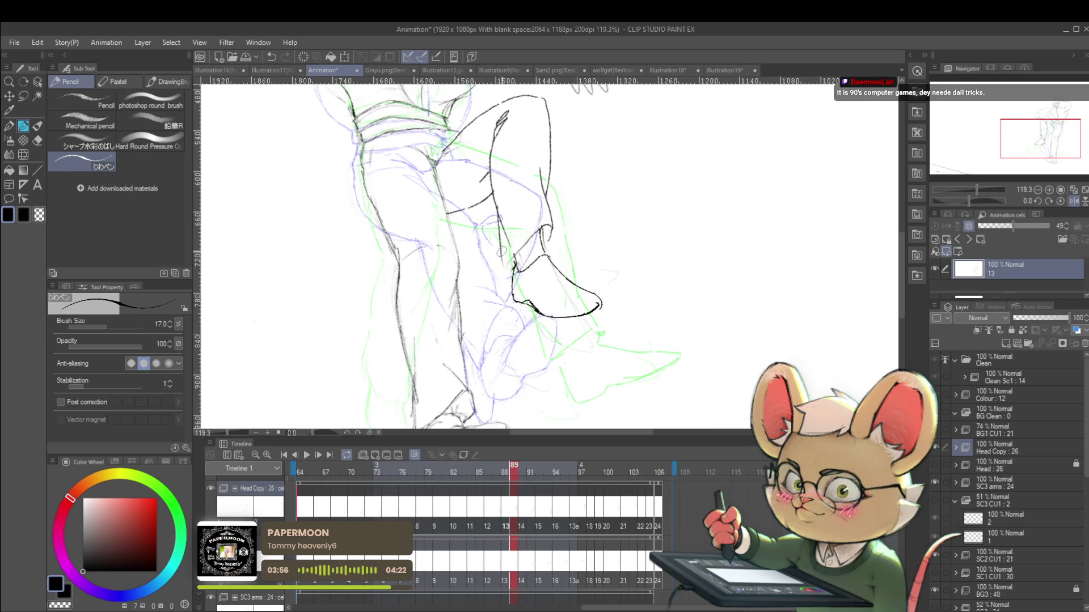
scroll(550, 256, "down", 5)
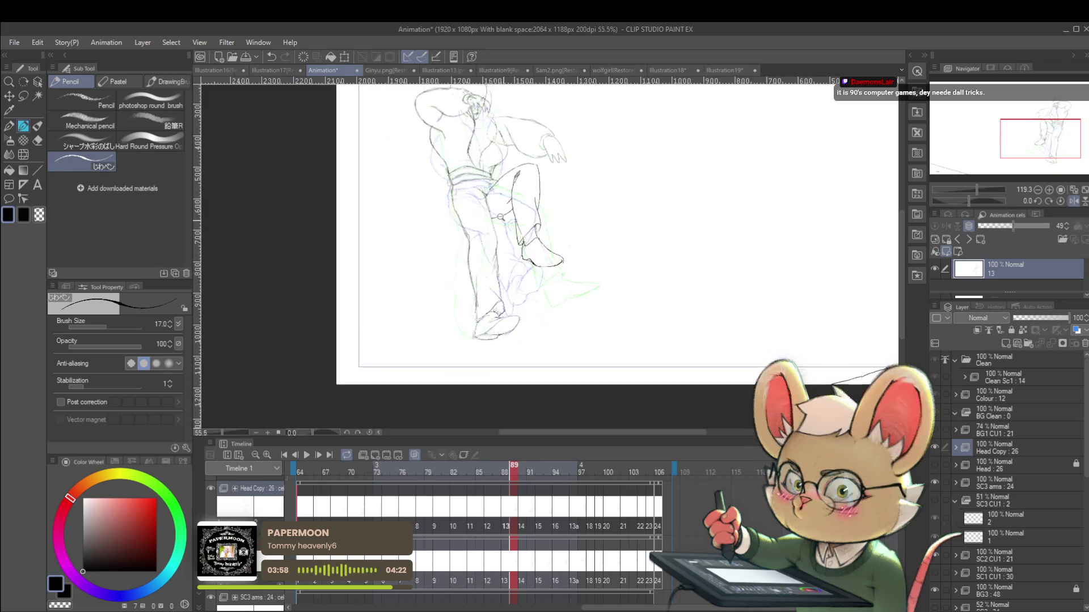
left_click(308, 457)
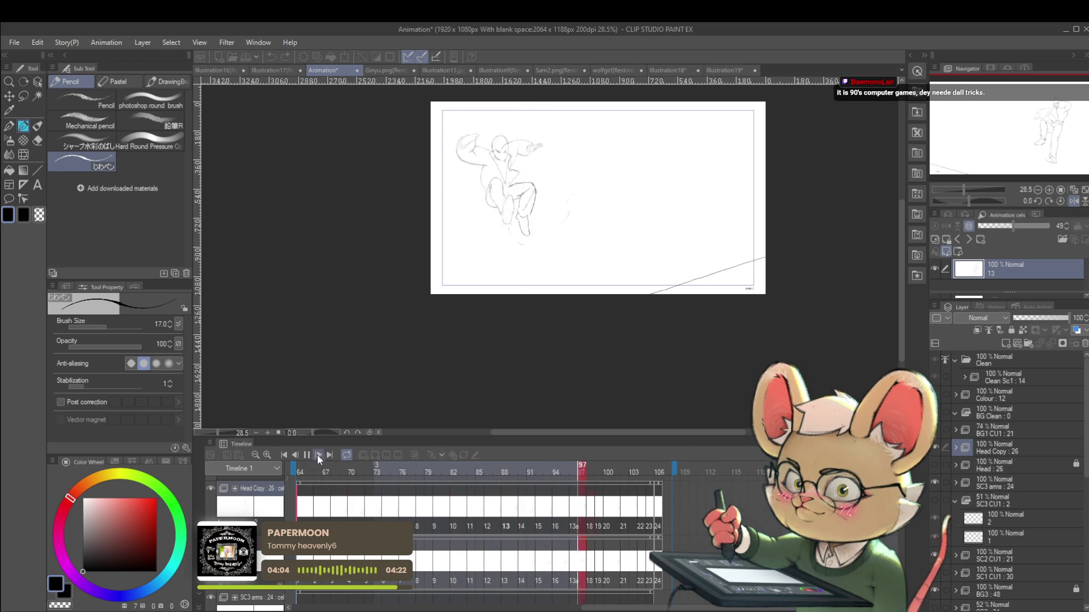
Step: Stop playback and step forward frame by frame to compare neighbouring drawings
left_click(313, 453)
left_click(316, 455)
left_click(315, 455)
left_click(314, 454)
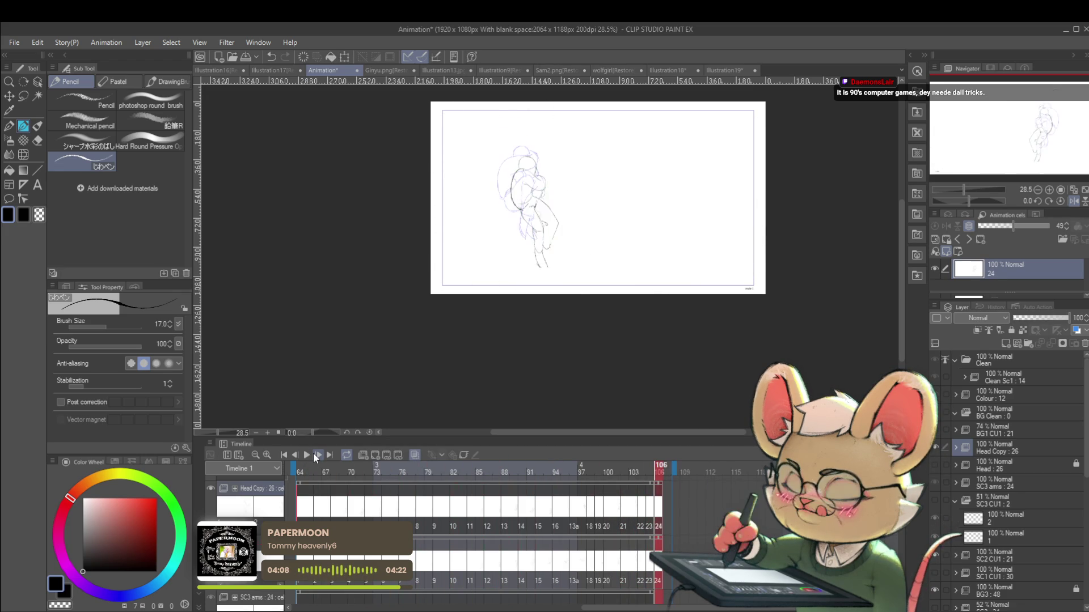
left_click(313, 454)
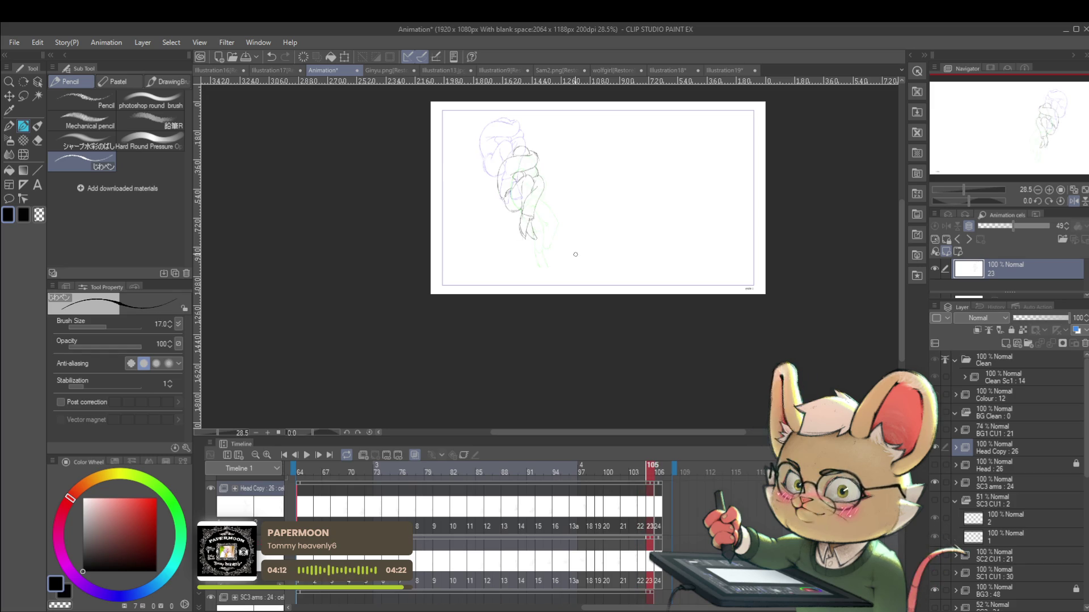
key("Right")
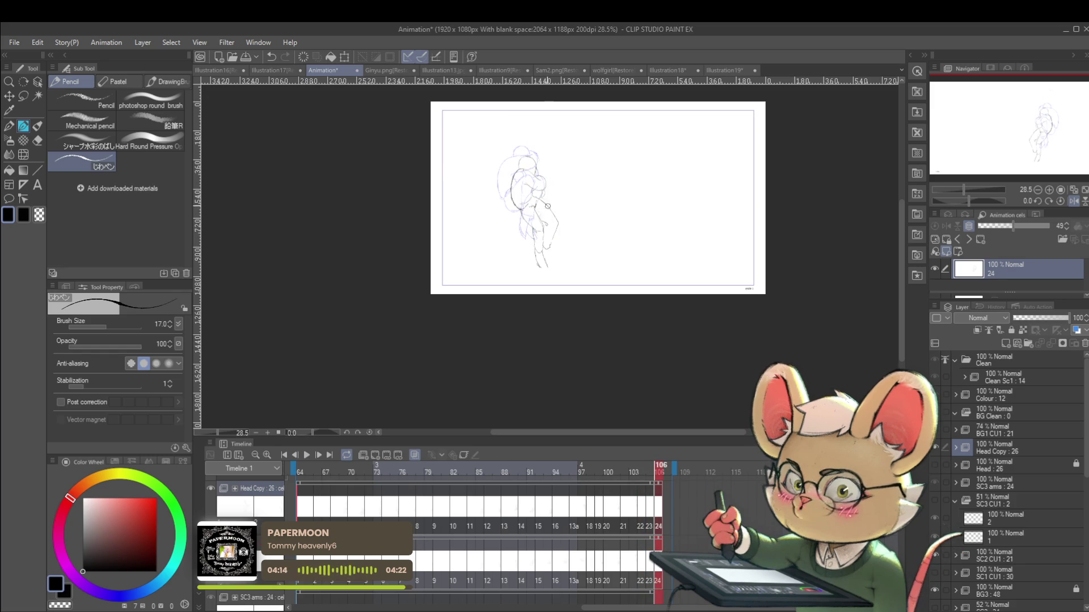
key("ctrl+z")
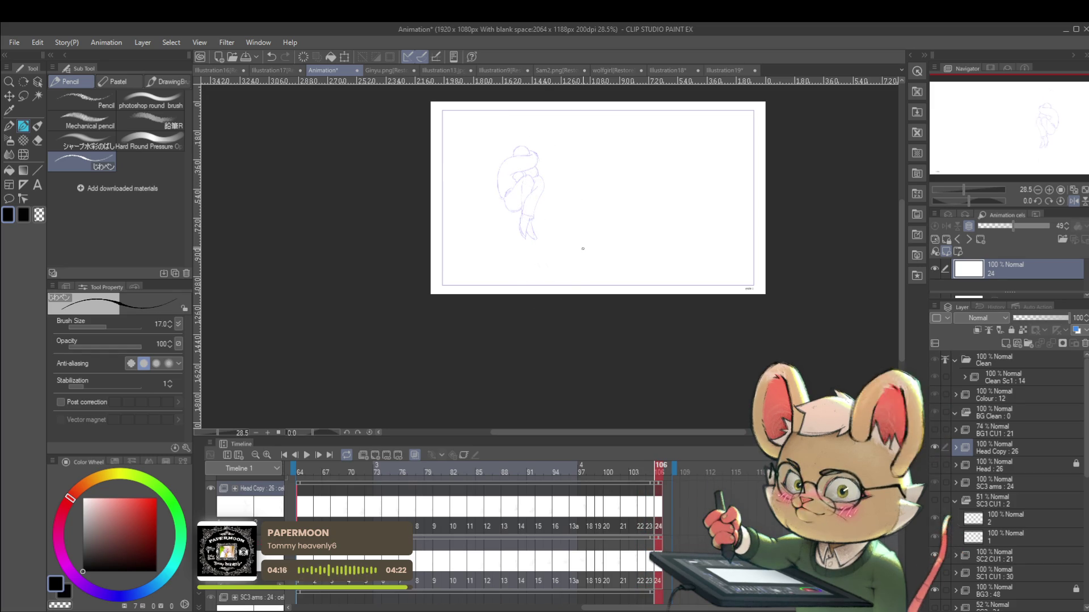
Step: Replay the kick with the canvas mirrored, pausing and resuming to review it
left_click(307, 457)
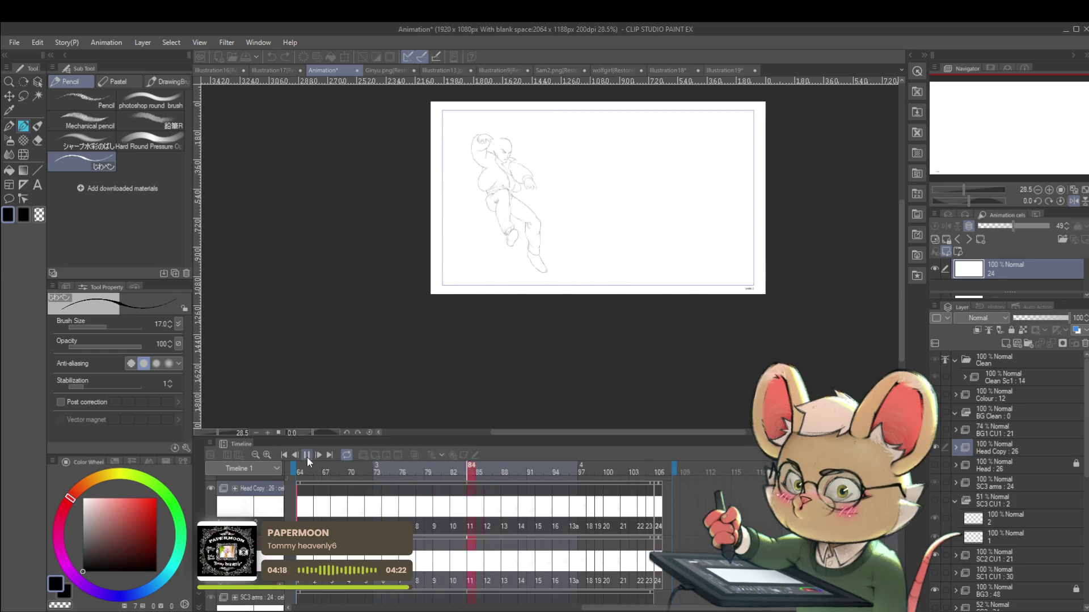
left_click(1073, 200)
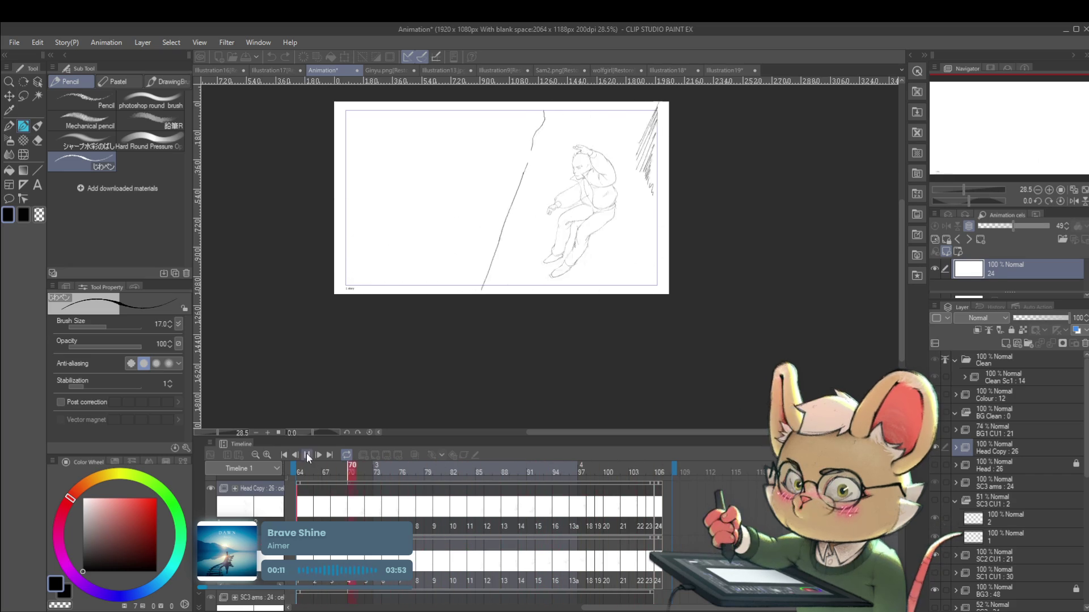
left_click(307, 456)
left_click(307, 455)
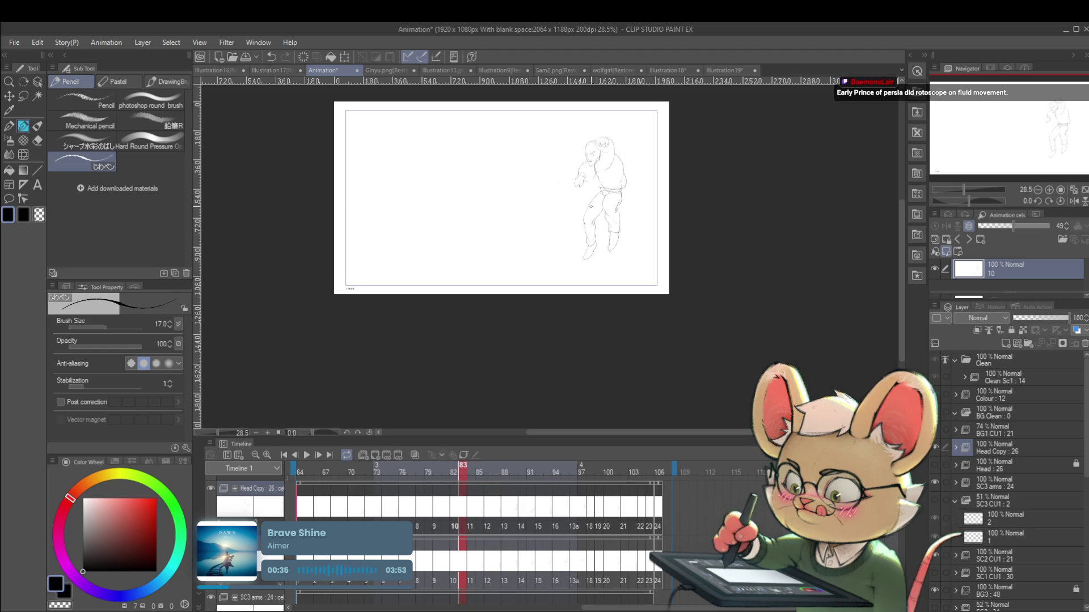
Step: Zoom in and add a pencil line extending cel 10's lower leg, then step to cel 12
left_click(604, 223)
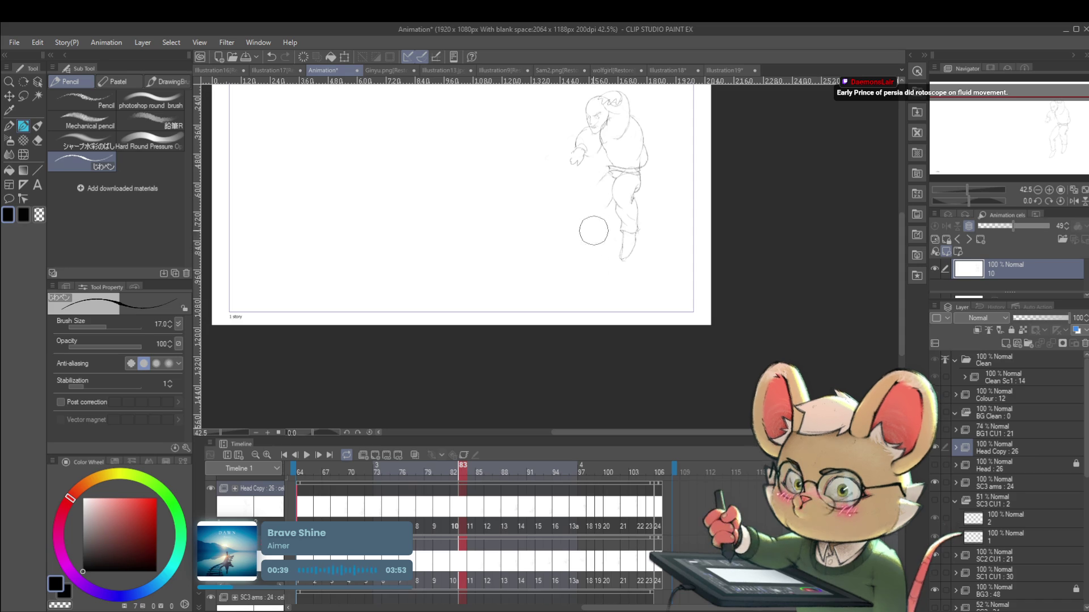
key("Left")
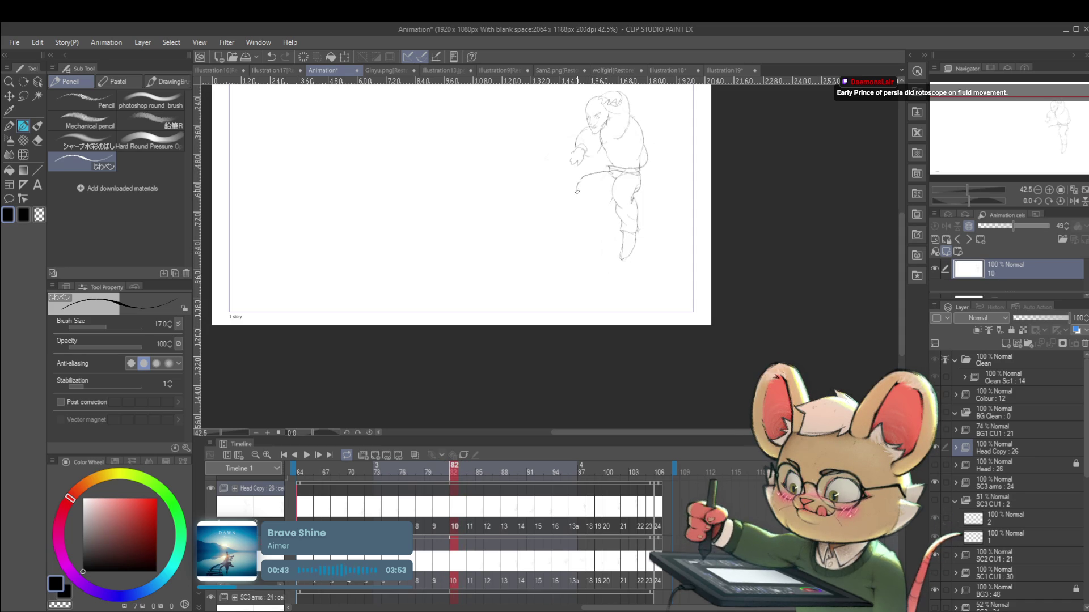
mouse_move(580, 198)
left_mouse_down()
mouse_move(596, 218)
mouse_move(609, 213)
left_mouse_up()
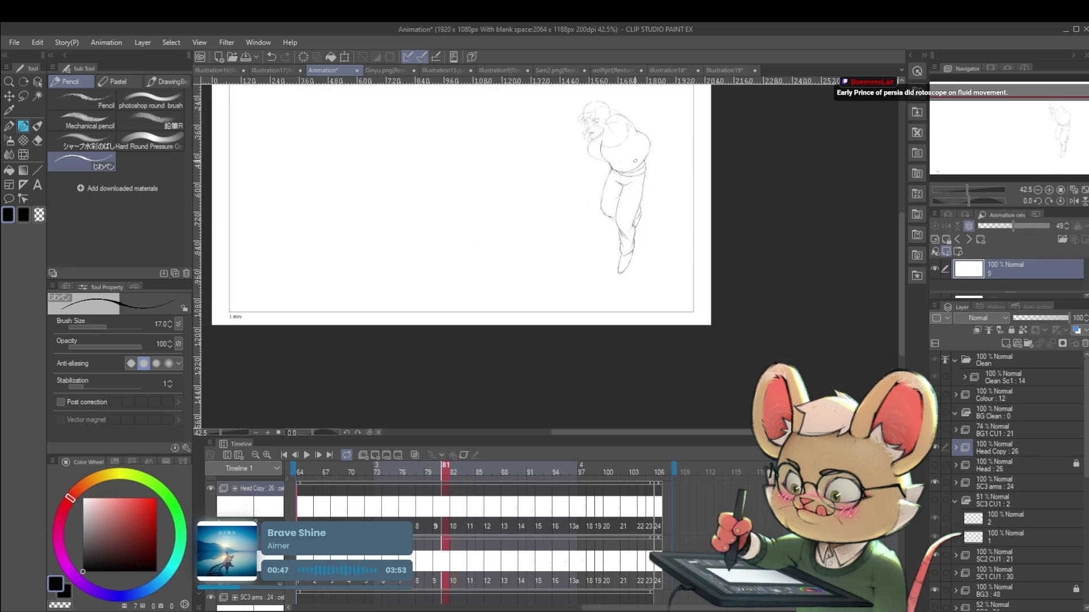
key("Right")
key("Right")
key("Right")
key("Right")
key("Left")
key("Right")
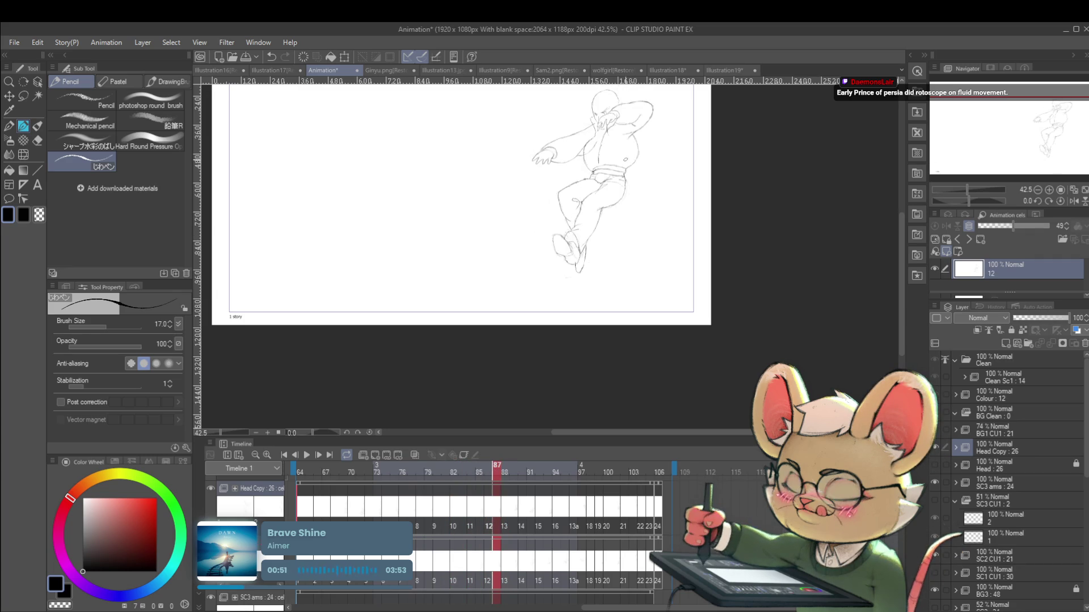
Step: Try rotating the lasso-selected leg on cel 12, discard it, and add a pencil stroke near the foot
key("m")
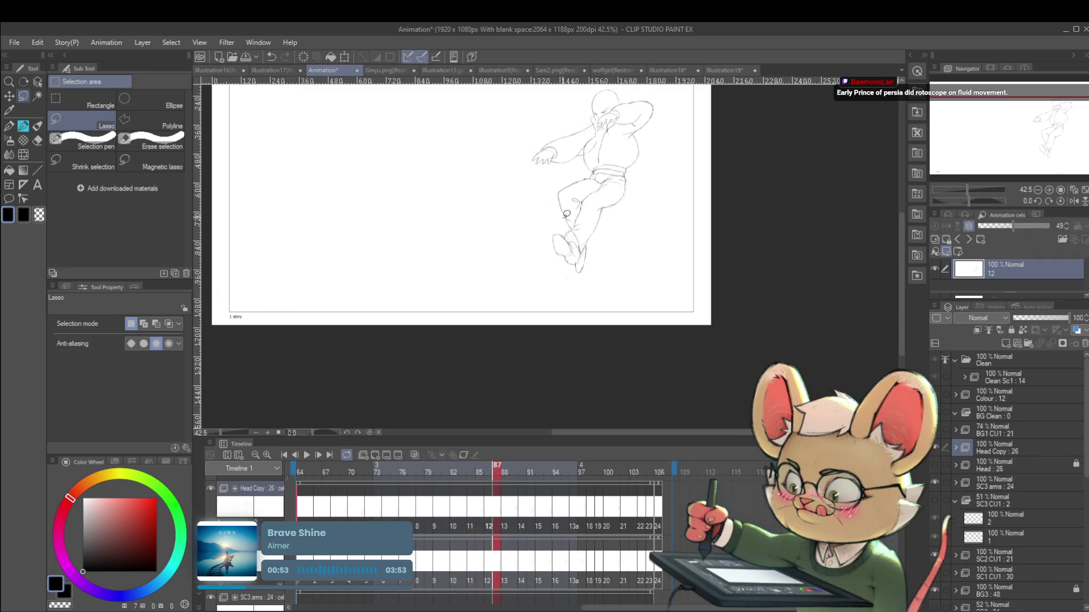
left_click_drag(584, 196, 564, 227)
key("ctrl+t")
mouse_move(590, 176)
left_mouse_down()
mouse_move(608, 155)
mouse_move(600, 141)
left_mouse_up()
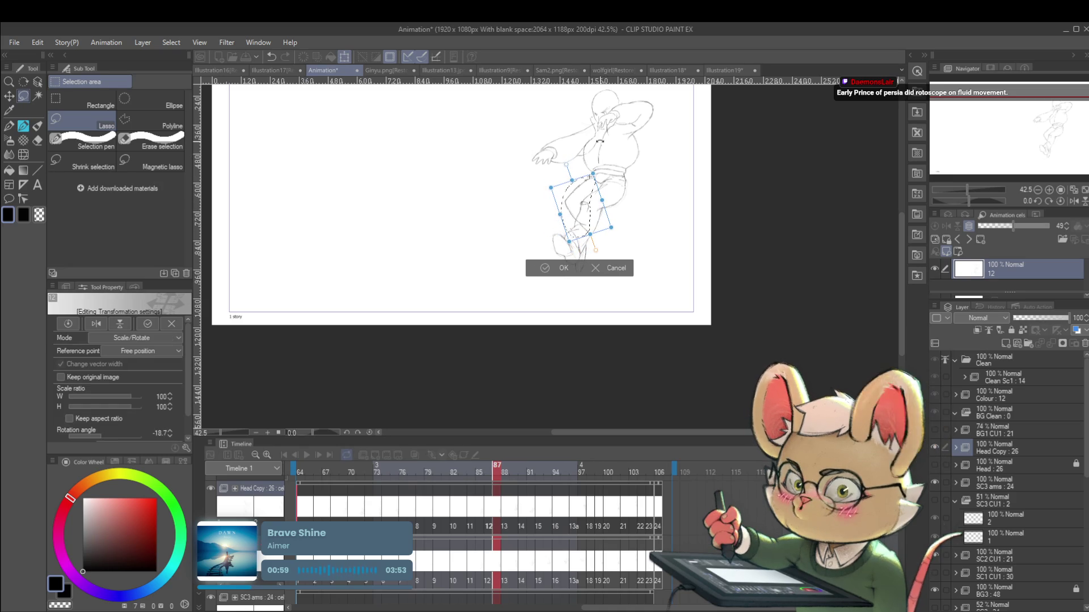
key("Escape")
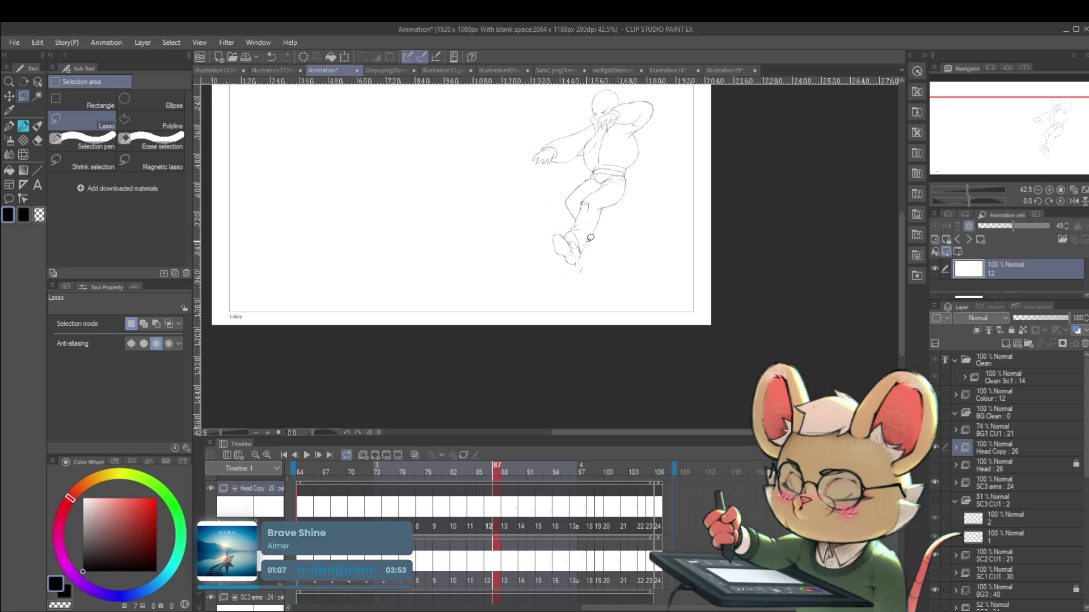
key("p")
key("p")
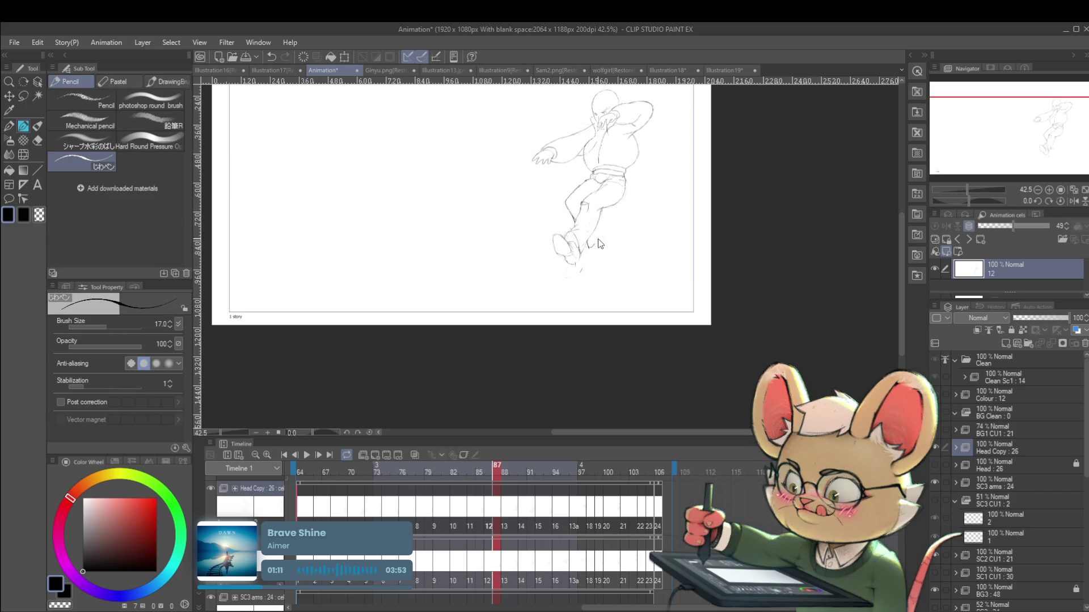
left_click_drag(595, 224, 603, 234)
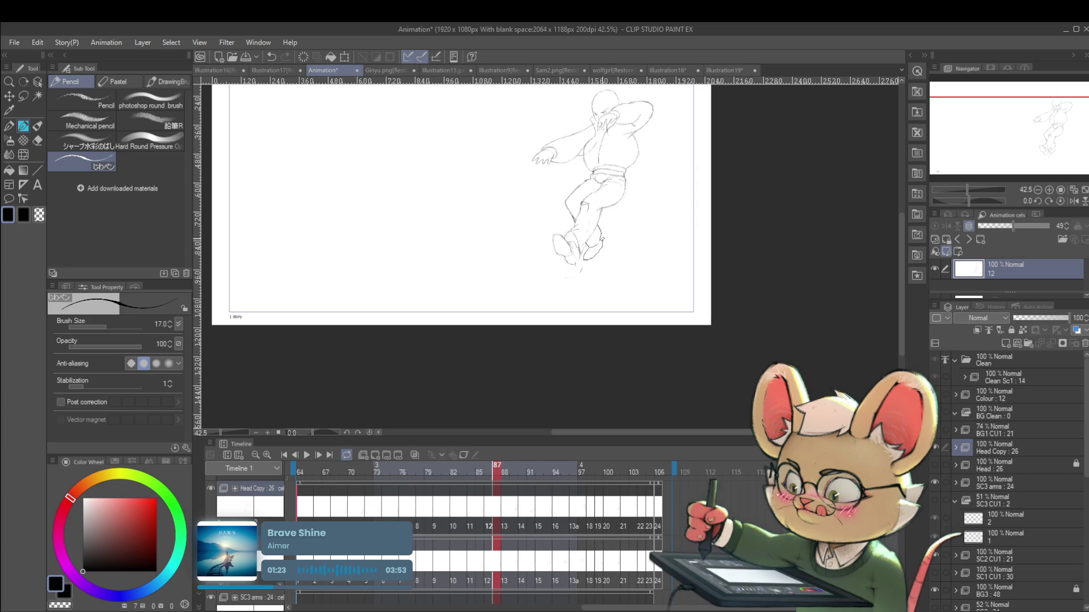
Step: On cel 13a, lighten the old leg lines and redraw the hip and thigh down to the knee
left_click(613, 219, "ctrl+alt")
key("Right")
key("Right")
key("Right")
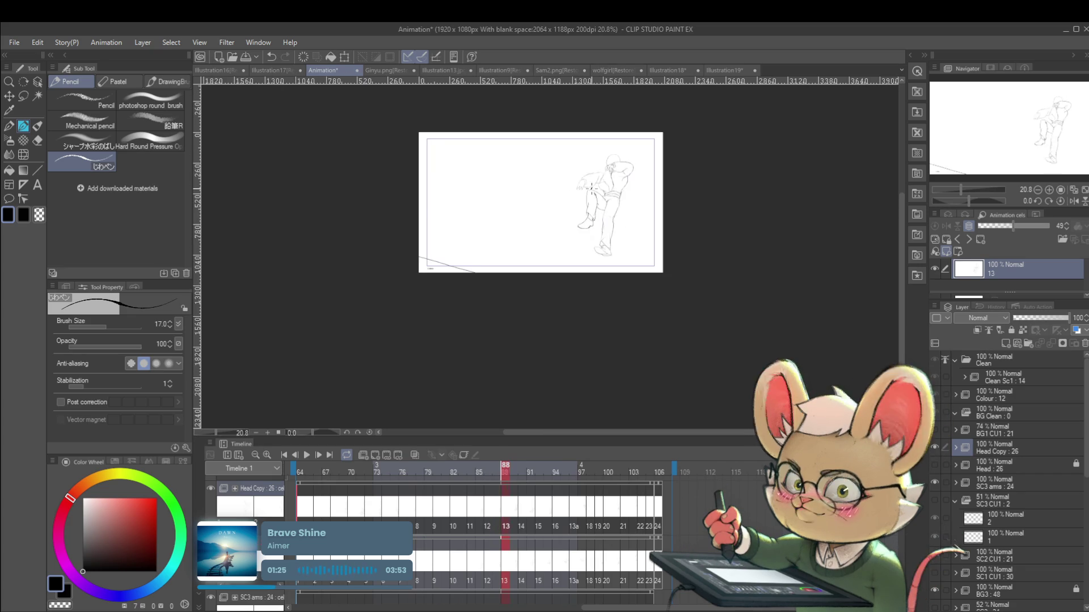
key("Right")
key("Right")
key("Right")
key("Right")
key("Right")
key("Left")
key("Left")
key("Left")
key("Right")
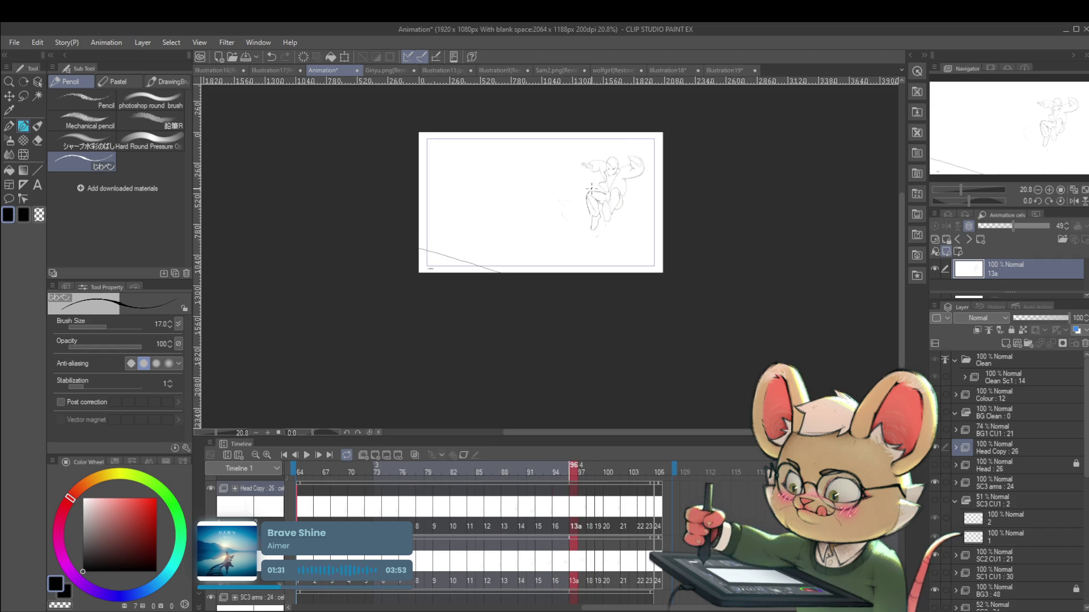
scroll(655, 211, "up", 3)
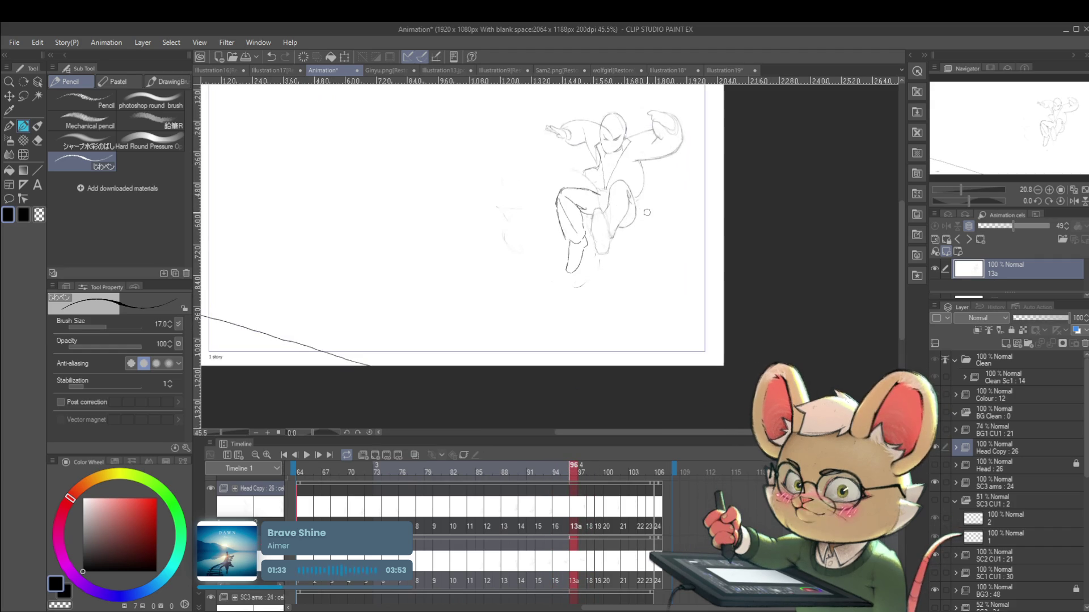
mouse_move(565, 219)
left_mouse_down()
mouse_move(576, 227)
mouse_move(584, 216)
left_mouse_up()
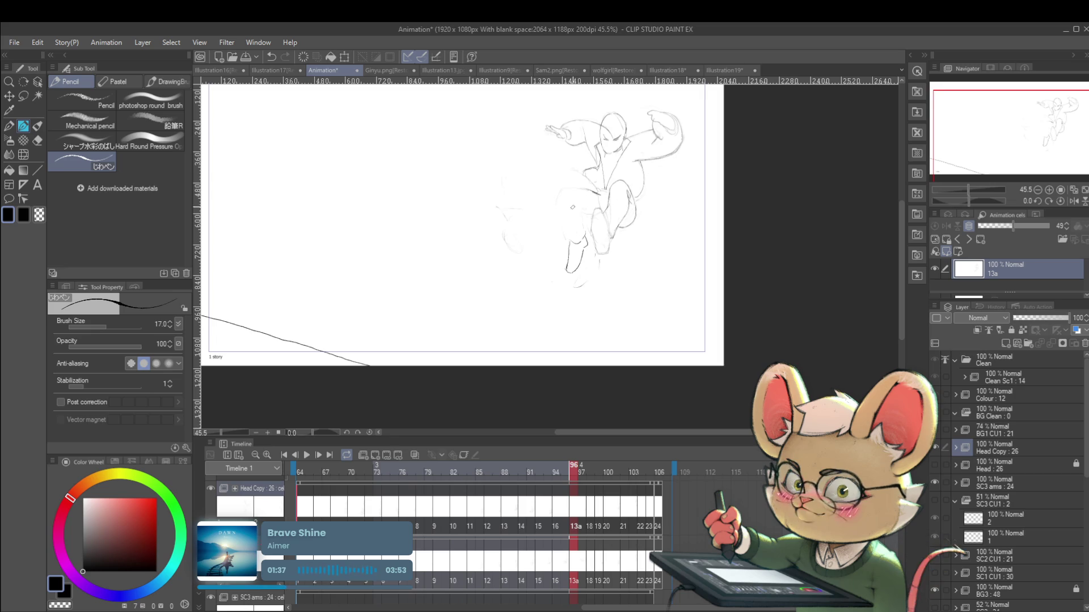
left_click_drag(566, 206, 590, 193)
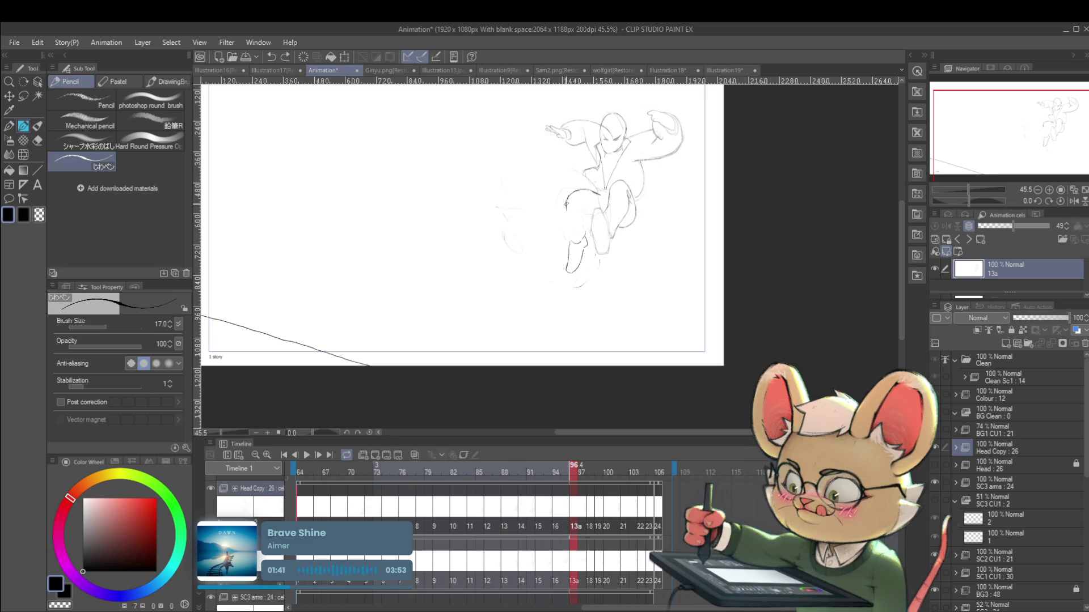
left_click_drag(569, 207, 574, 252)
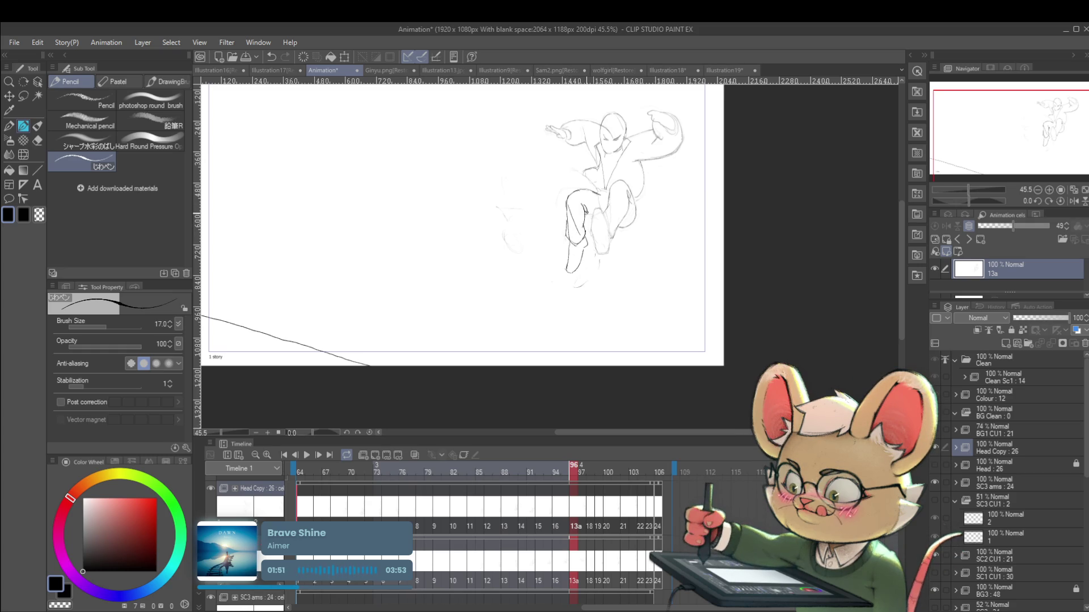
Step: Zoom out and flip between neighbouring drawings to check the leg motion
left_click_drag(602, 213, 582, 199)
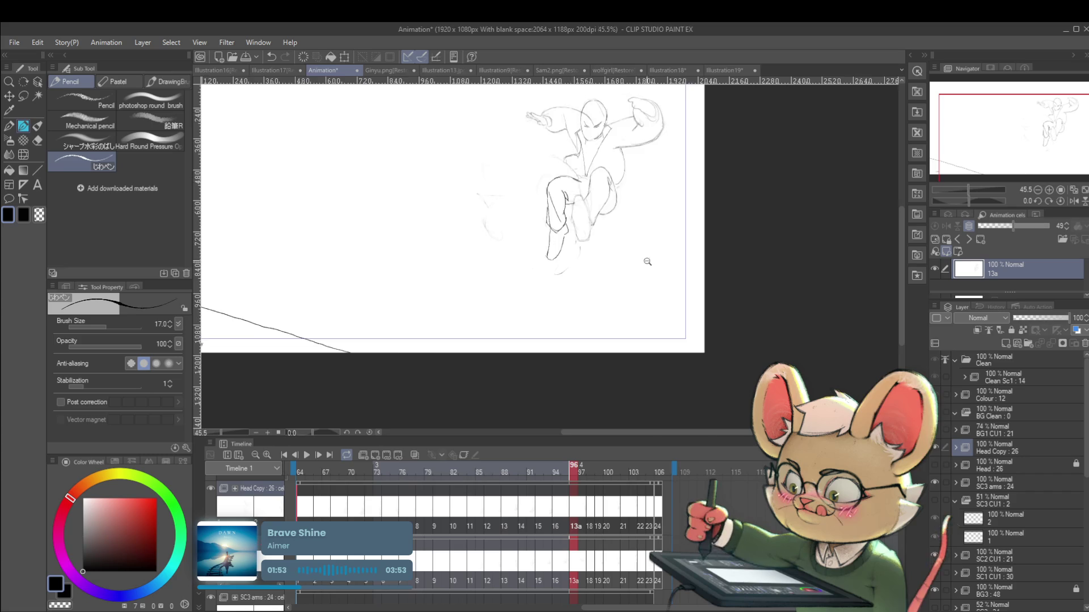
scroll(650, 268, "down", 3)
key("Right")
key("Right")
key("Left")
key("Left")
key("Right")
key("Left")
key("Right")
key("Left")
key("Right")
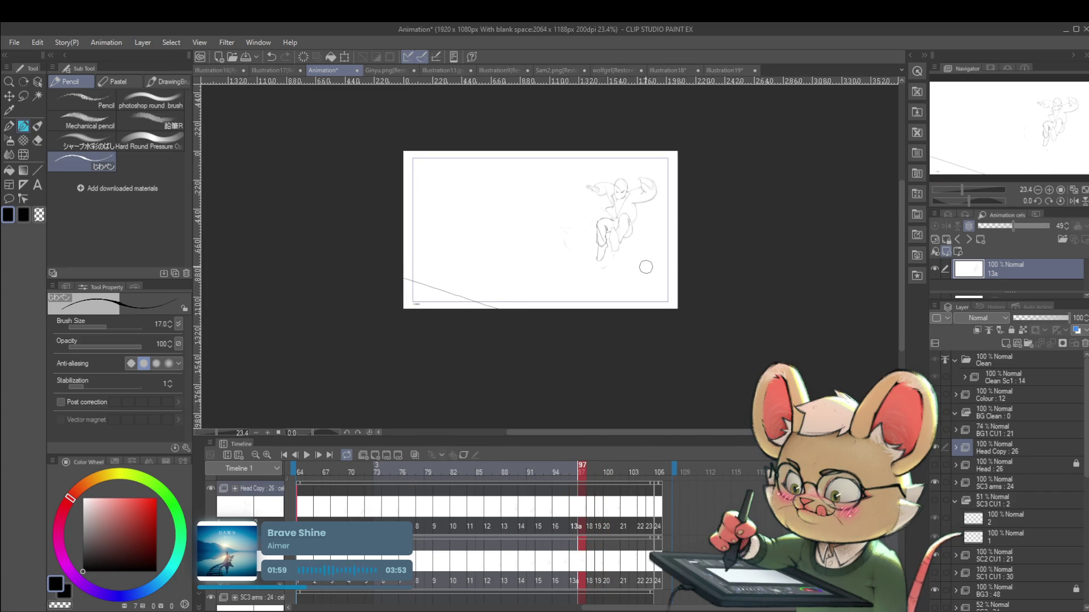
Step: Play the kick animation with the canvas mirrored, then stop it and reposition the view
left_click(307, 458)
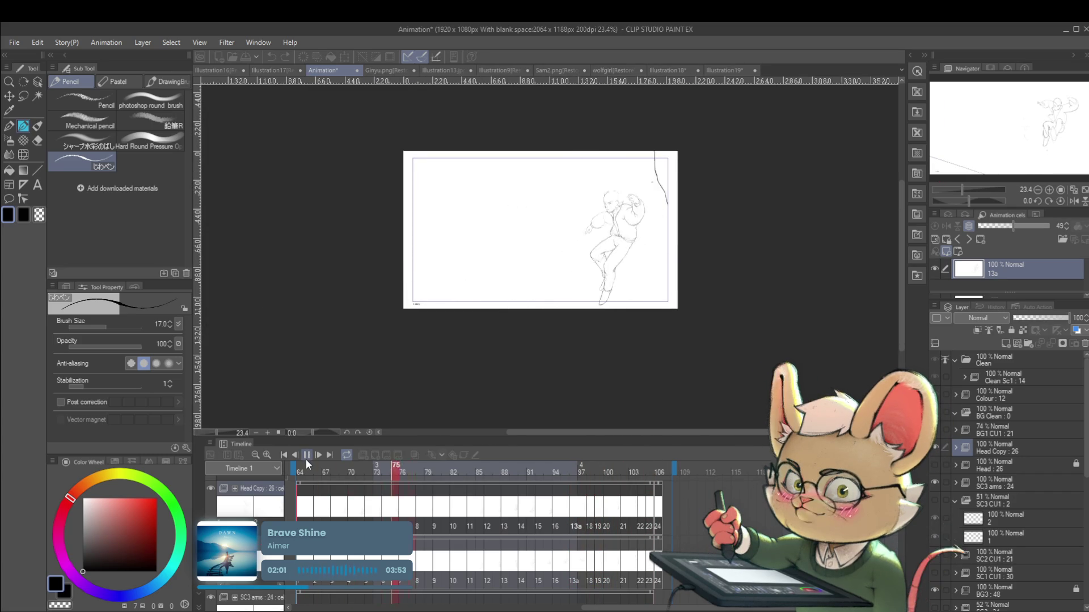
left_click(1072, 202)
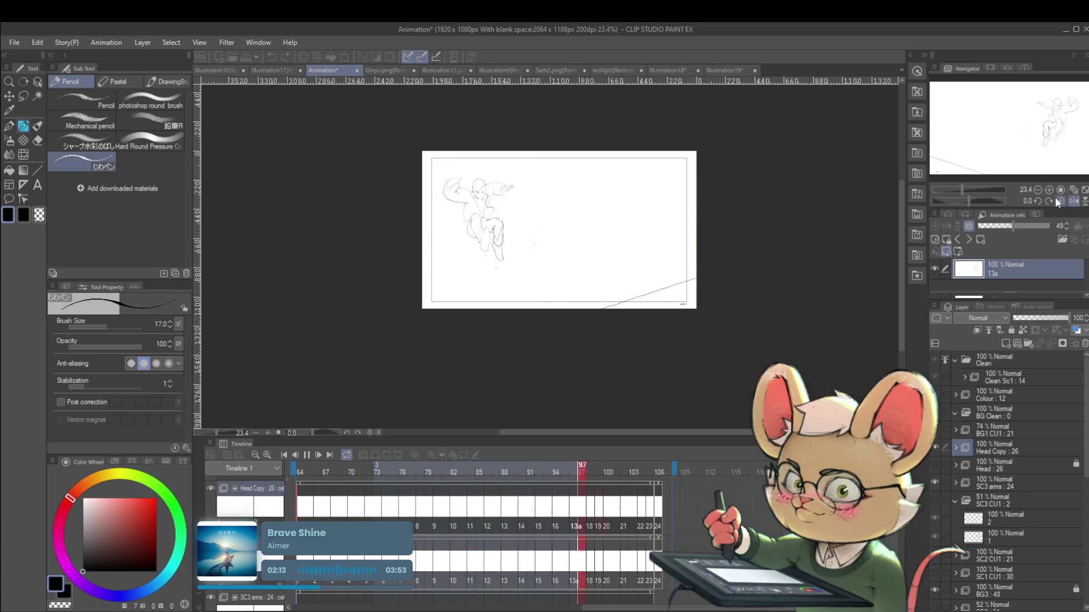
left_click(306, 454)
left_click_drag(568, 241, 574, 272)
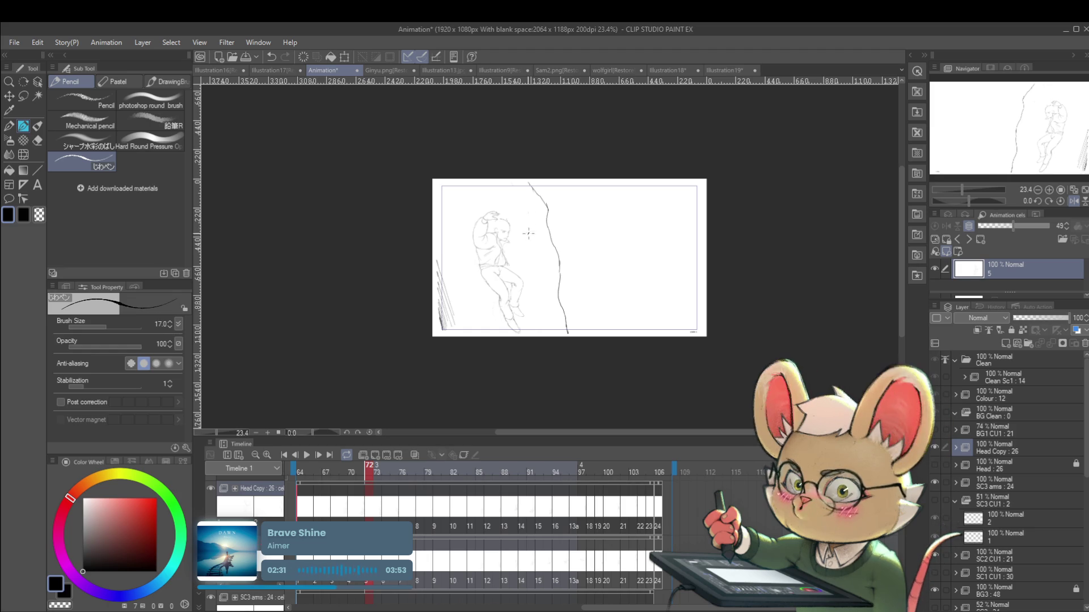
Step: Restore the unmirrored view, replay with the page zoomed out, and stop at frame 79
scroll(528, 241, "up", 3)
left_click(1072, 202)
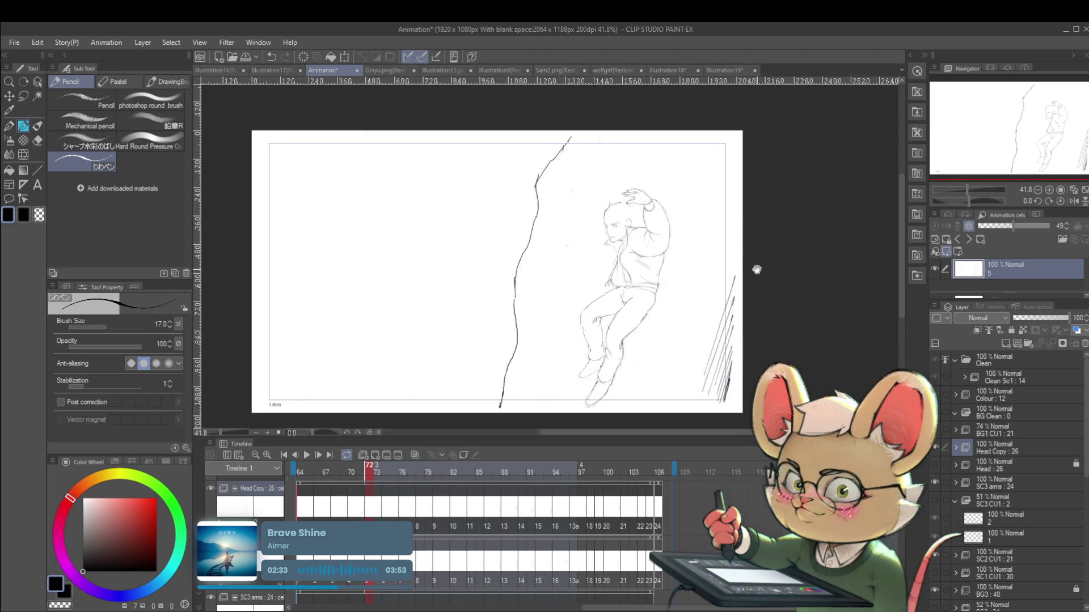
left_click_drag(793, 255, 709, 154)
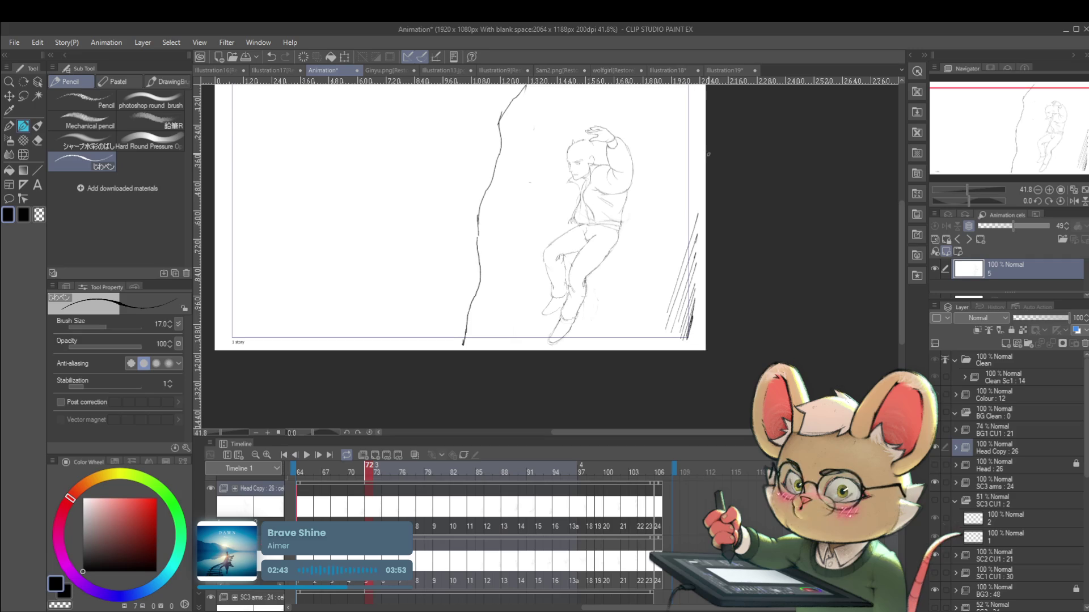
left_click(307, 455)
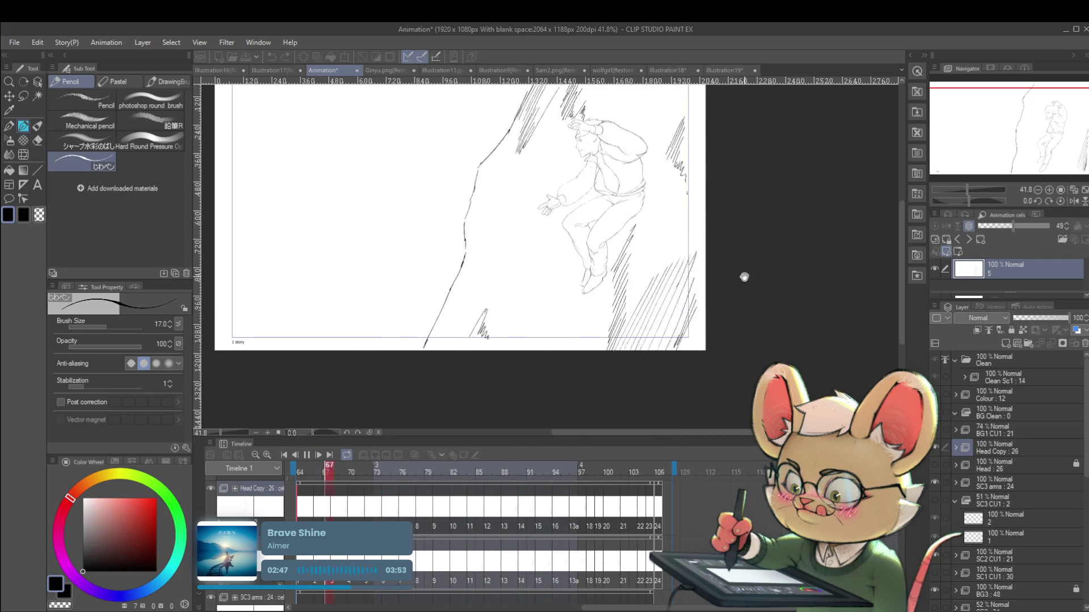
scroll(745, 283, "down", 2)
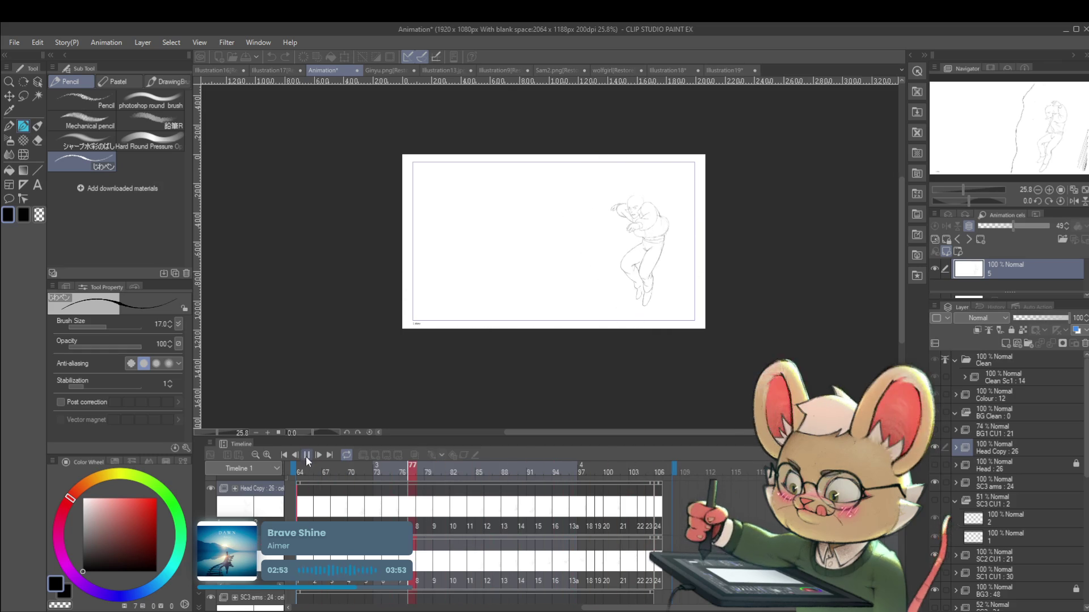
left_click(307, 455)
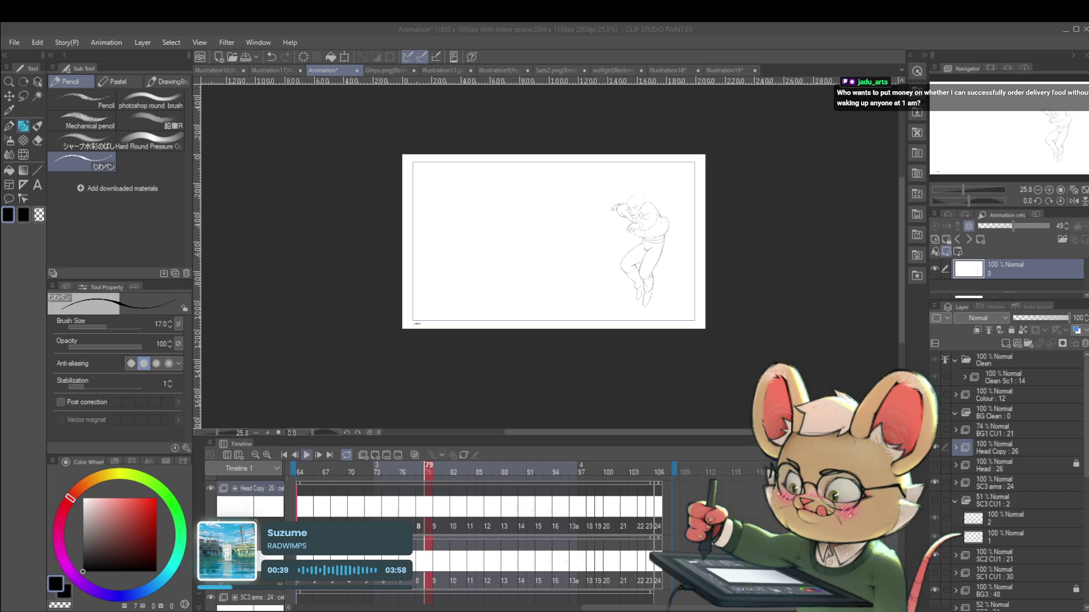
Step: Replay the kick, stop on frame 98, zoom in and pencil a short line at the knee
left_click(307, 455)
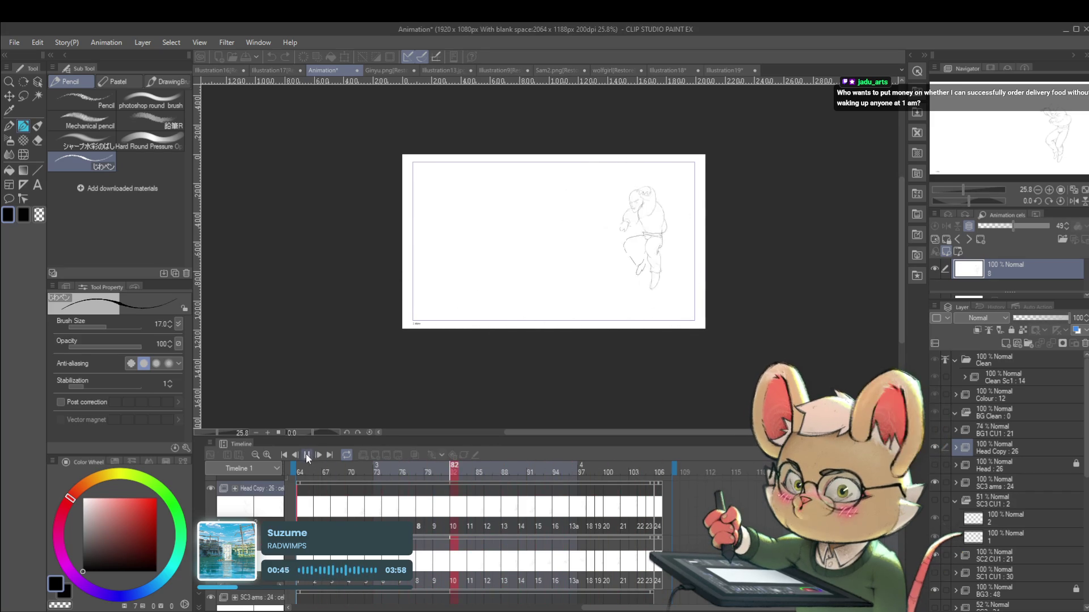
left_click(306, 455)
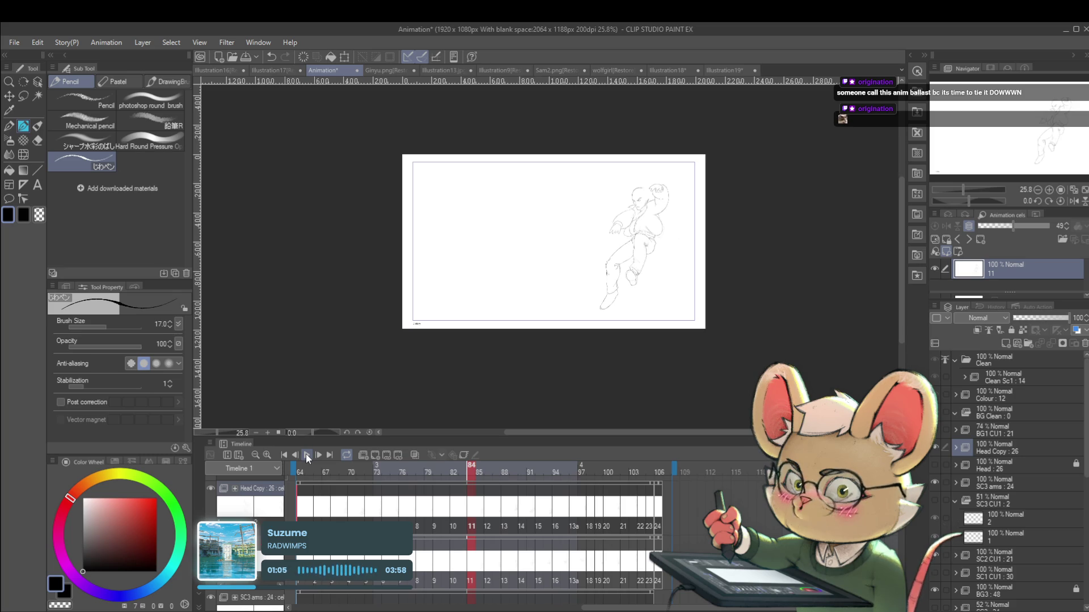
scroll(602, 393, "up", 5)
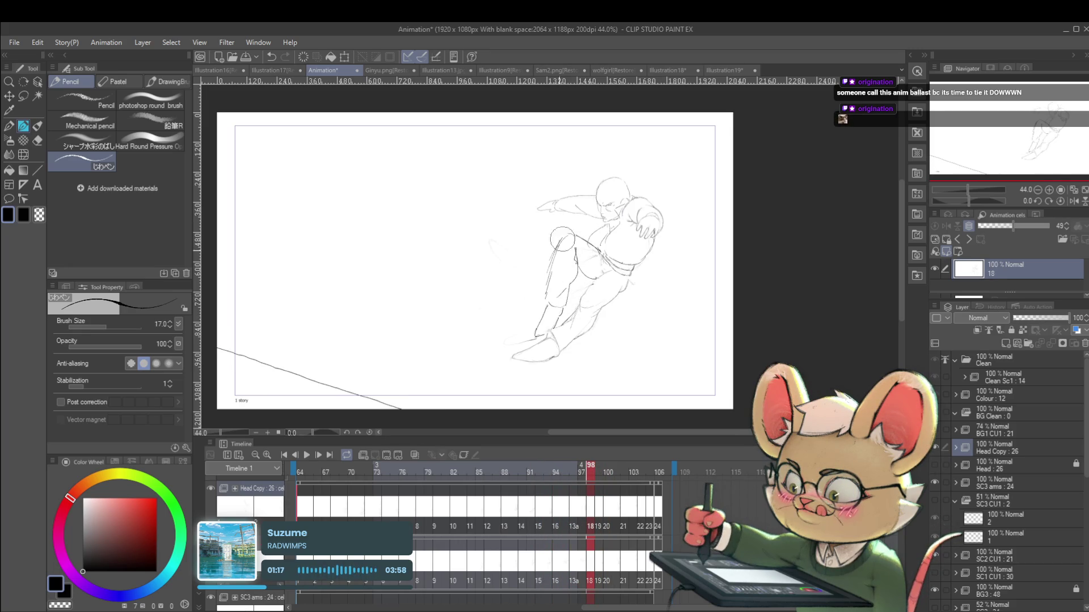
left_click_drag(567, 259, 595, 285)
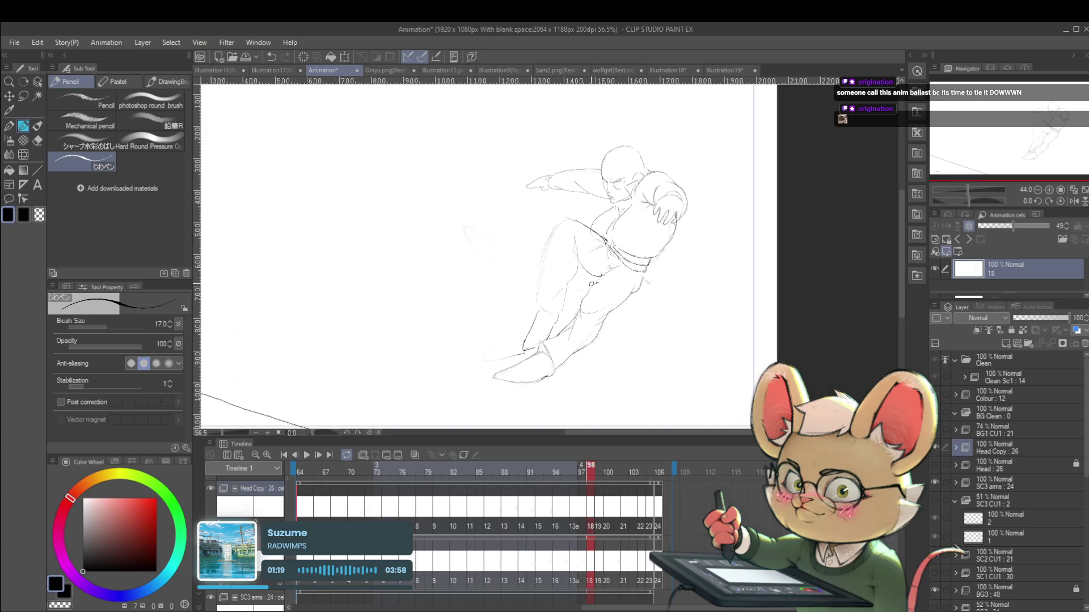
left_click_drag(579, 225, 573, 219)
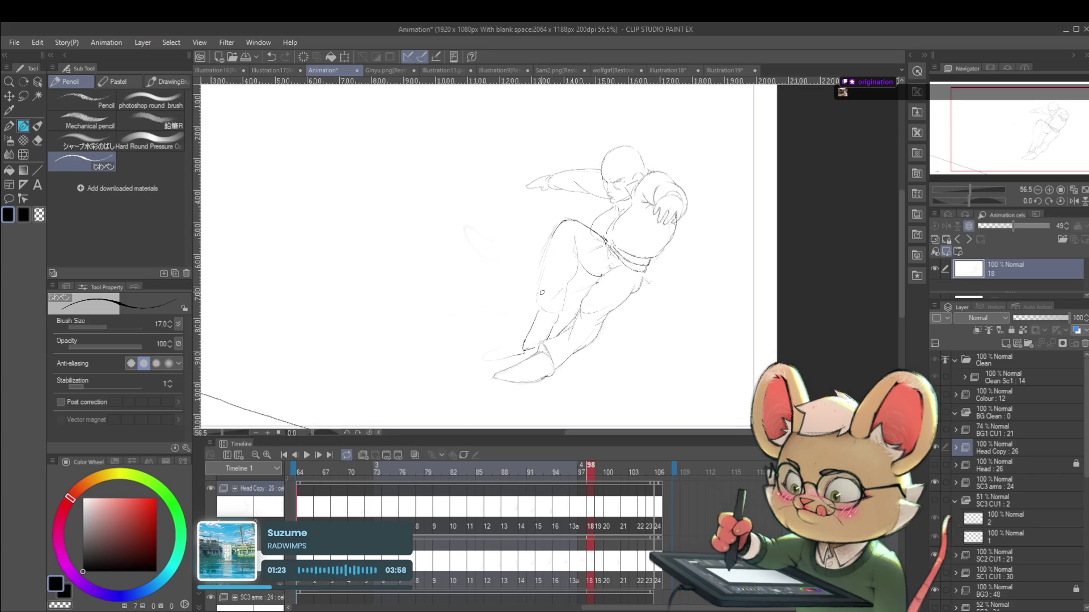
Step: Pencil darker shin, knee and lower-leg lines on cel 18, then zoom out and replay
left_click_drag(547, 263, 534, 302)
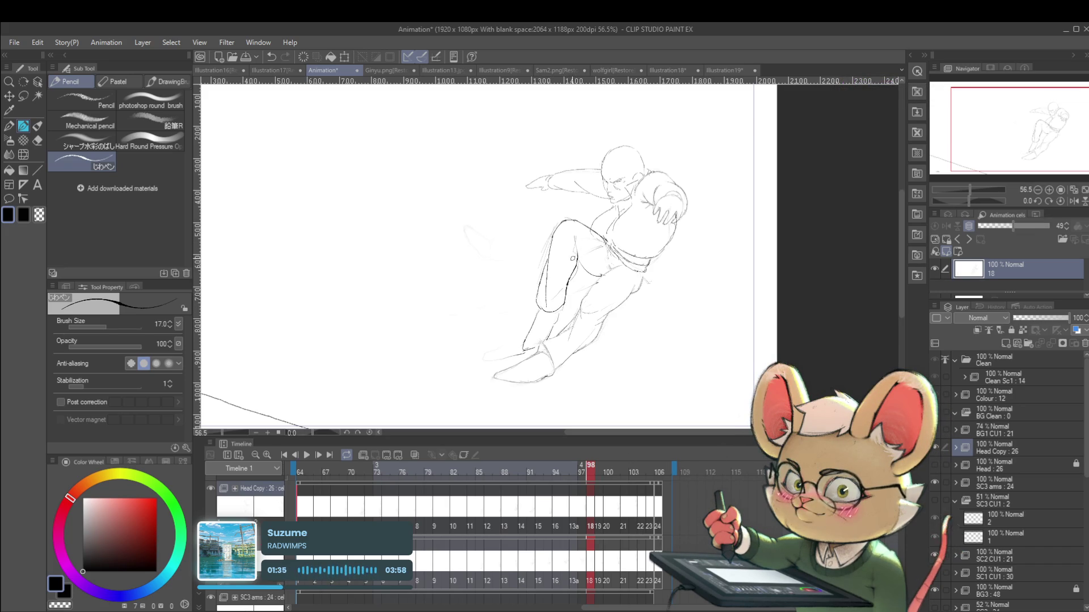
left_click_drag(572, 245, 579, 261)
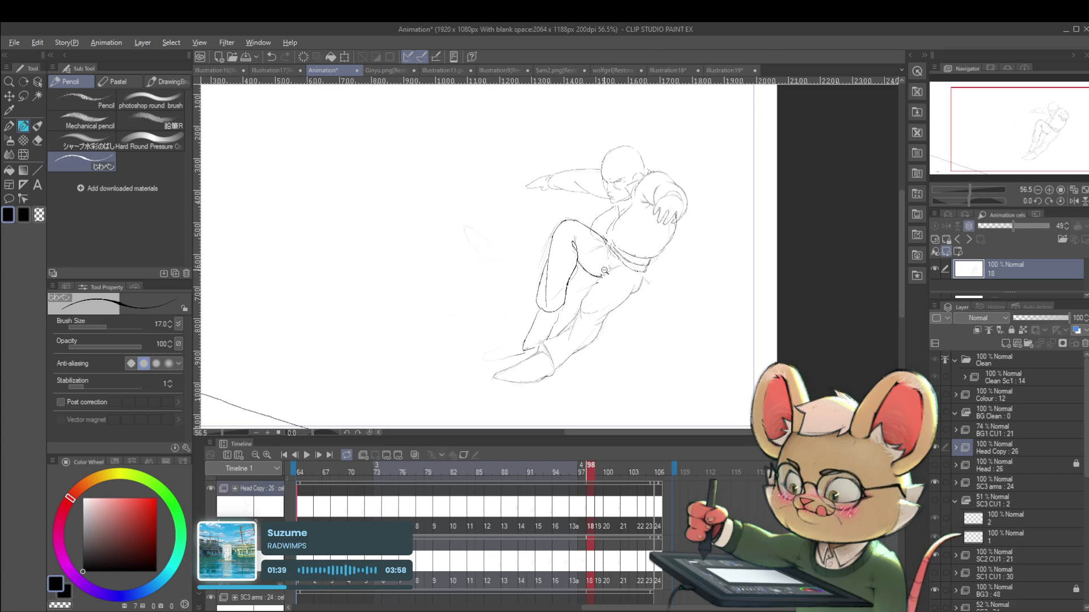
scroll(600, 271, "down", 3)
scroll(600, 271, "up", 4)
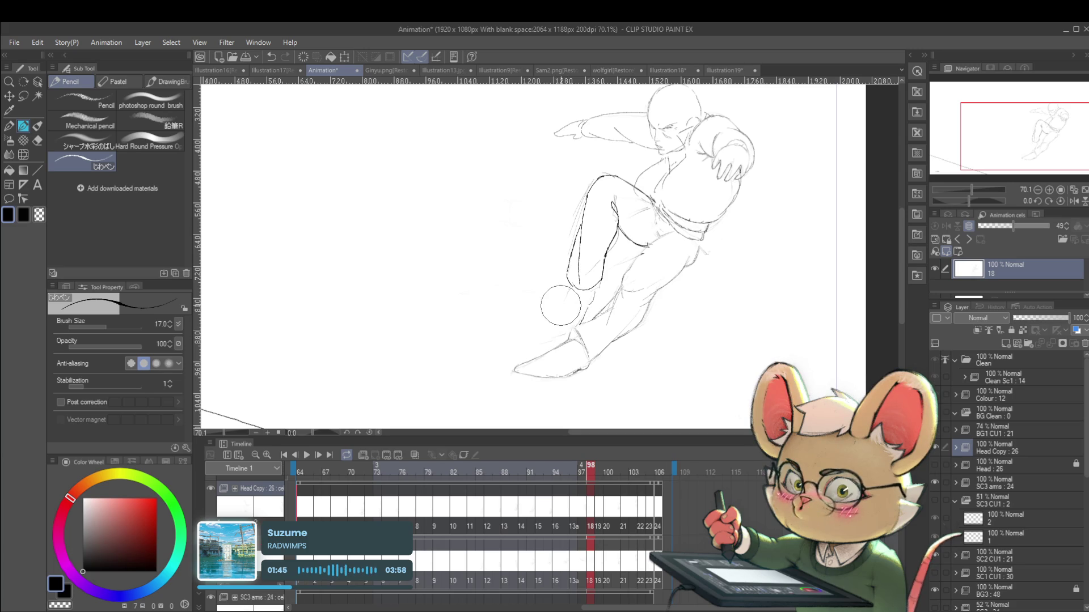
mouse_move(570, 291)
left_mouse_down()
mouse_move(555, 329)
mouse_move(571, 327)
left_mouse_up()
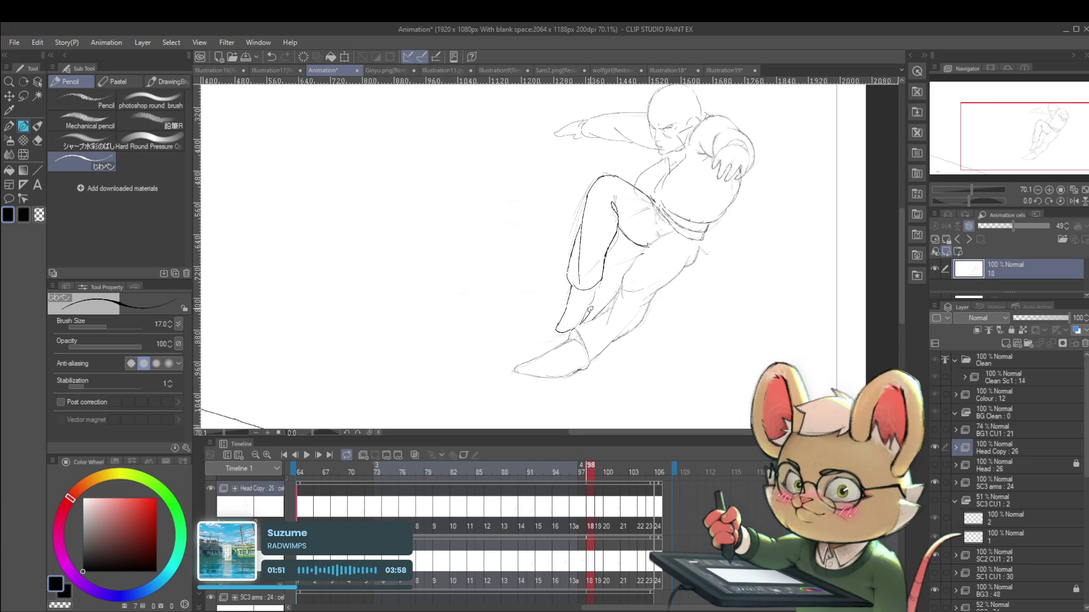
scroll(600, 291, "down", 4)
scroll(611, 247, "down", 1)
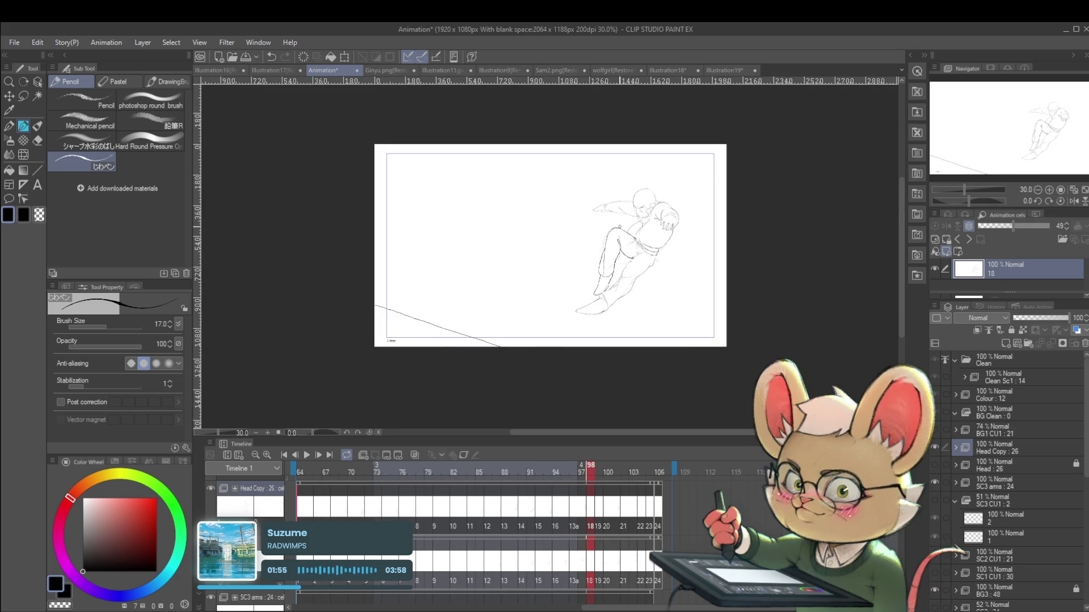
left_click(308, 460)
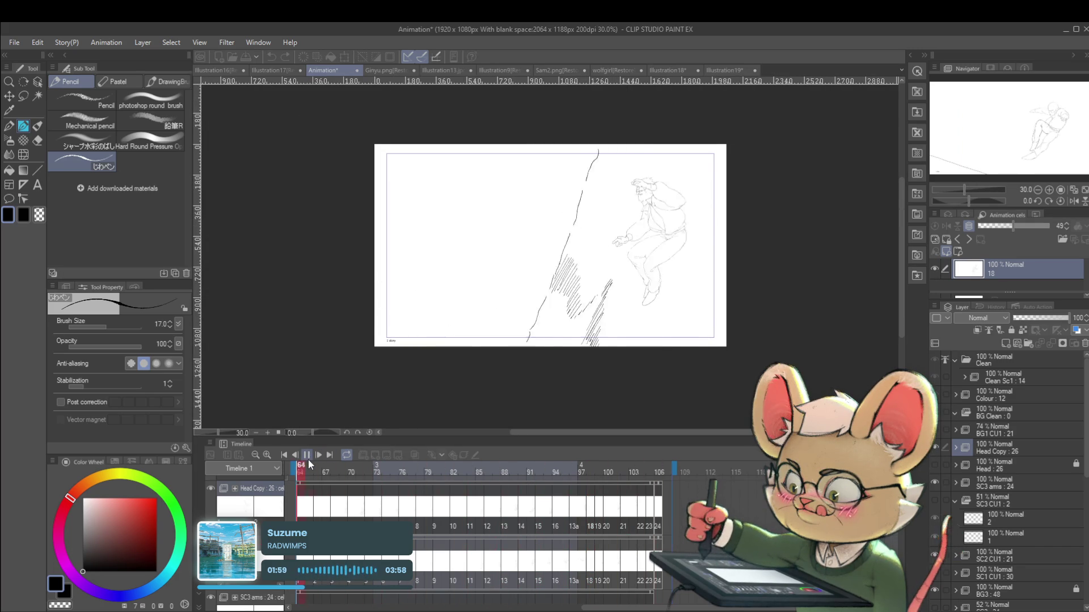
Step: Watch the kick mirrored, pause and resume, then unmirror and zoom in on frame 99
left_click(1074, 202)
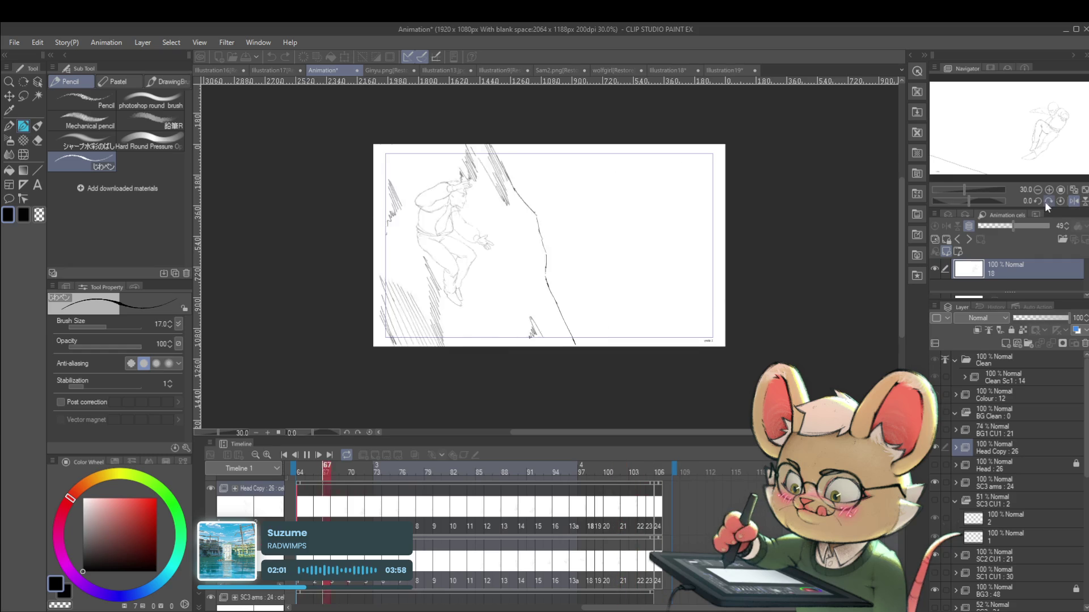
left_click(306, 456)
left_click(306, 457)
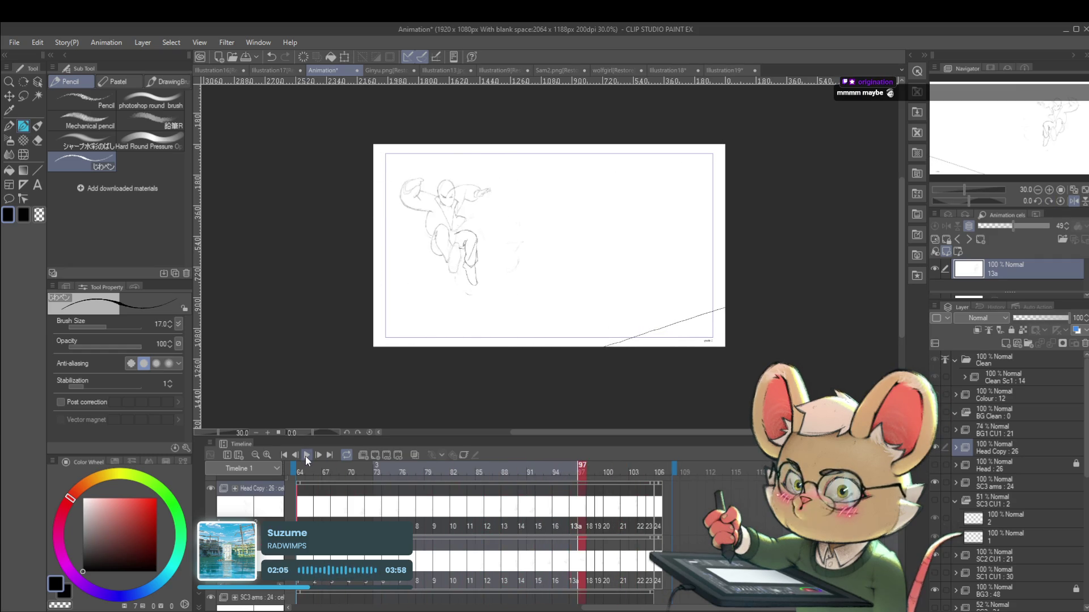
left_click(1073, 201)
scroll(614, 262, "up", 2)
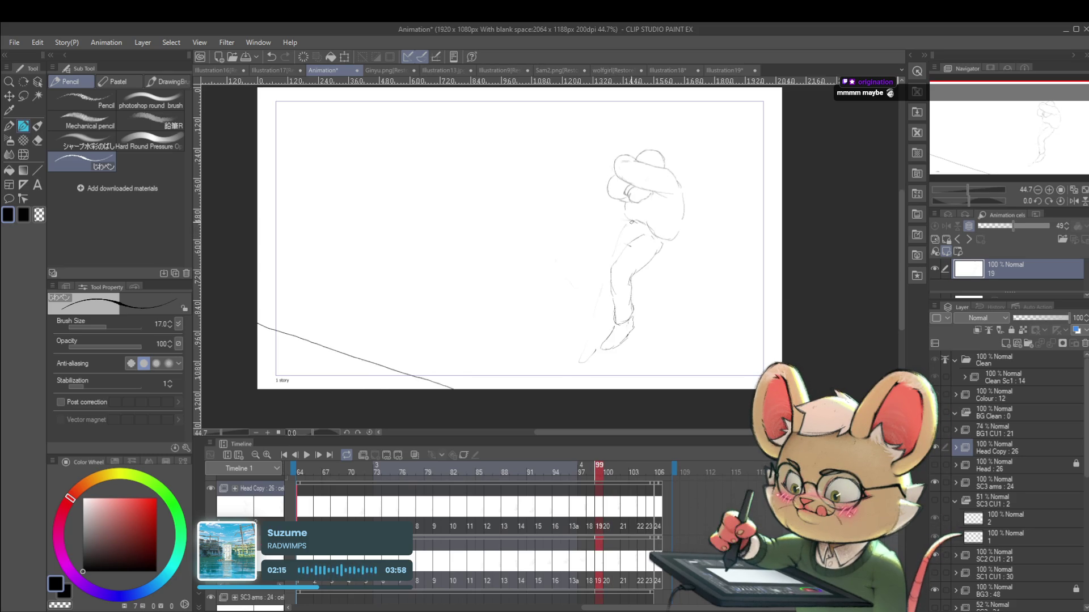
Step: Pencil firmer lines down cel 19's leg and darken the lower-left foot outline, then zoom out
left_click_drag(628, 224, 606, 264)
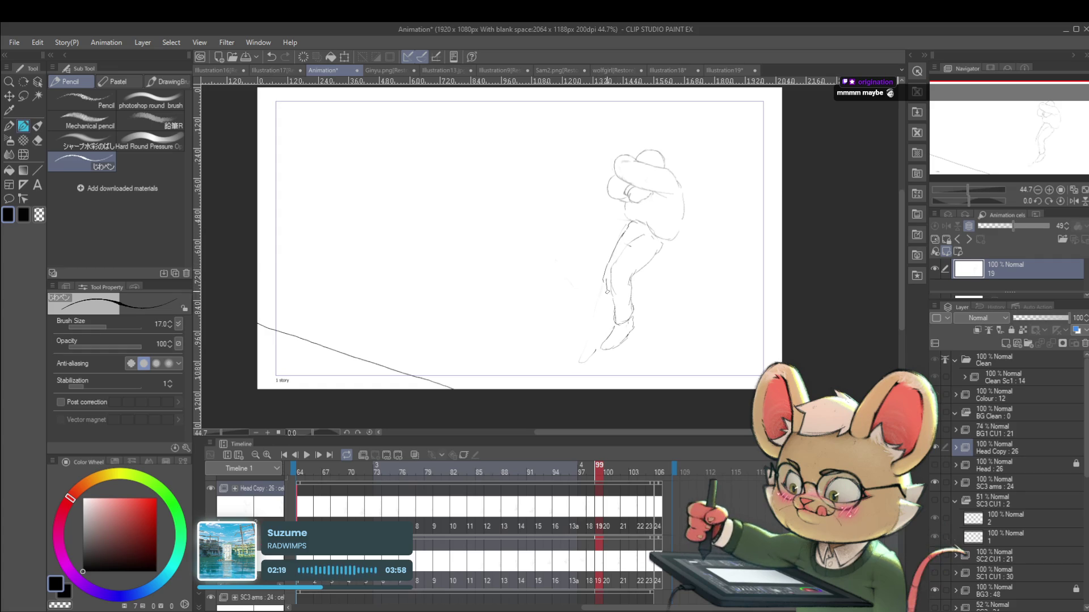
mouse_move(601, 292)
left_mouse_down()
mouse_move(592, 317)
mouse_move(602, 337)
left_mouse_up()
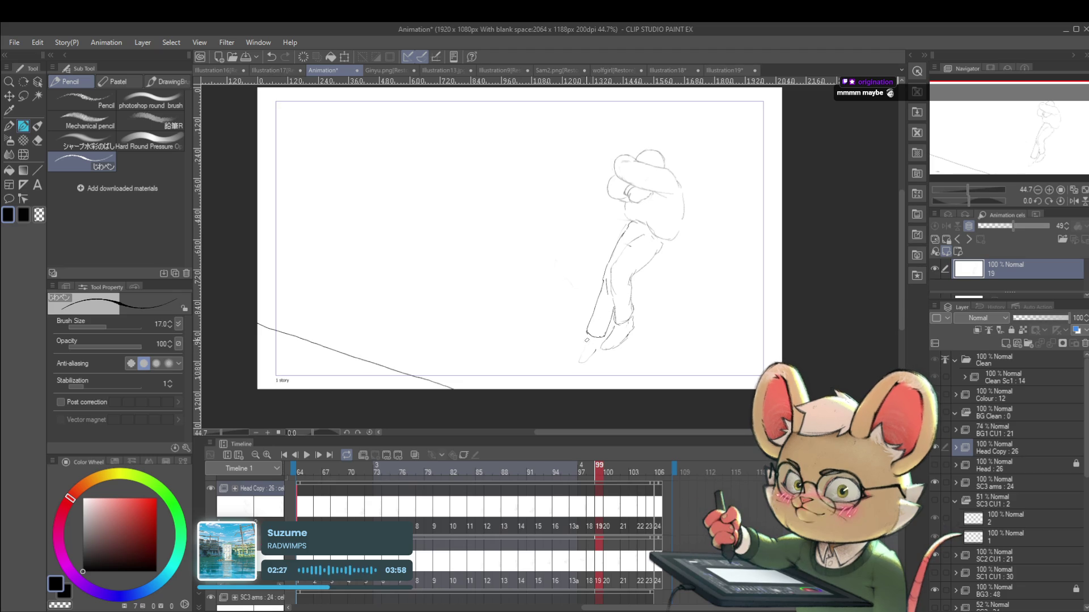
left_click_drag(589, 339, 577, 363)
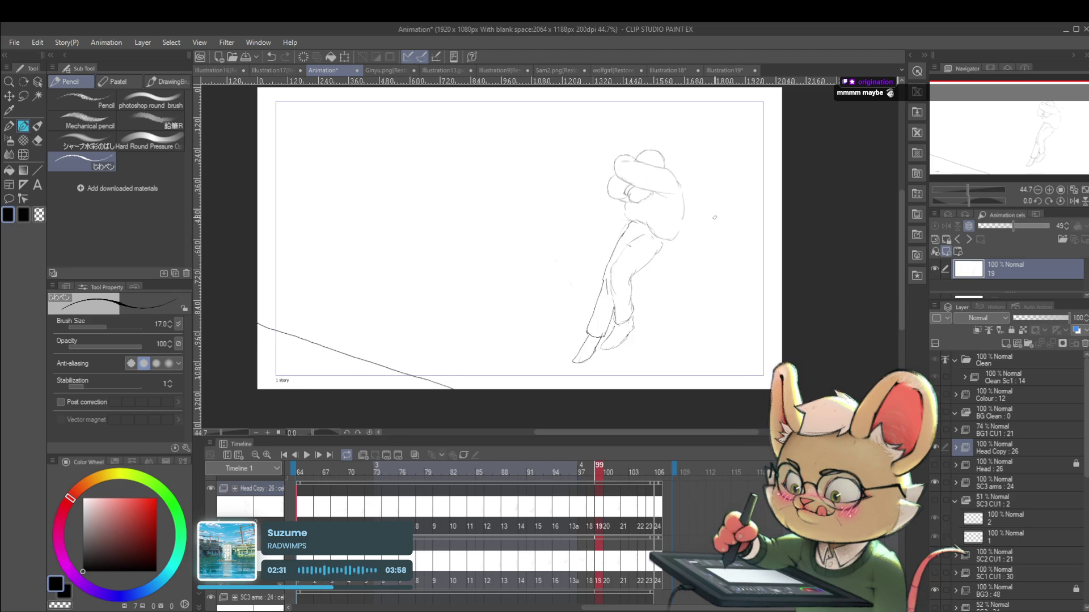
mouse_move(666, 297)
left_mouse_down()
mouse_move(648, 283)
mouse_move(631, 291)
left_mouse_up()
key("m")
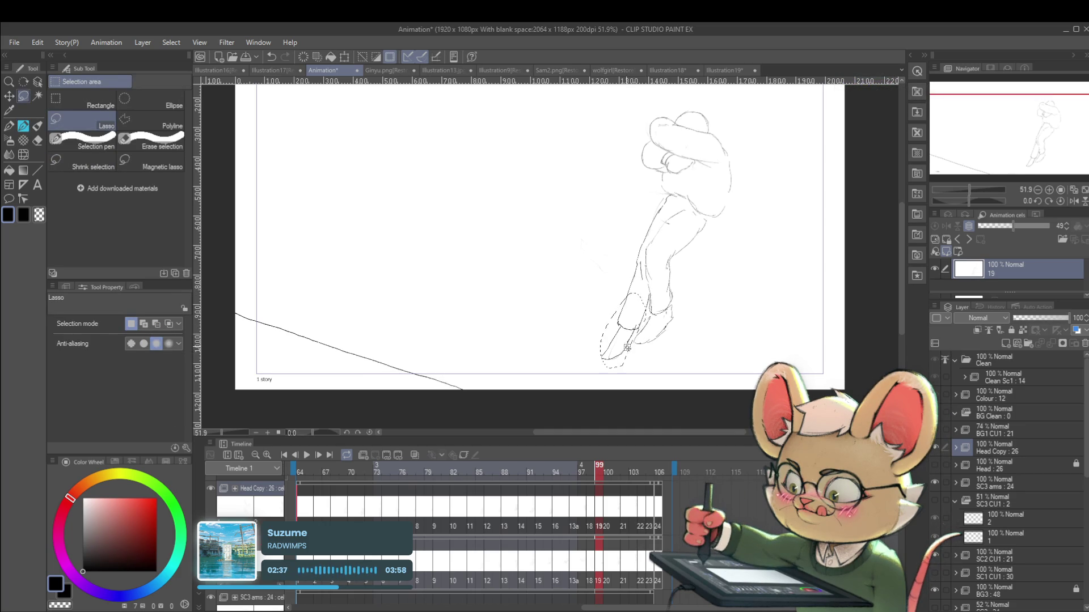
Step: Start and cancel a transform of cel 19's selected feet, deselect, zoom out and replay
key("ctrl+t")
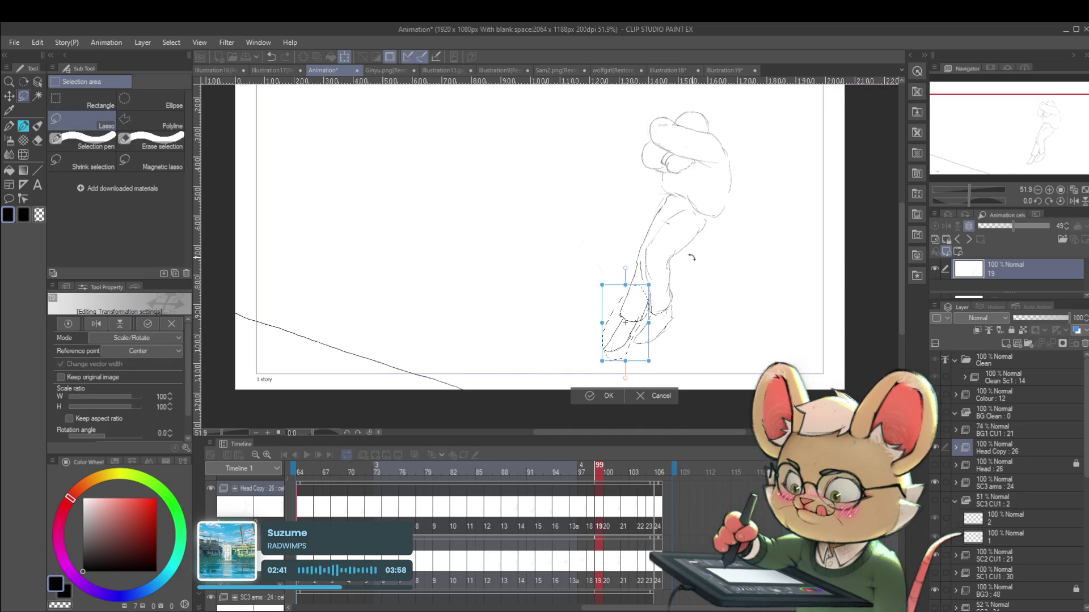
key("Escape")
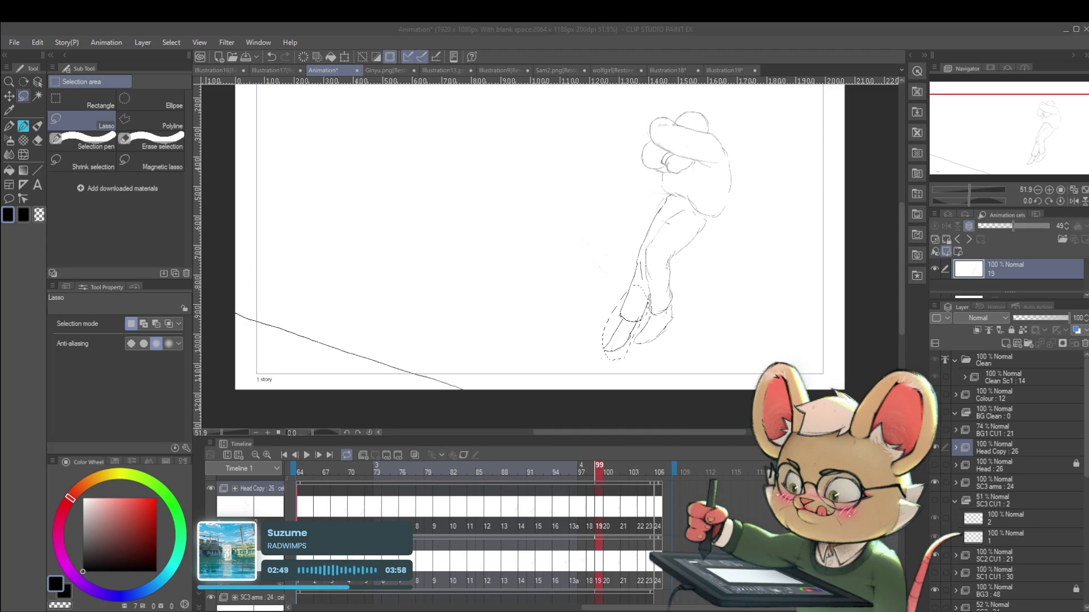
left_click(705, 287)
scroll(710, 263, "down", 1)
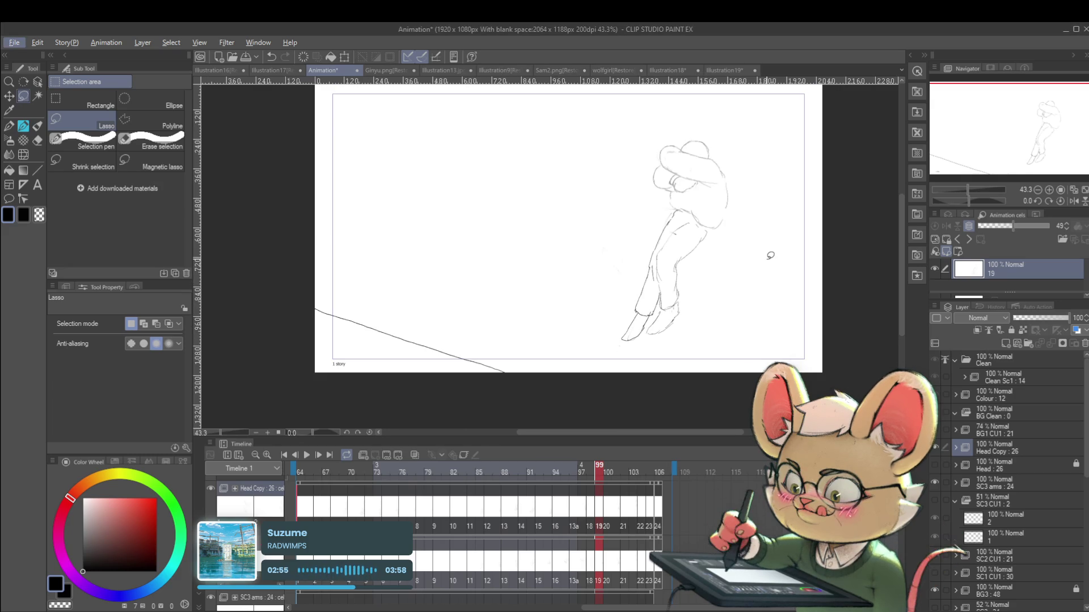
left_click(306, 454)
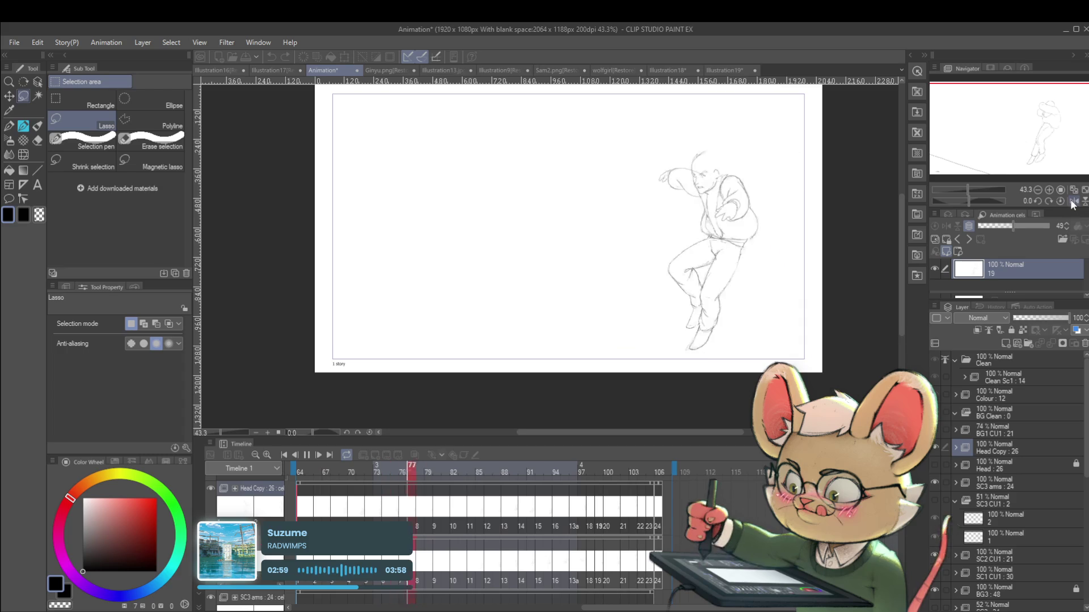
Step: Mirror the canvas during playback, then pause and resume it
key("h")
scroll(742, 254, "down", 1)
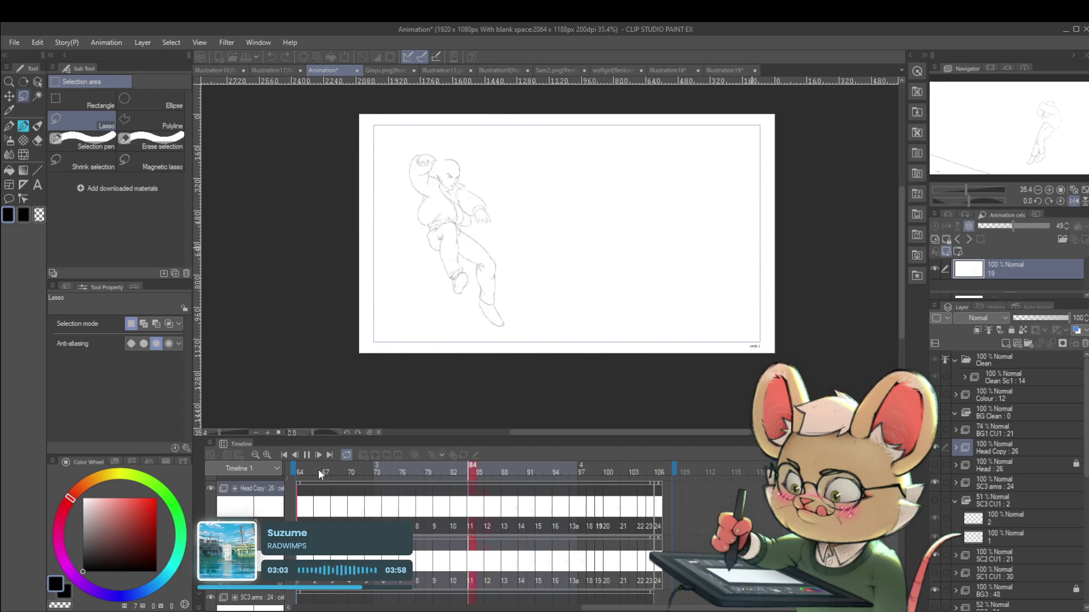
left_click(306, 455)
left_click(305, 461)
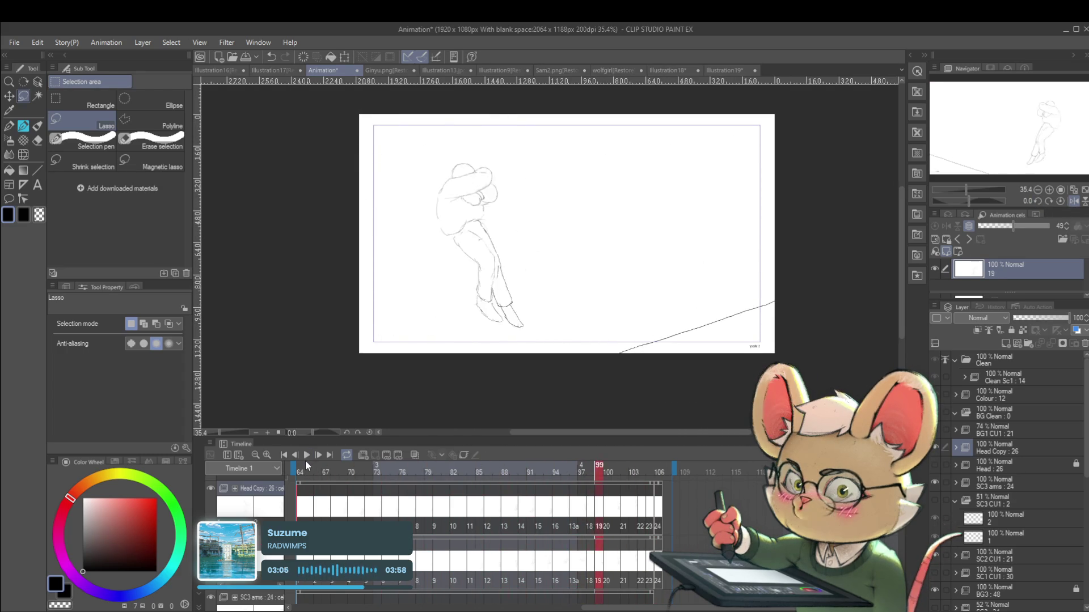
Step: Flip back and forth between frames 99 and 100 to compare the drawings
key("Left")
key("Left")
key("Left")
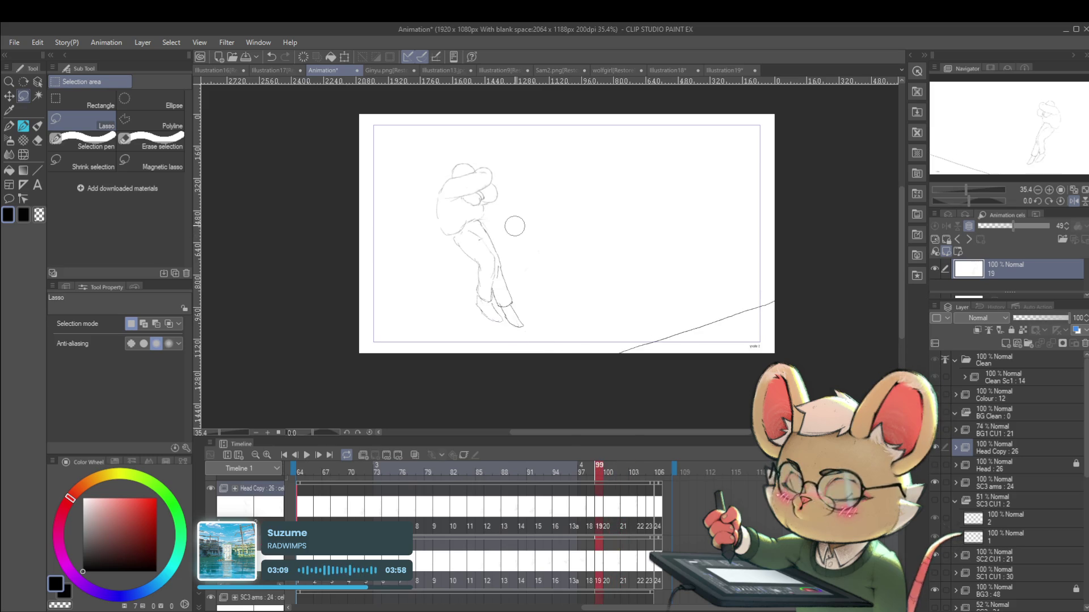
key("Right")
key("Left")
key("Right")
key("Left")
key("Right")
key("Left")
key("Right")
key("Left")
key("Right")
key("Left")
key("Right")
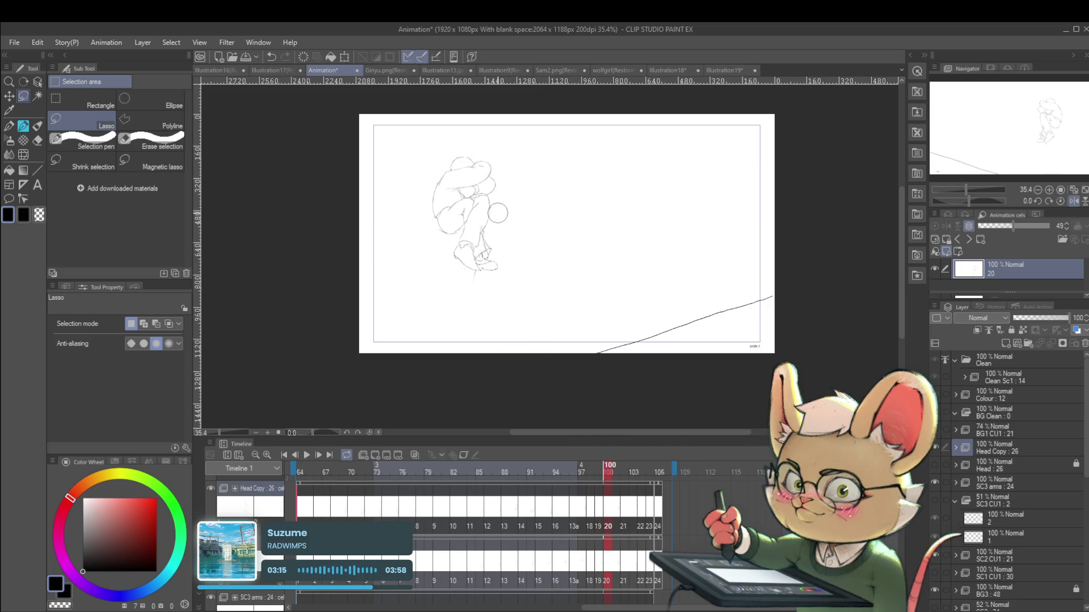
key("Left")
key("Right")
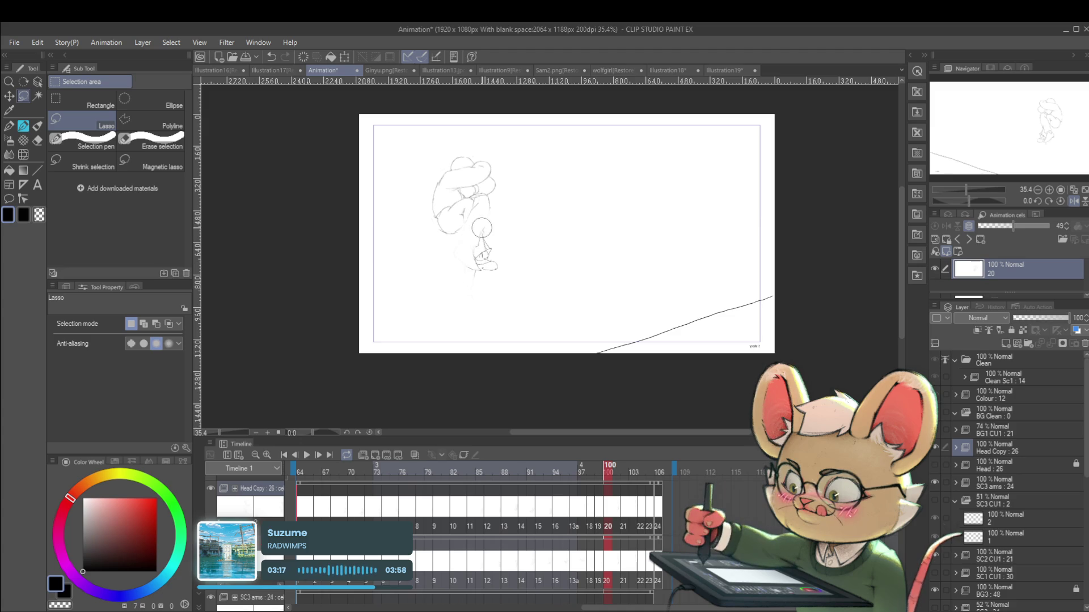
key("Left")
key("Right")
key("Left")
key("Right")
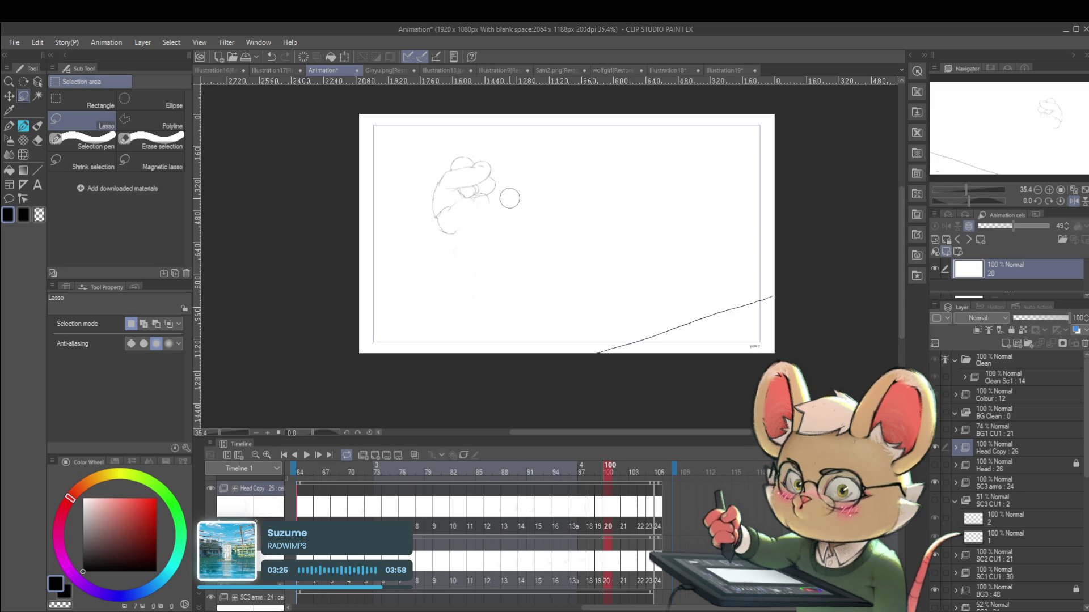
Step: Turn on onion skin, zoom in and pencil a short line on frame 100
left_click(413, 457)
scroll(510, 220, "up", 4)
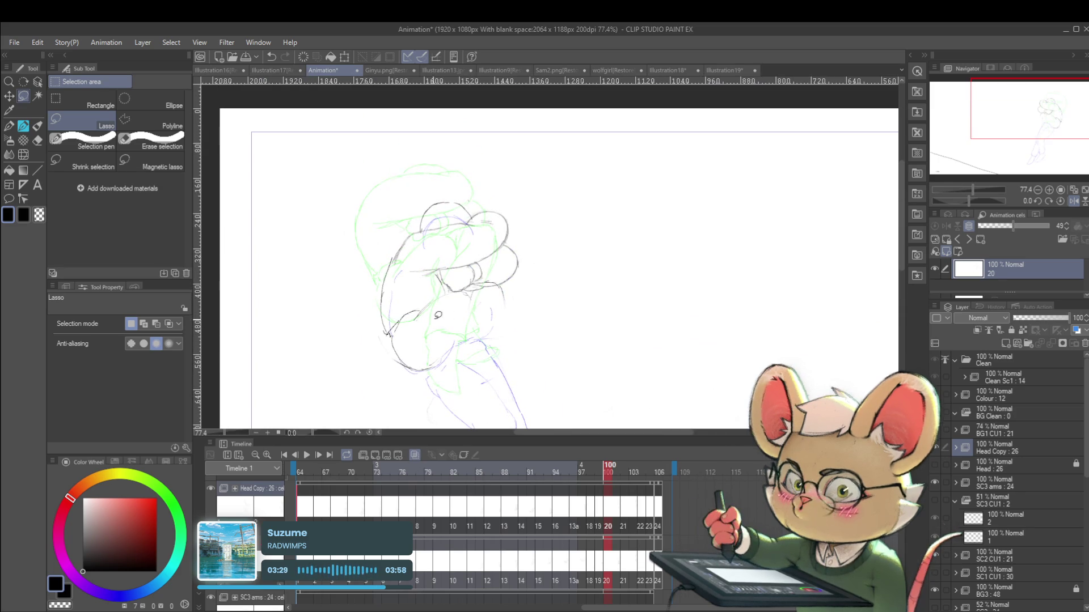
key("p")
left_click_drag(412, 322, 445, 315)
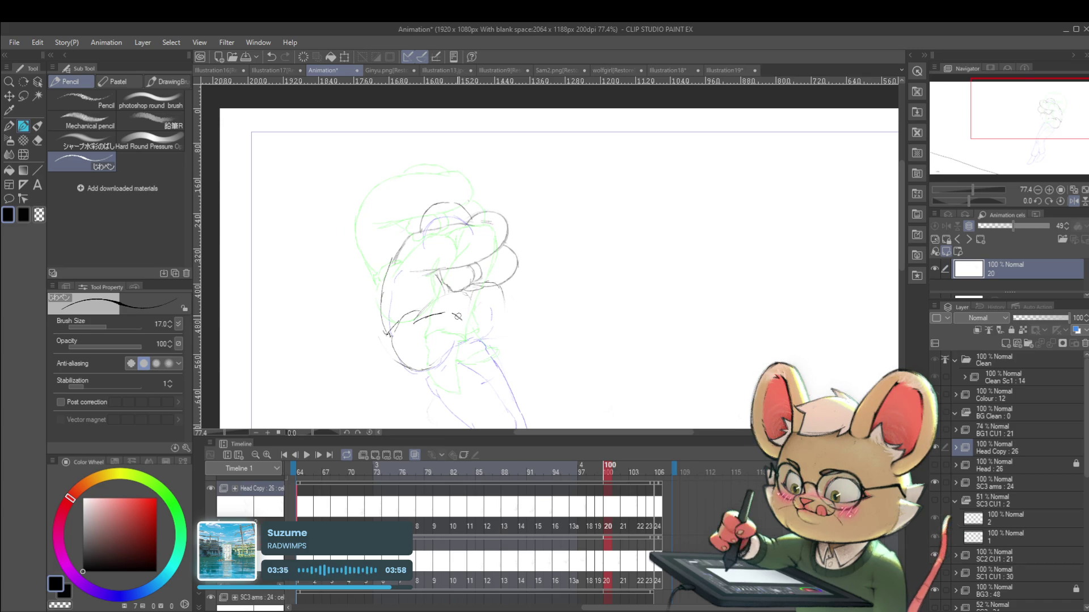
Step: Hide onion skin and pencil arm and hand strokes, redrawing the line below the hand more vertically
left_click(416, 454)
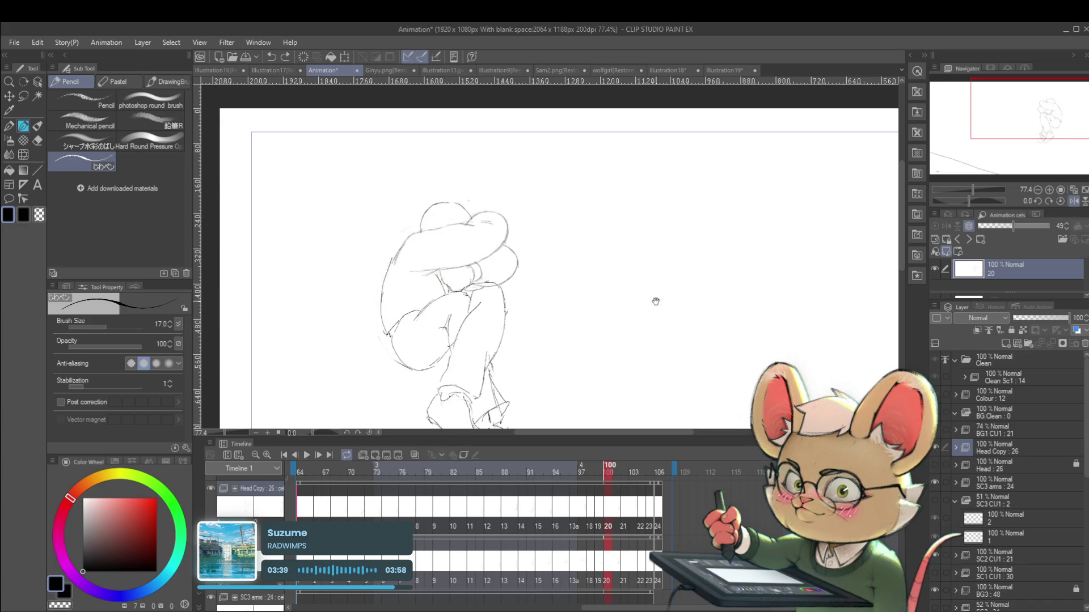
scroll(639, 311, "down", 1)
left_click_drag(467, 254, 504, 244)
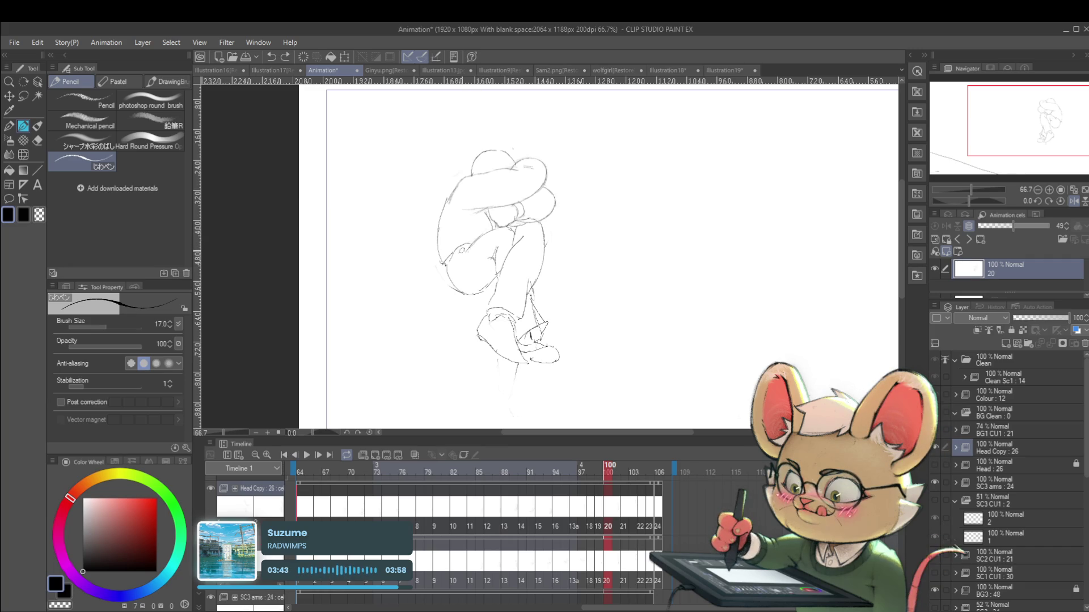
left_click_drag(468, 249, 479, 247)
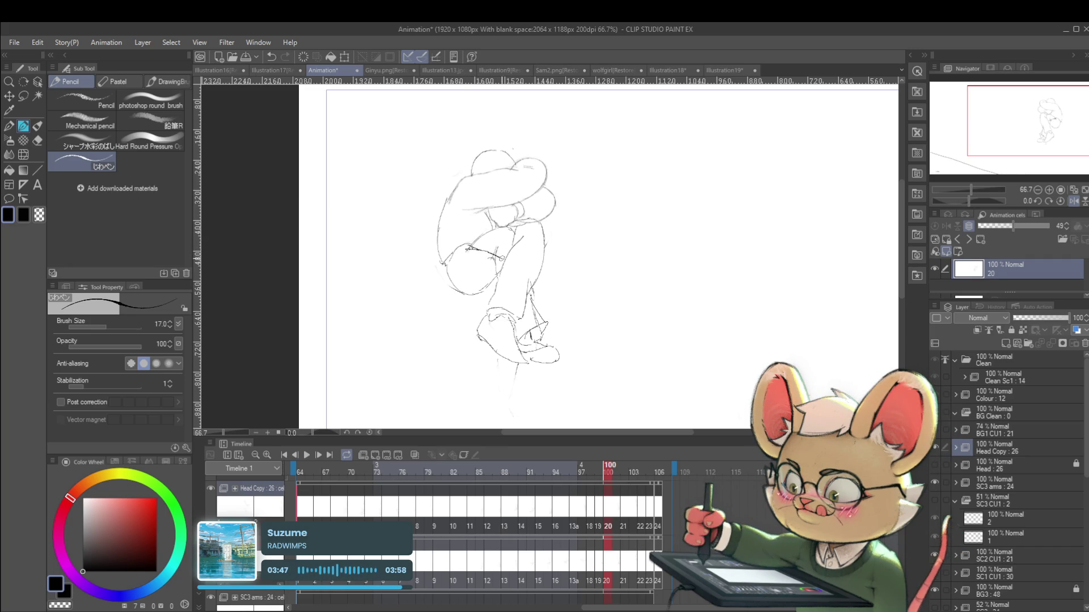
left_click_drag(452, 281, 468, 292)
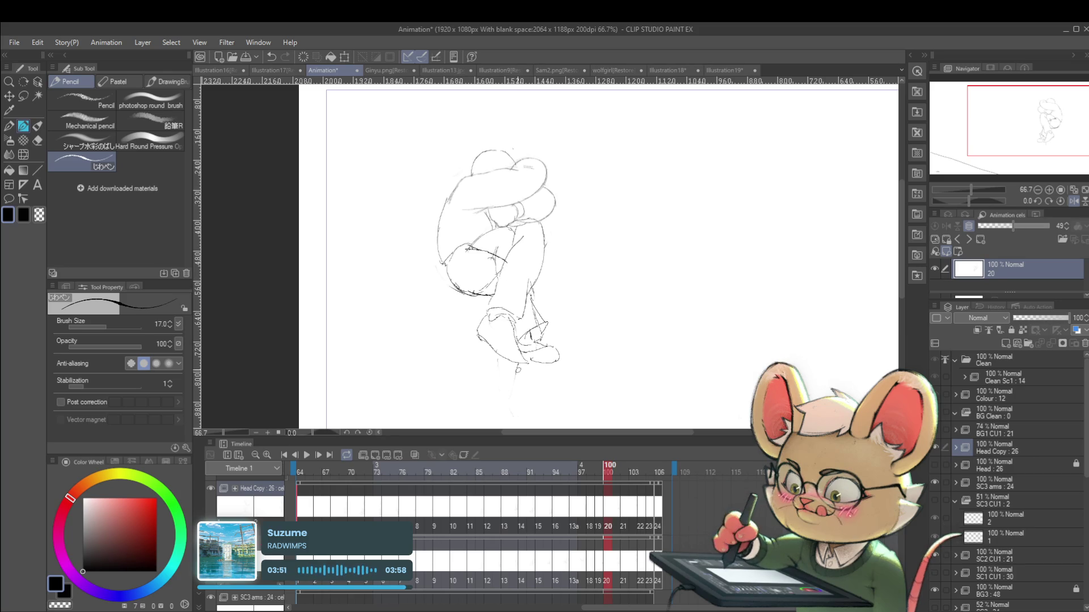
left_click_drag(532, 284, 547, 340)
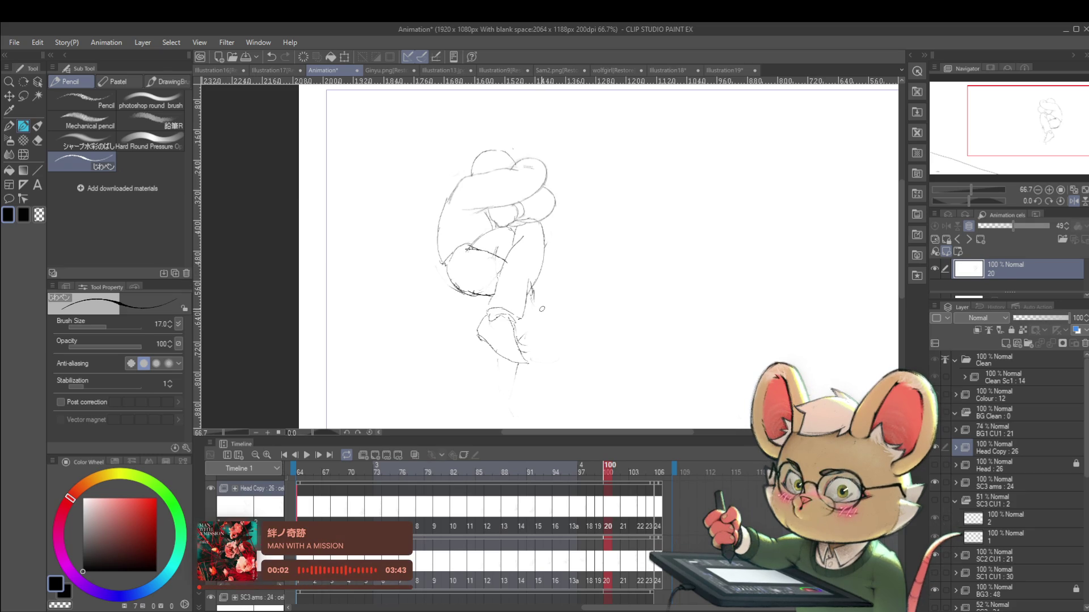
key("ctrl+z")
left_click_drag(531, 295, 545, 409)
Step: Flip between the frames around frame 100 to compare poses
scroll(542, 363, "down", 2)
key("Left")
key("Right")
key("Right")
key("Right")
key("Left")
key("Left")
key("Left")
key("Right")
key("Right")
key("Right")
key("Left")
key("Left")
key("Left")
key("Right")
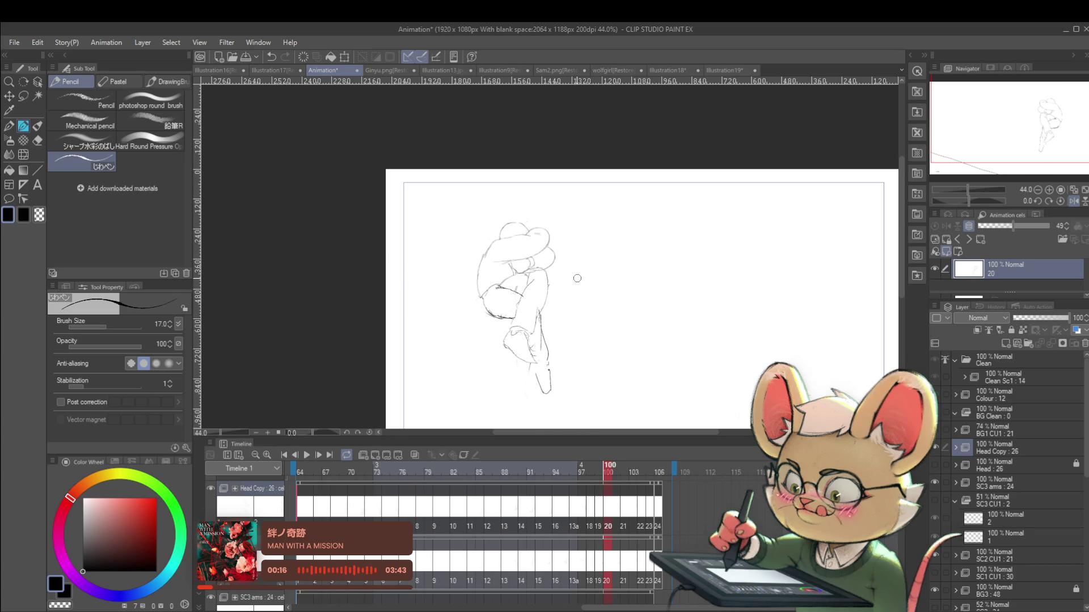
key("Left")
key("Right")
key("Left")
key("Right")
Step: Add a short stroke at the leg's bottom, compare with frame 102, then redo it at the foot
left_click_drag(586, 339, 591, 287)
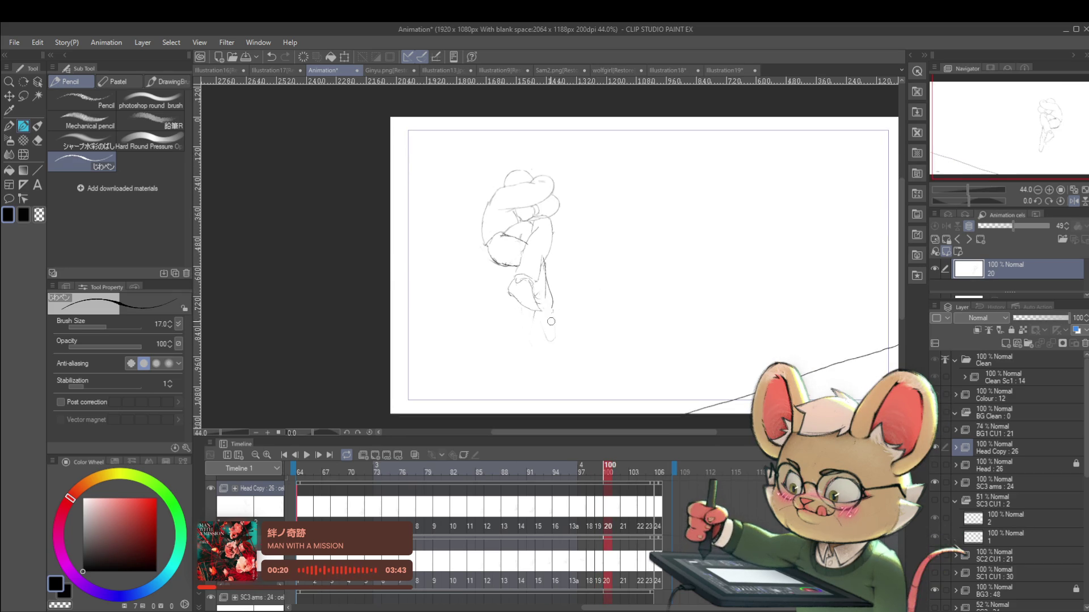
left_click_drag(536, 312, 550, 315)
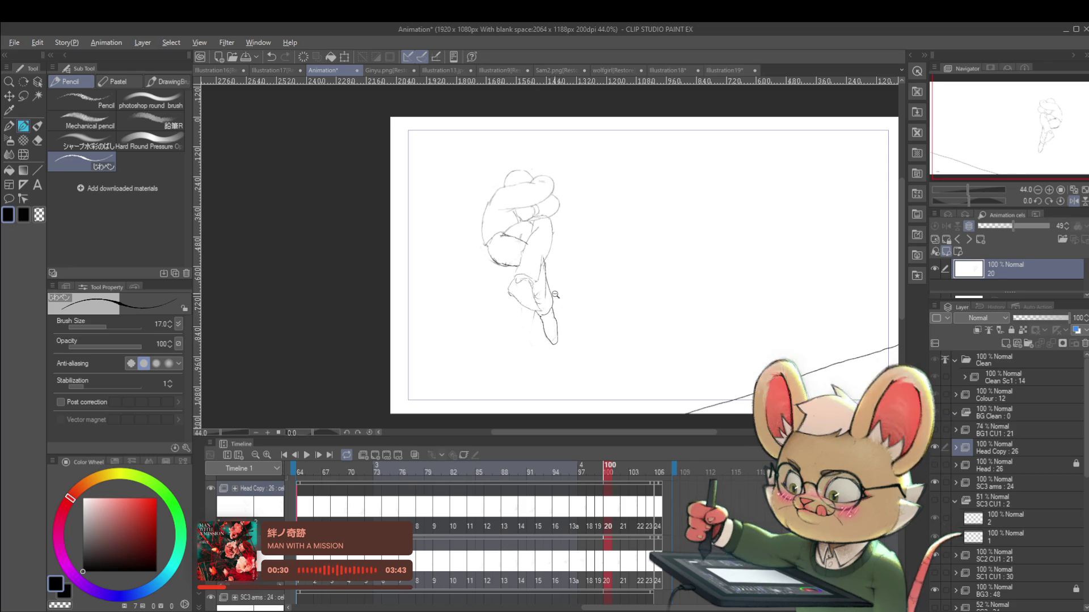
scroll(557, 294, "down", 2)
key("Right")
key("Left")
key("Right")
key("Right")
key("Left")
key("ctrl+z")
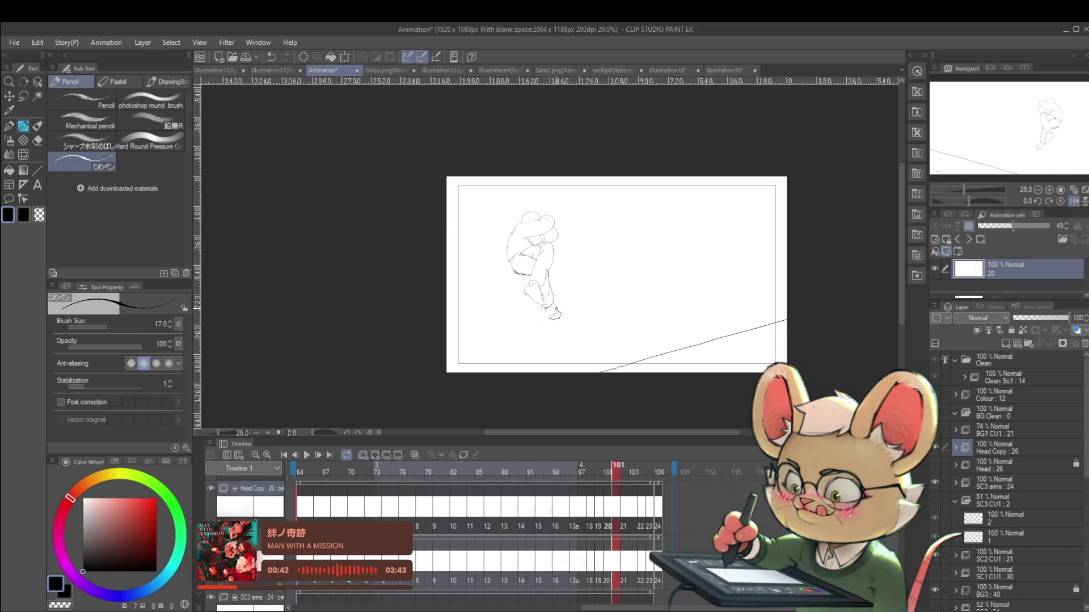
left_click_drag(556, 311, 550, 315)
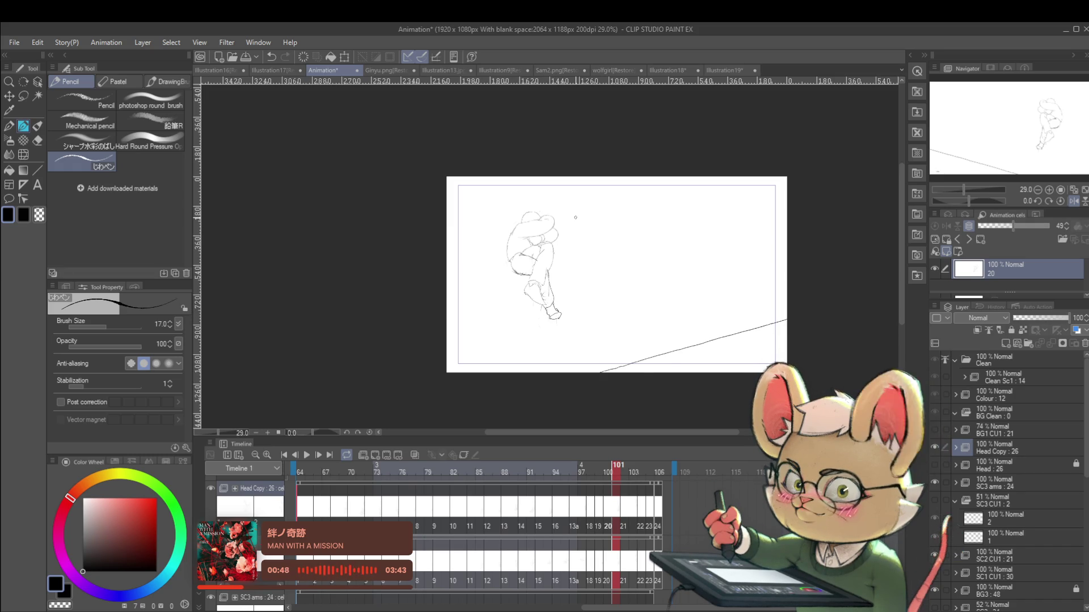
Step: Compare frame 100 against frame 99, then zoom in on the lower leg
key("ctrl+Left")
key("ctrl+Right")
key("ctrl+Right")
key("ctrl+Left")
key("ctrl+Left")
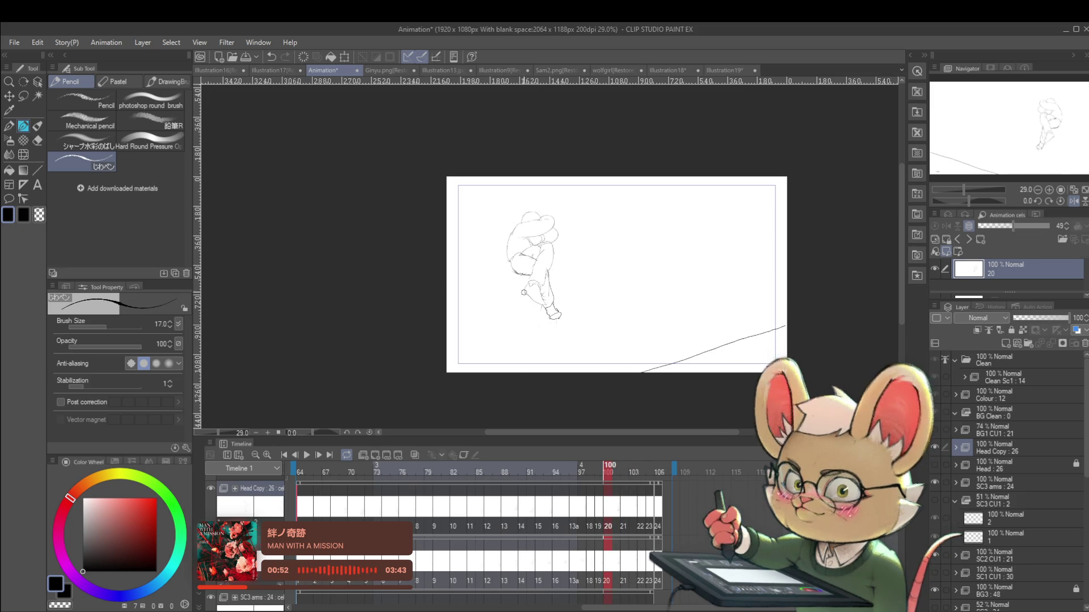
scroll(558, 264, "up", 2)
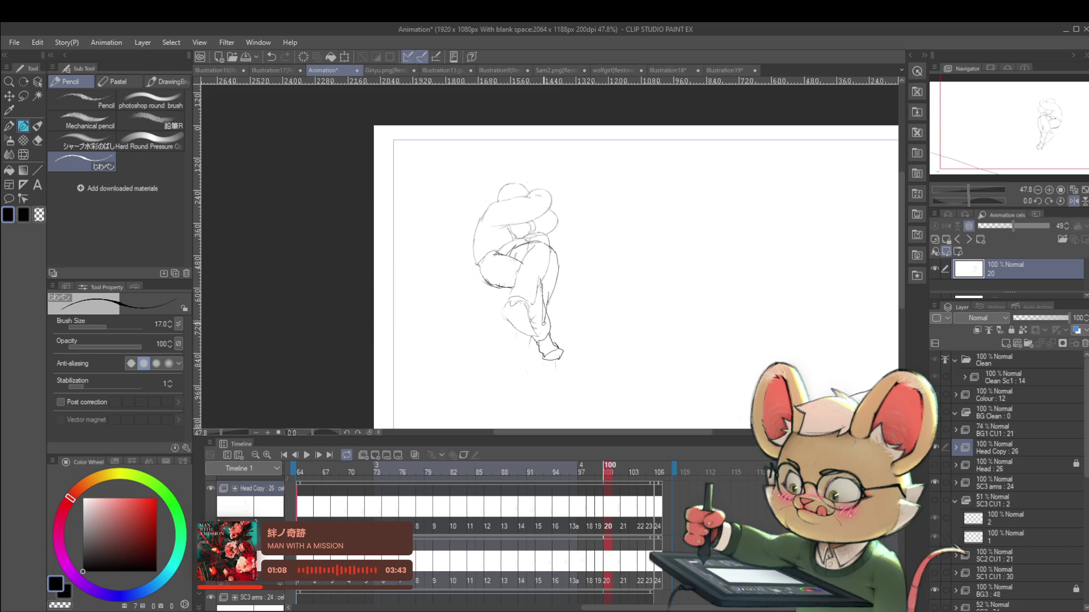
Step: Pencil short strokes on the lower leg, redrawing one after an undo, then zoom out
left_click_drag(542, 319, 522, 327)
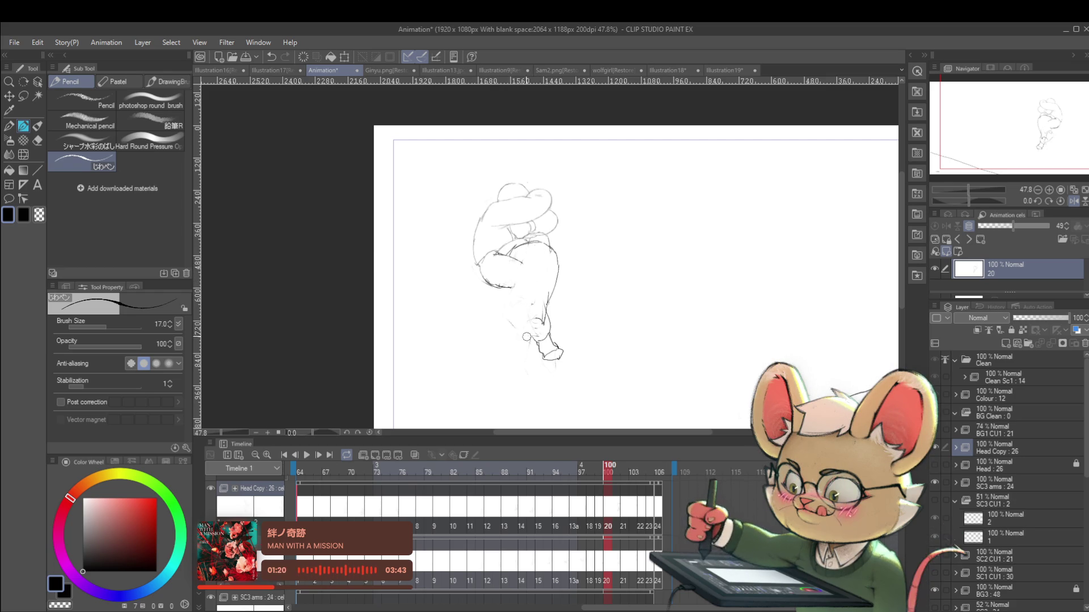
key("ctrl+z")
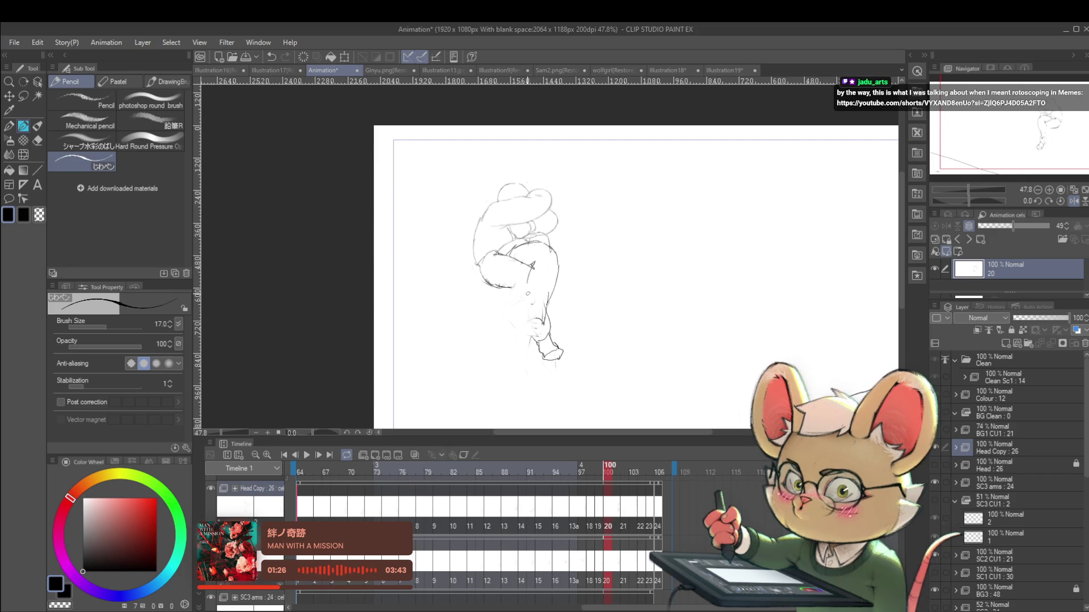
left_click_drag(518, 319, 534, 323)
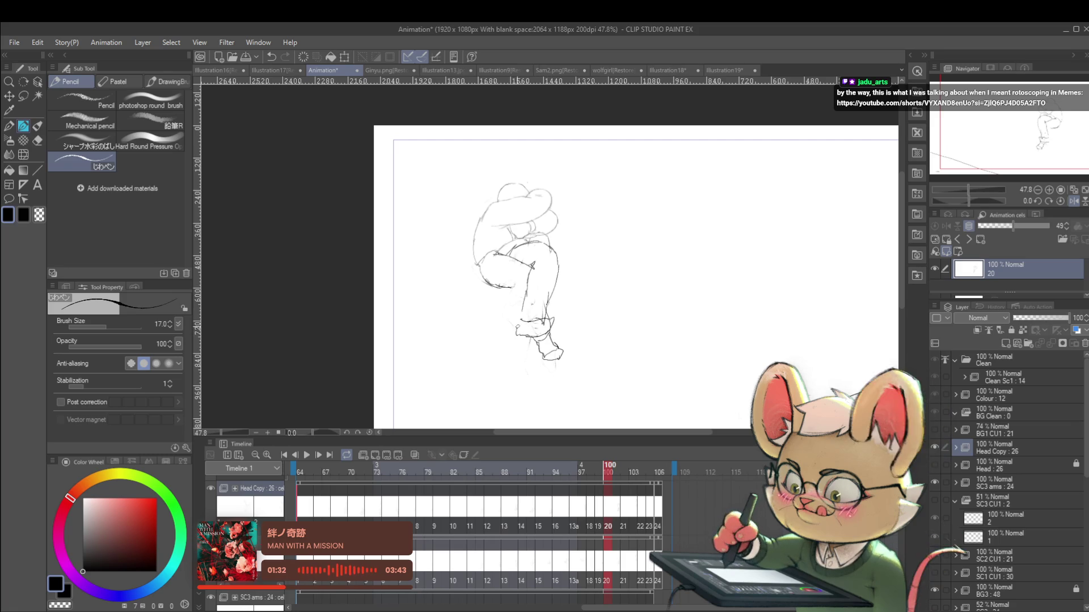
scroll(536, 296, "down", 4)
scroll(545, 274, "down", 1)
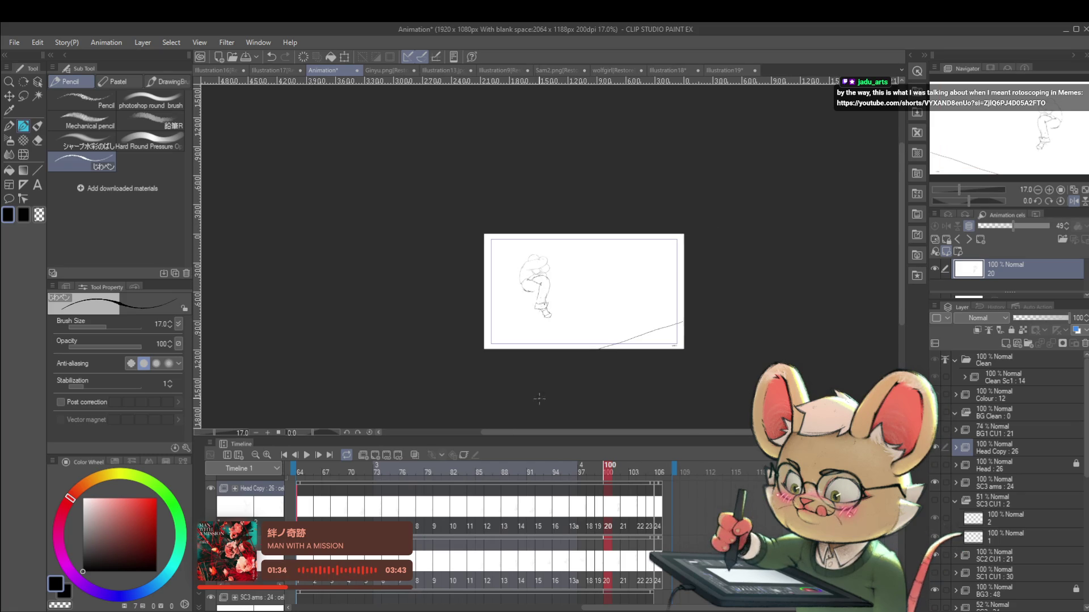
Step: Replay the kick animation, stop it on frame 98 and pan the page slightly
scroll(537, 312, "up", 2)
left_click(307, 456)
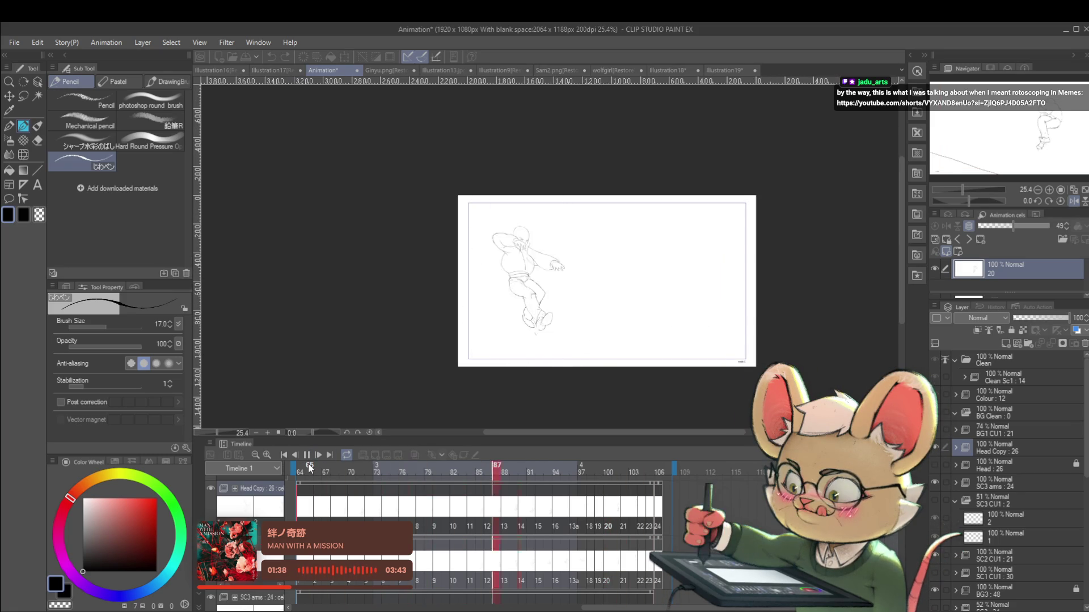
left_click(1059, 202)
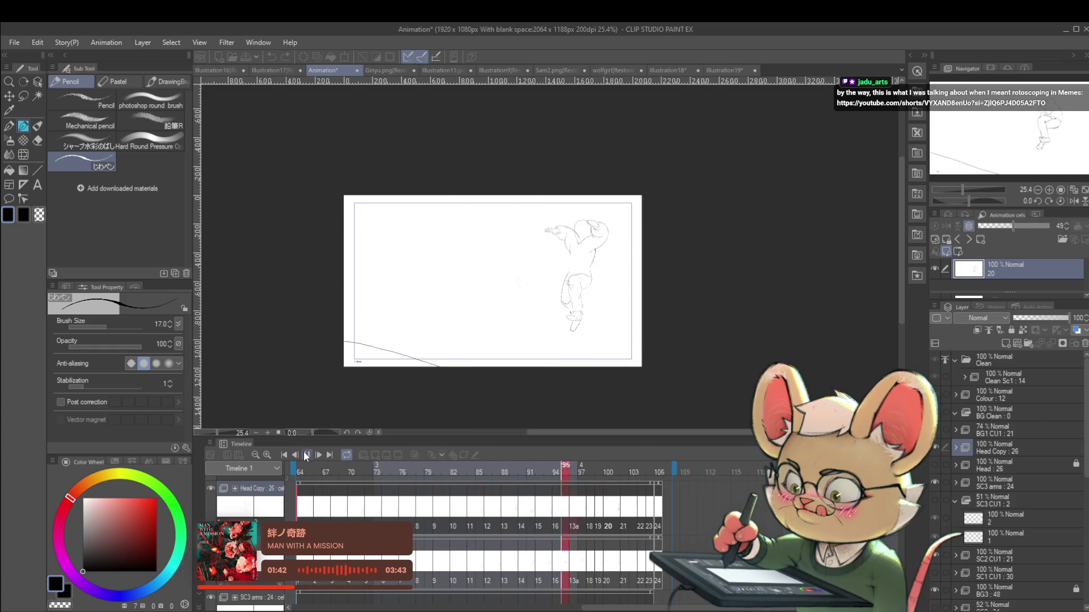
left_click(307, 455)
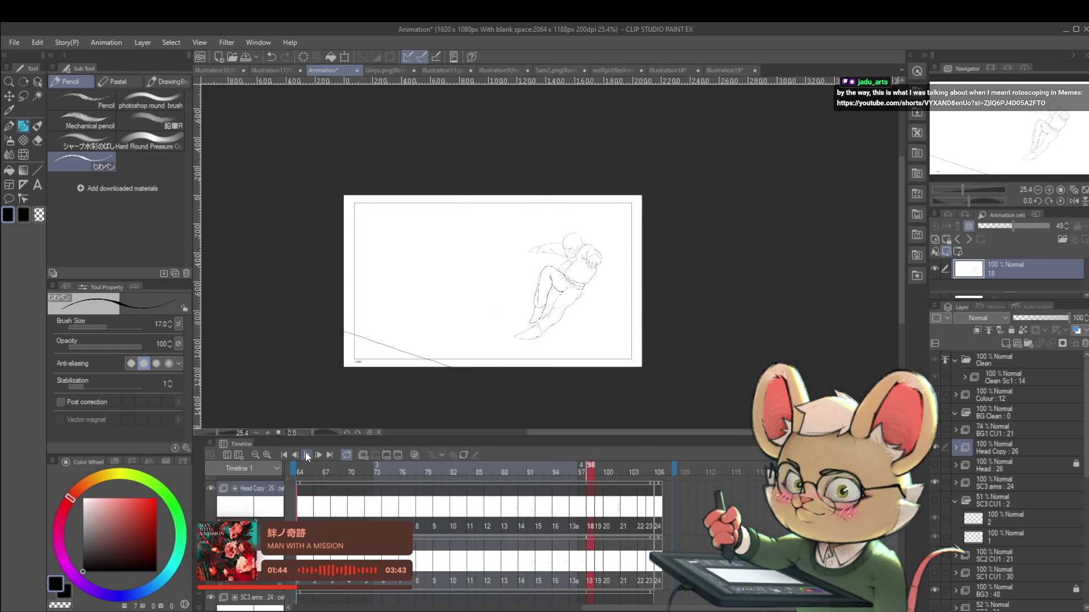
left_click_drag(571, 234, 572, 258)
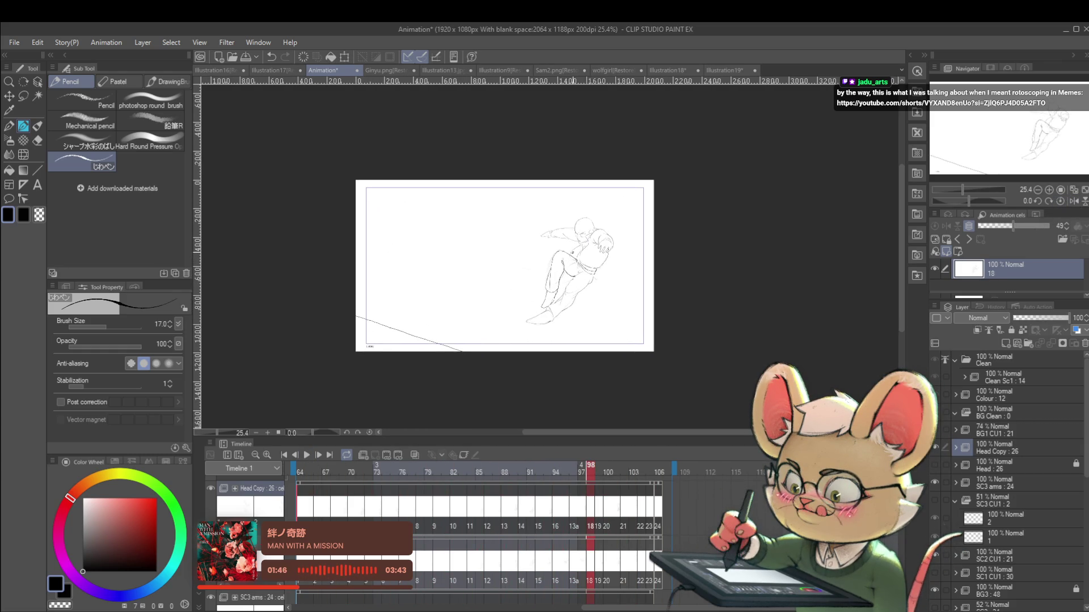
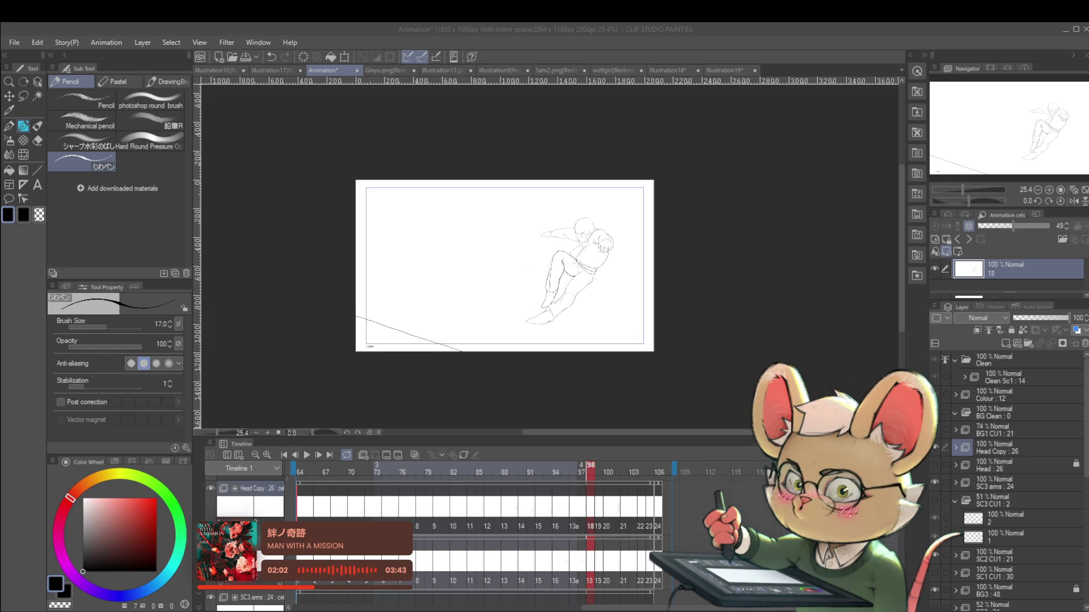
Step: Advance to the next drawing and undo the earlier edit to the lower legs
scroll(611, 280, "up", 1)
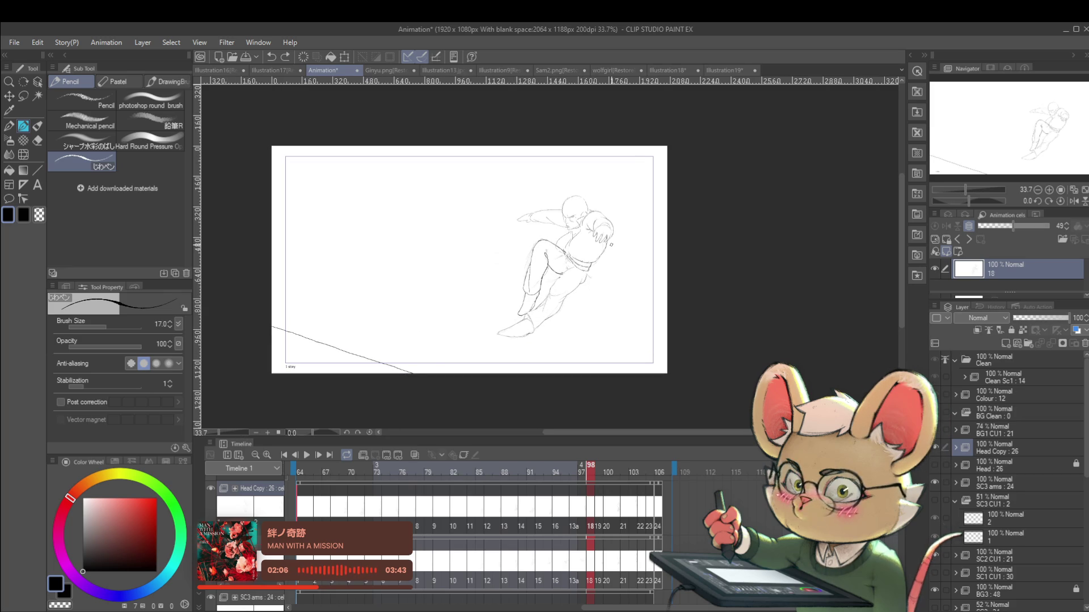
key("Right")
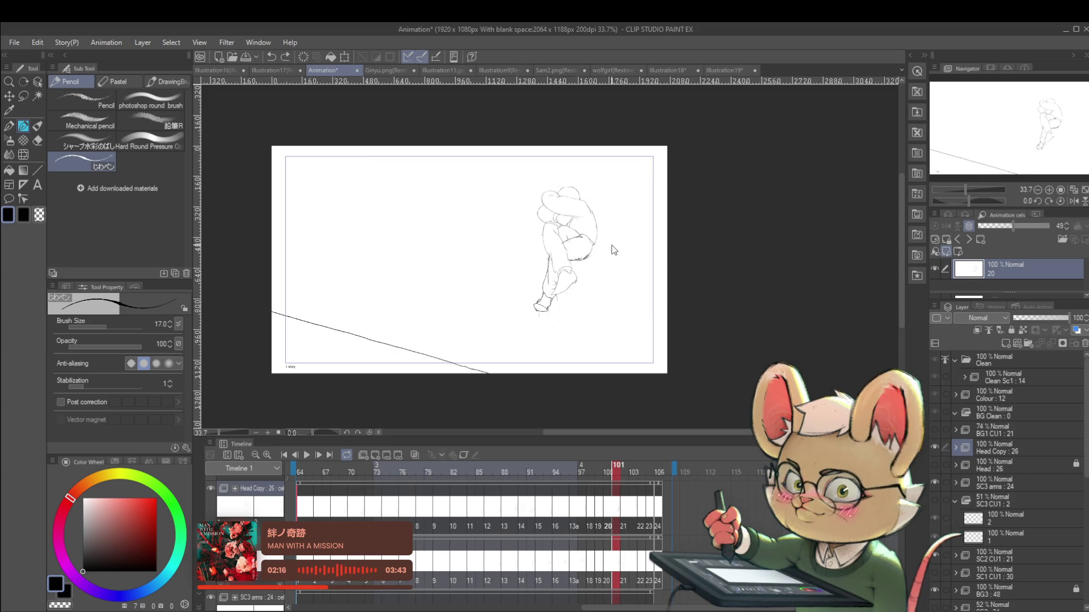
key("ctrl+z")
key("ctrl+z")
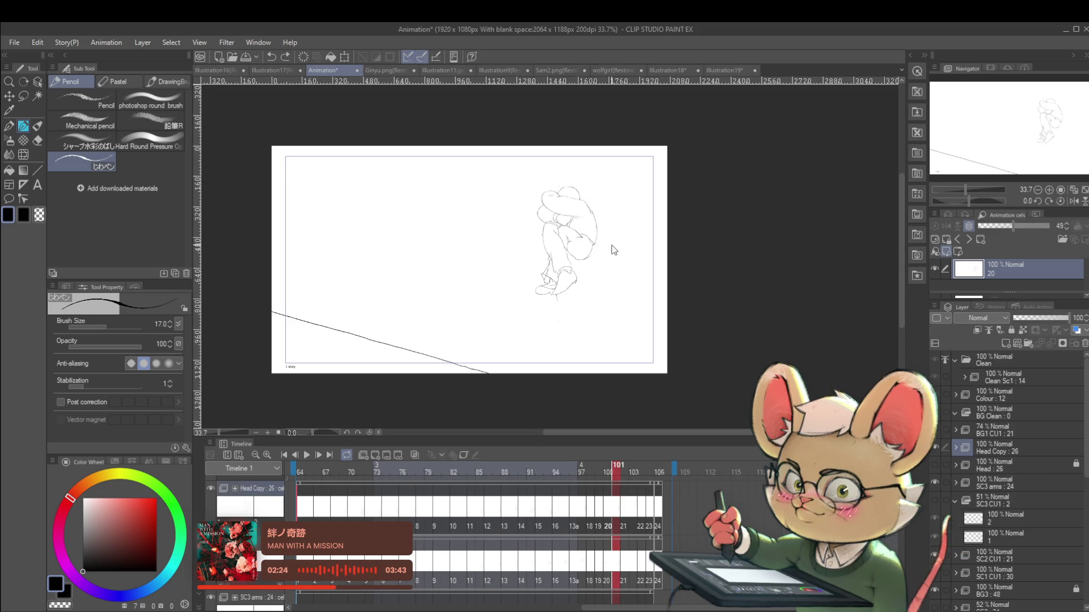
scroll(611, 281, "up", 2)
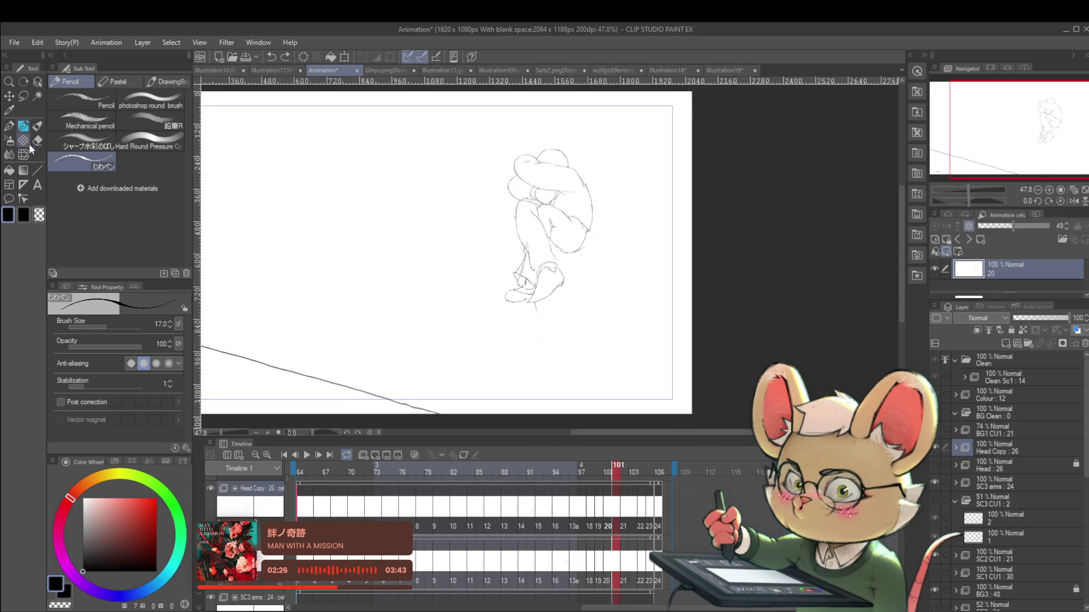
Step: Lasso the crouching figure's legs and stretch them to about 103% height
key("m")
left_click_drag(511, 259, 502, 311)
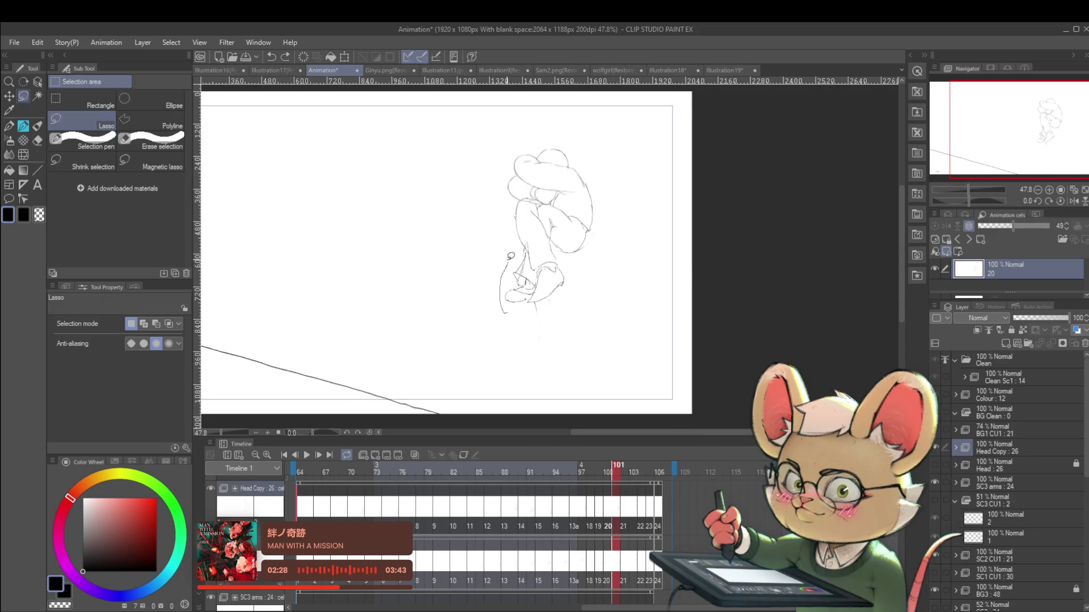
left_click_drag(570, 202, 508, 239)
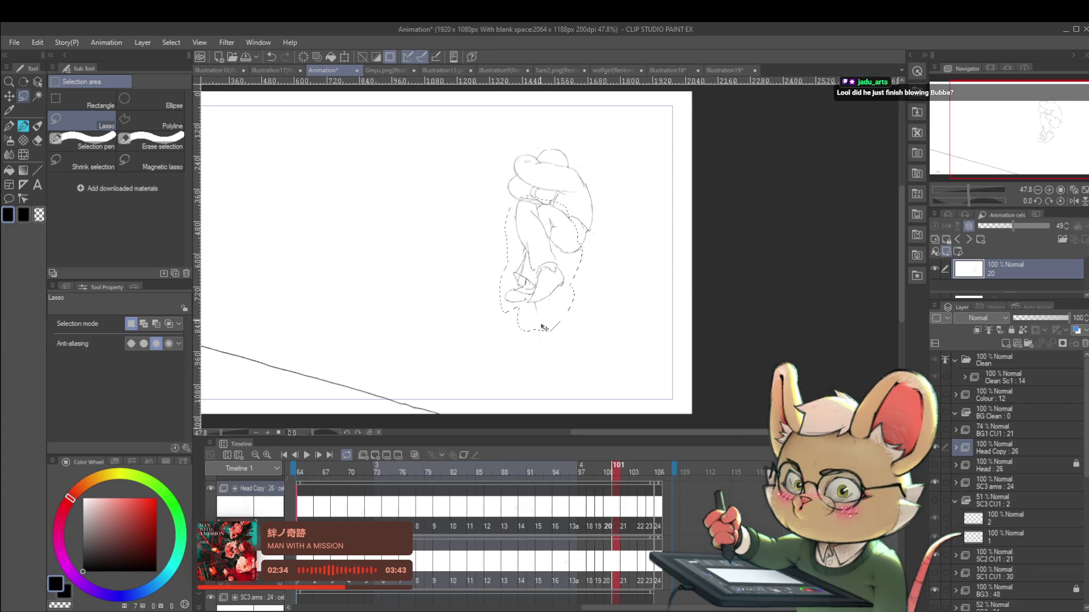
key("ctrl+t")
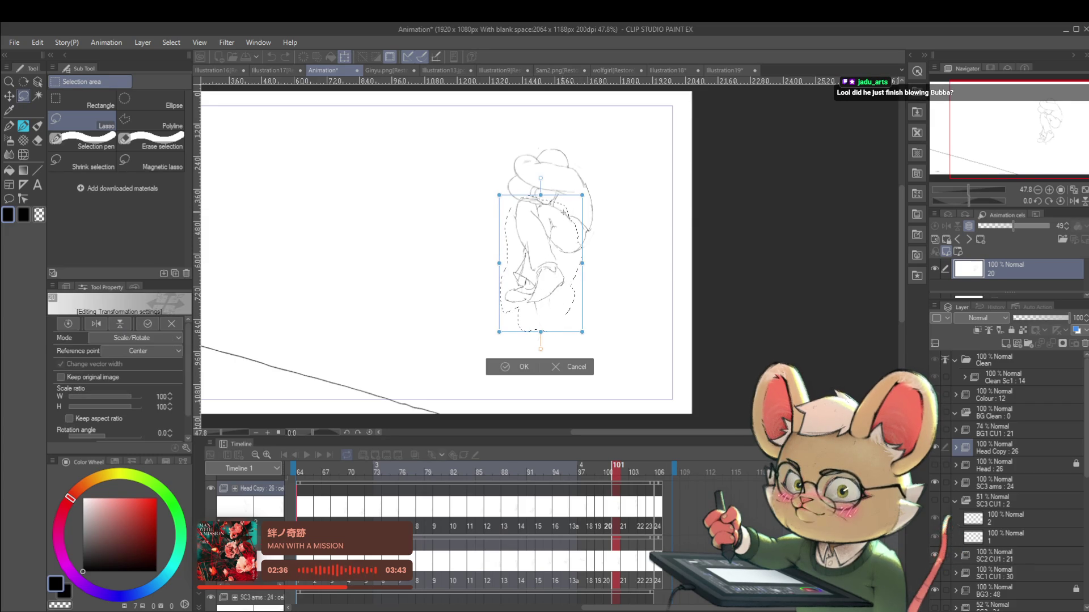
left_click_drag(542, 335, 541, 341)
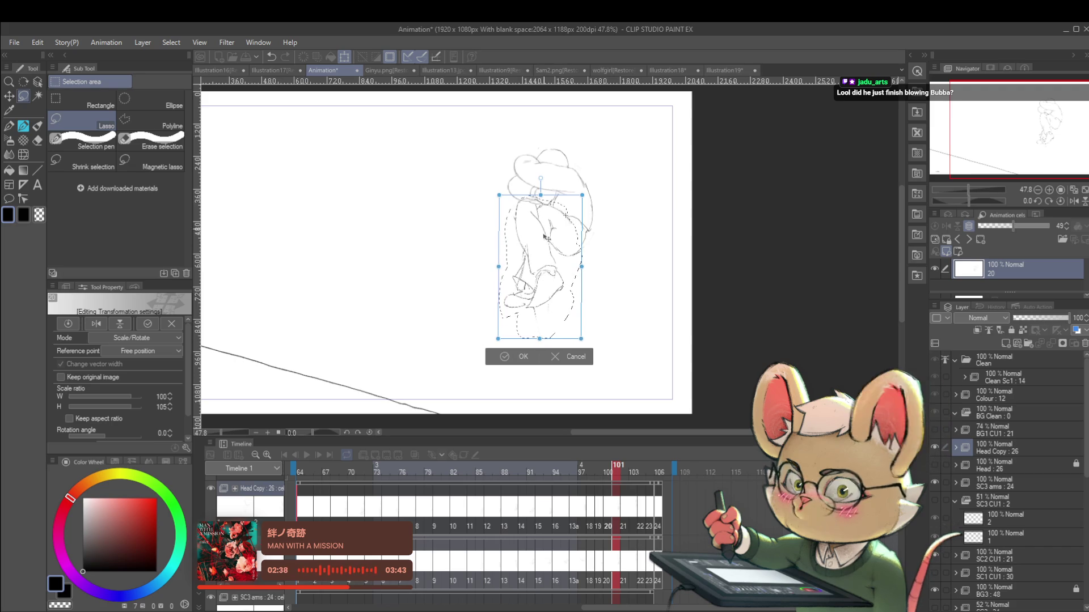
left_click_drag(541, 199, 542, 201)
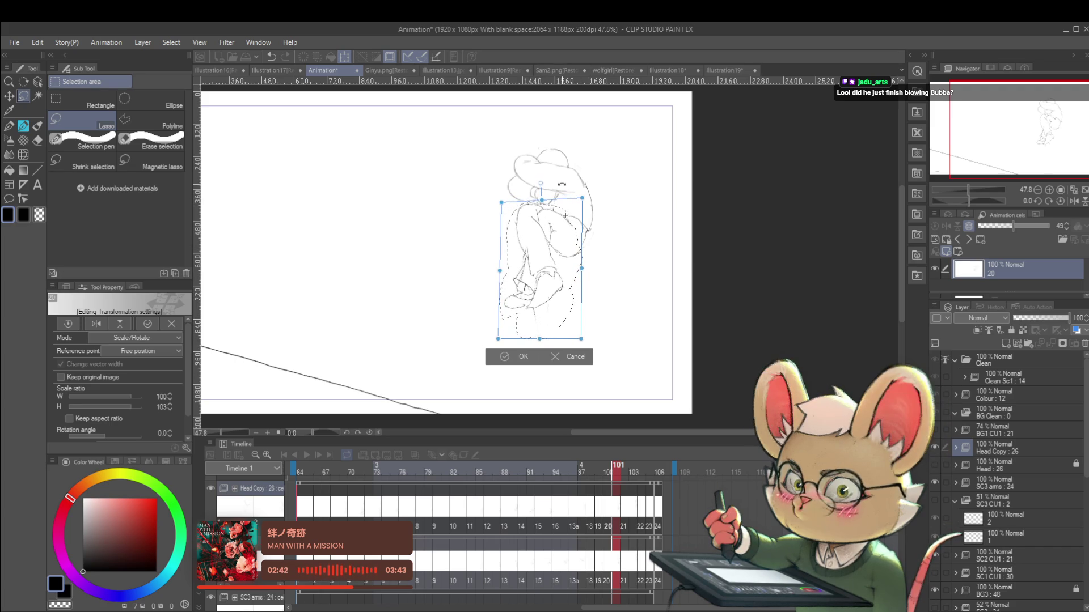
key("Return")
scroll(553, 243, "down", 2)
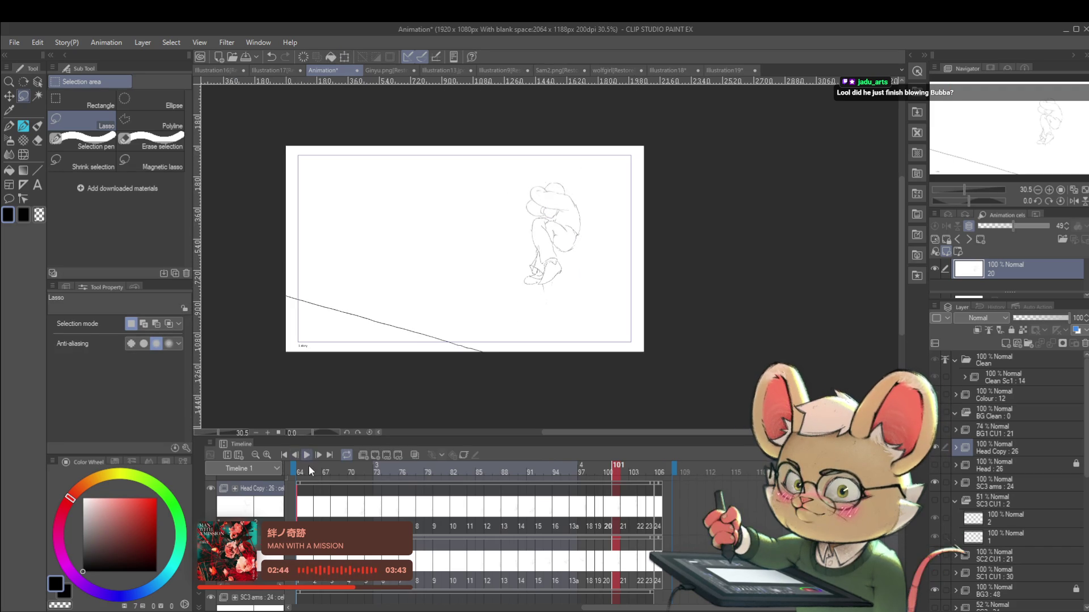
Step: Play the animation back with the canvas mirrored, then stop playback
key("space")
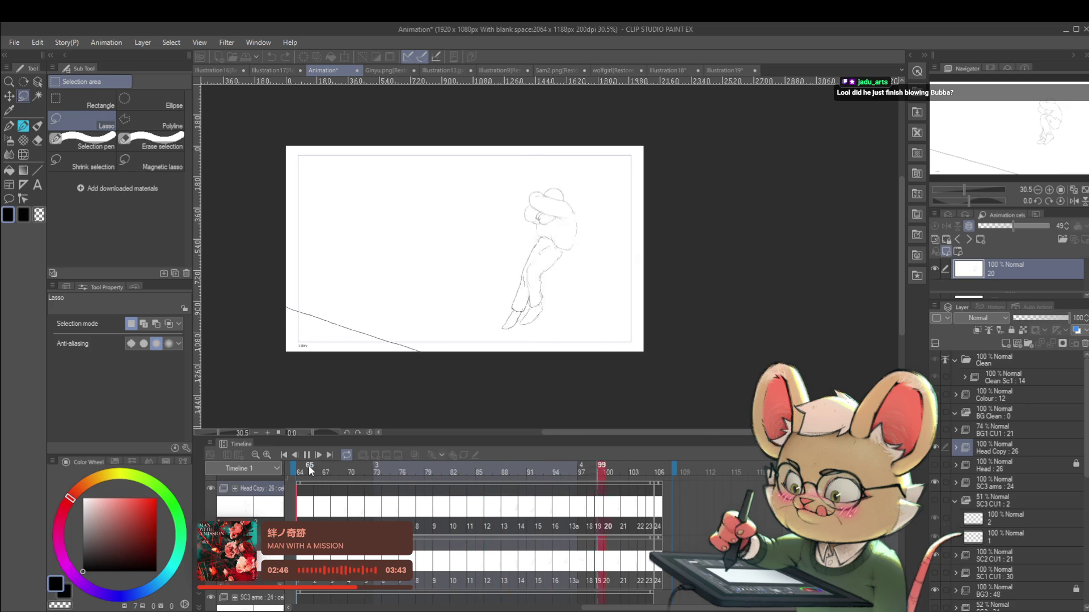
left_click(1073, 201)
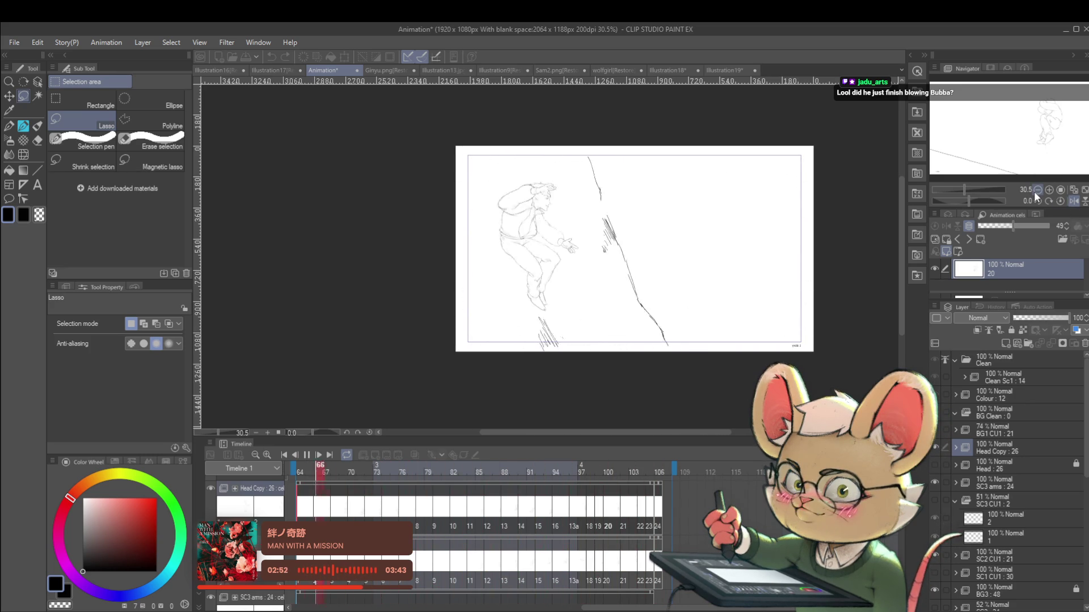
left_click(307, 455)
Step: Add a new animation folder named 'Hair' above the Head Copy layer
left_click(991, 455)
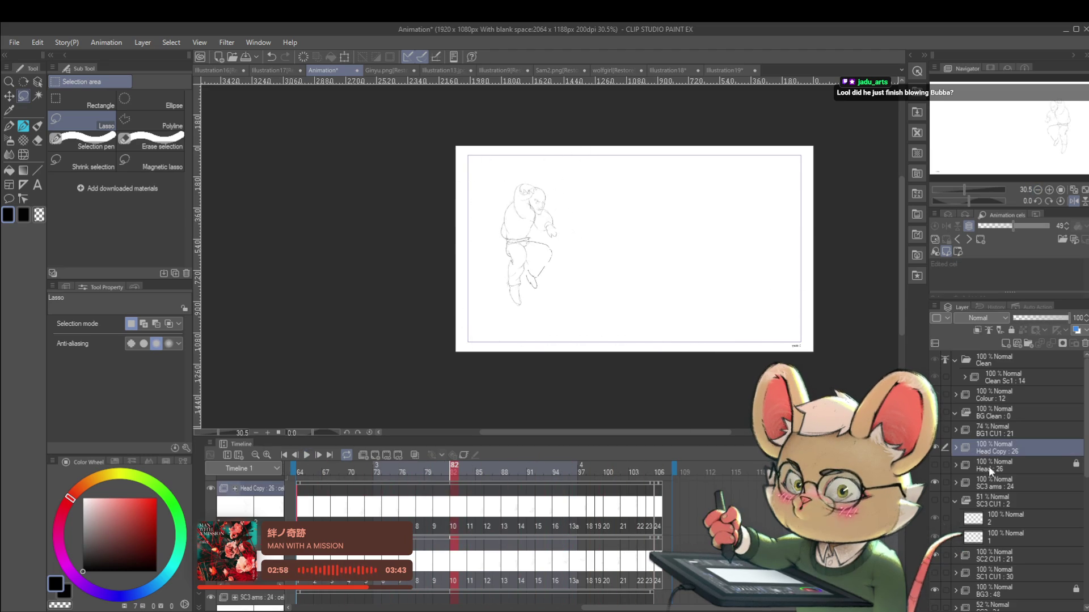
left_click(363, 456)
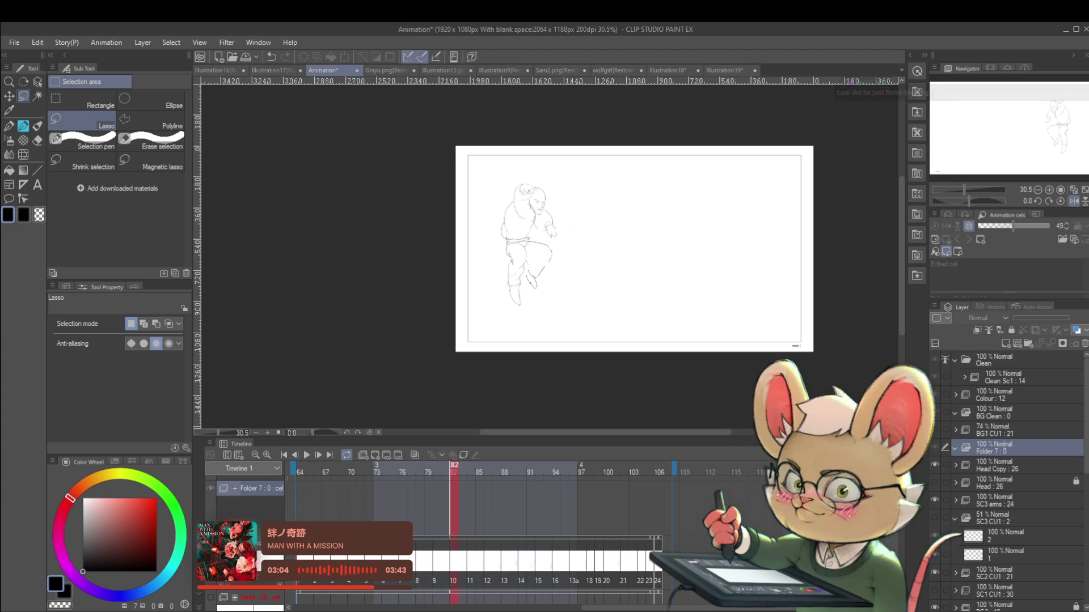
double_click(984, 451)
type("Hair")
key("Return")
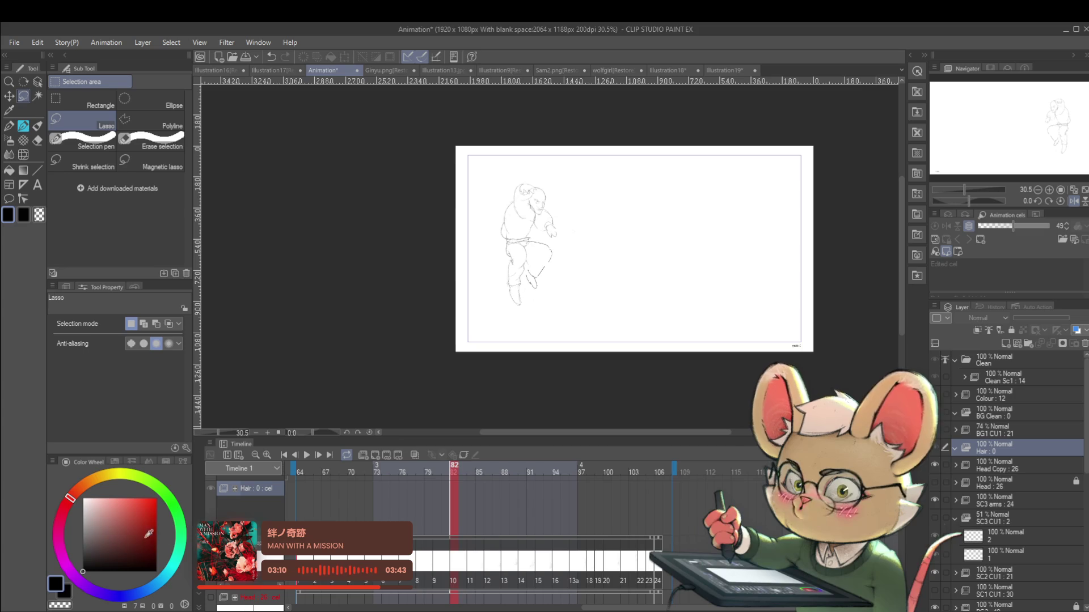
Step: Choose bright red and add an empty Hair cel 1 at frame 64
left_click(159, 513)
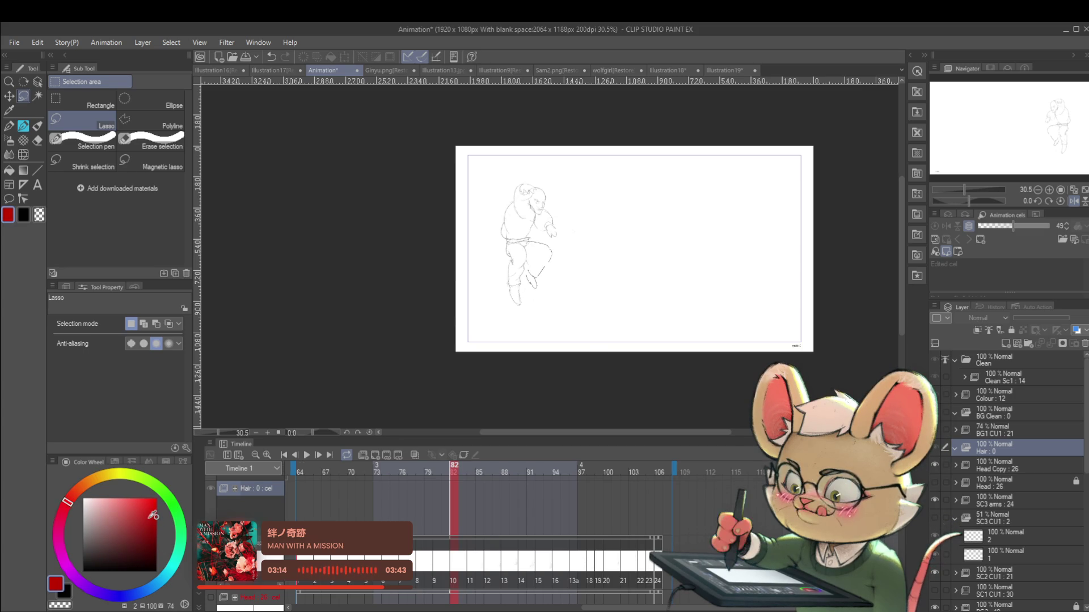
key("Home")
key("ctrl+shift+alt+n")
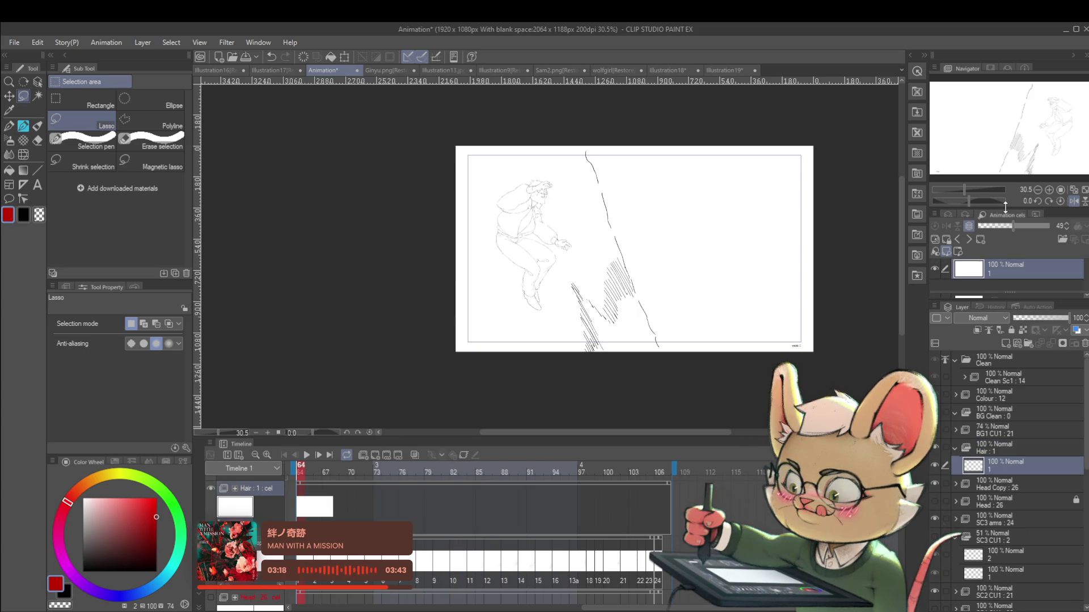
left_click(1069, 204)
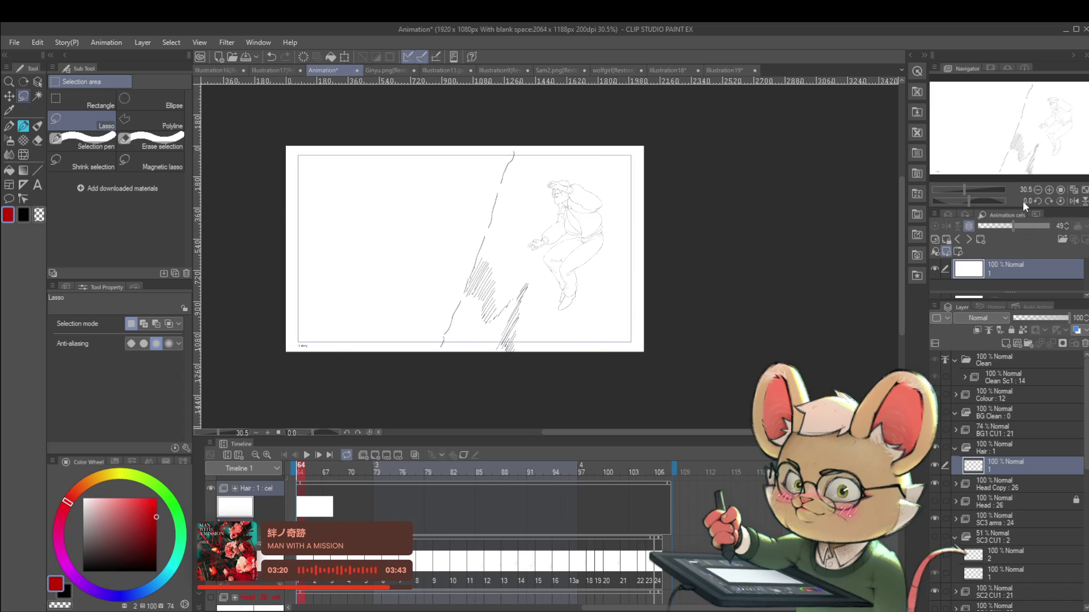
Step: Draw the first red spiky hair lines on cel 1 with a smaller pencil
scroll(580, 161, "up", 5)
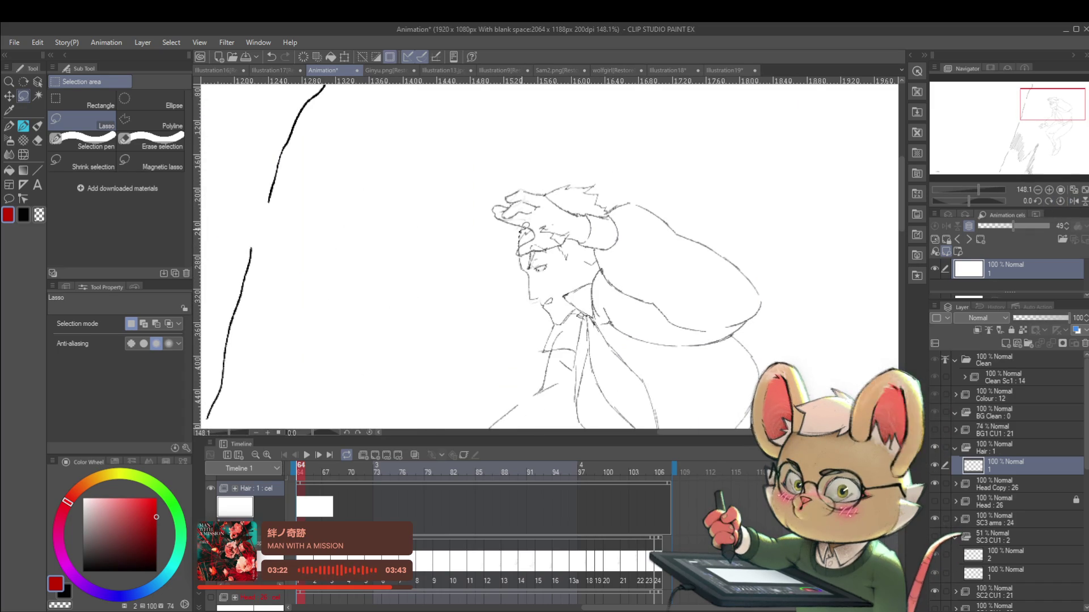
key("p")
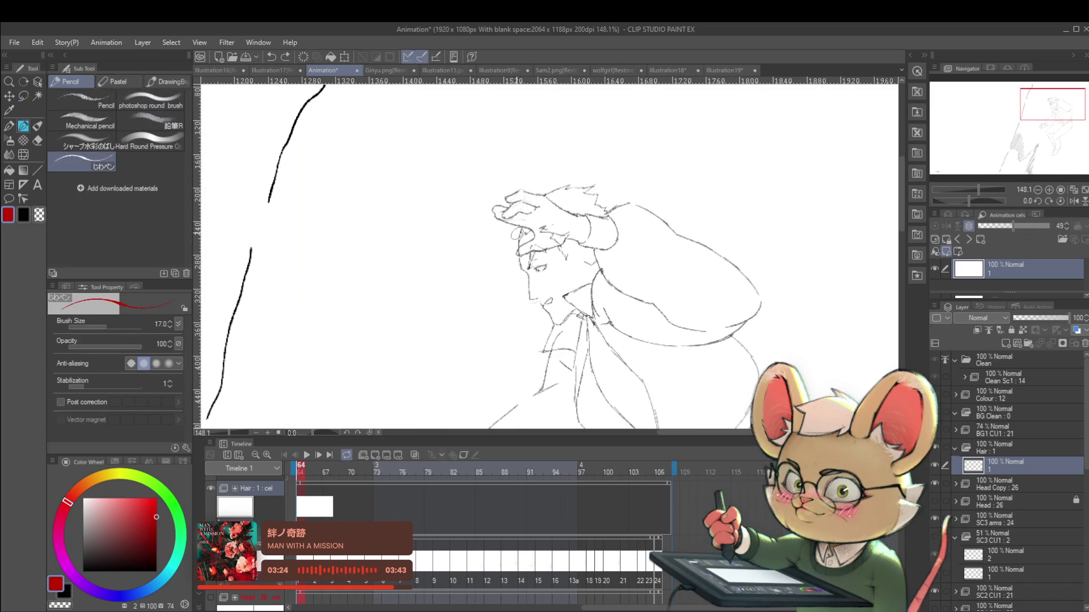
key("bracketleft")
left_click_drag(521, 228, 519, 239)
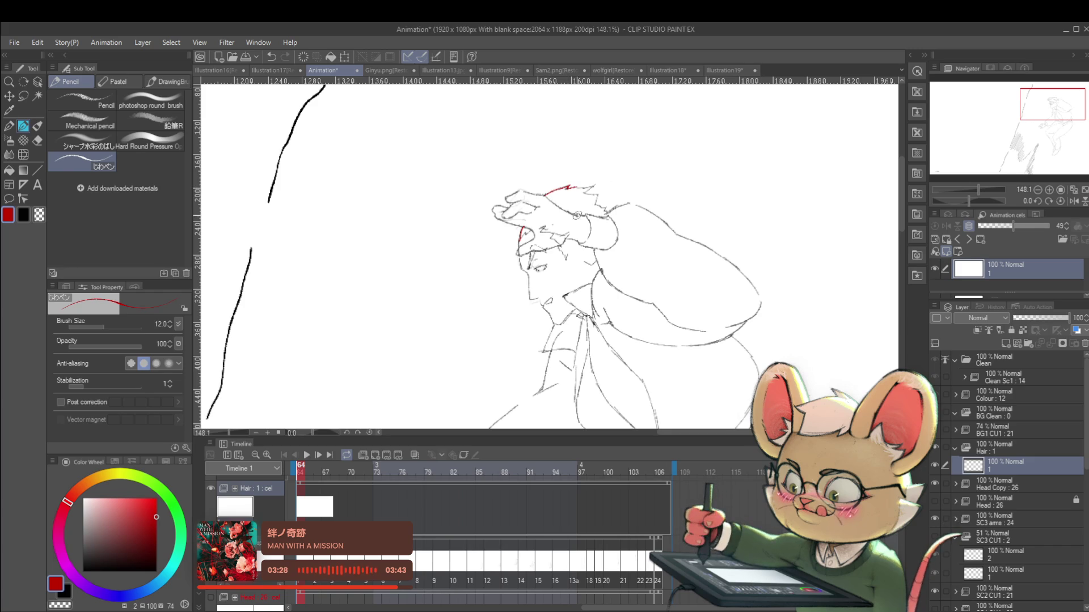
left_click_drag(575, 185, 588, 187)
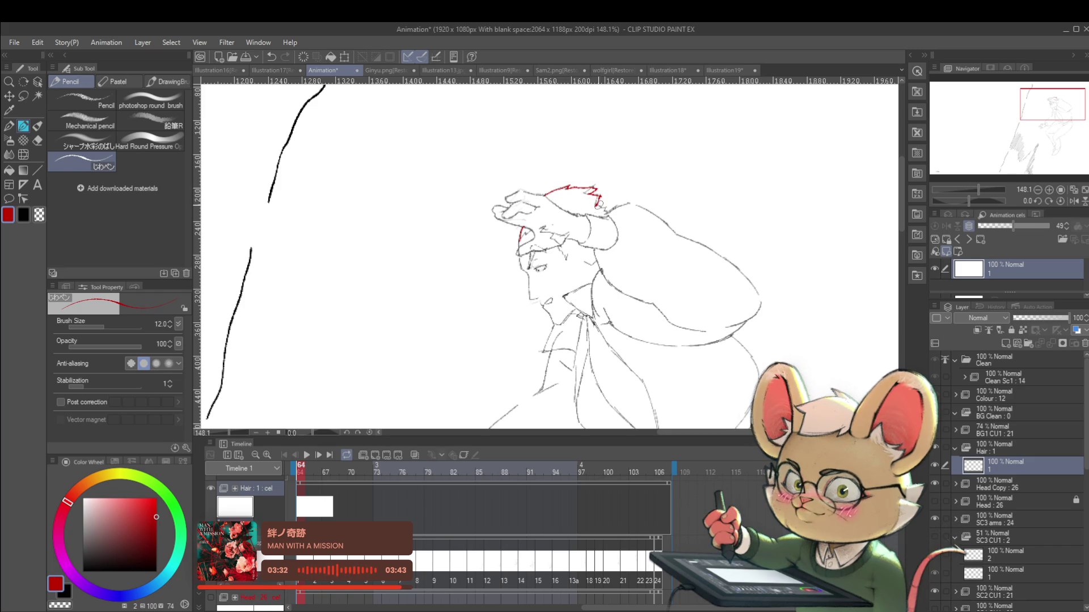
scroll(598, 205, "down", 5)
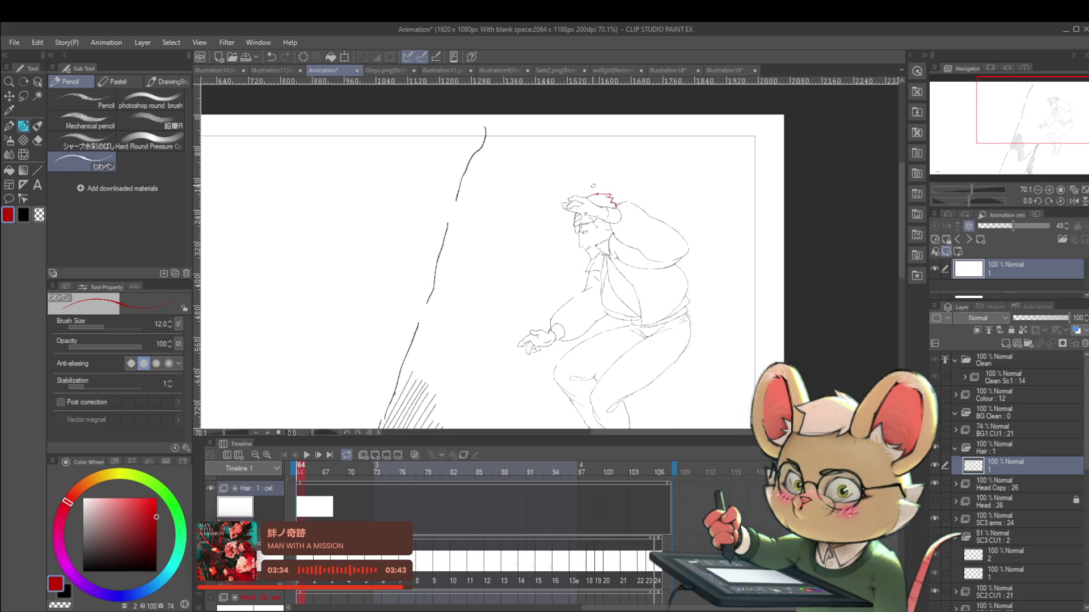
Step: Add Hair cels 2 through 13 at each pose up to frame 90
key("Right")
key("Right")
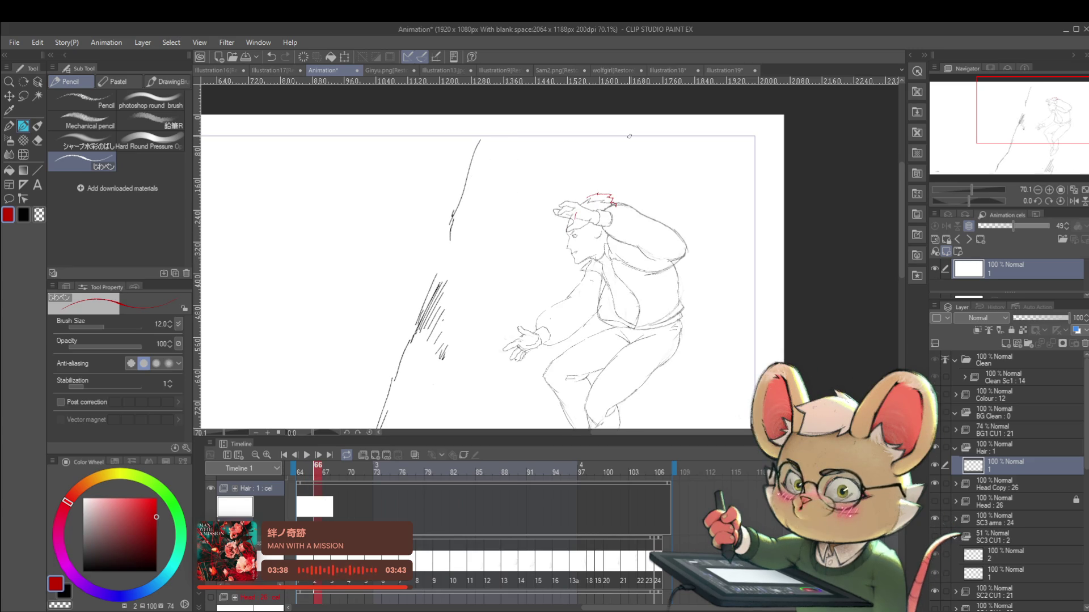
key("ctrl+shift+alt+n")
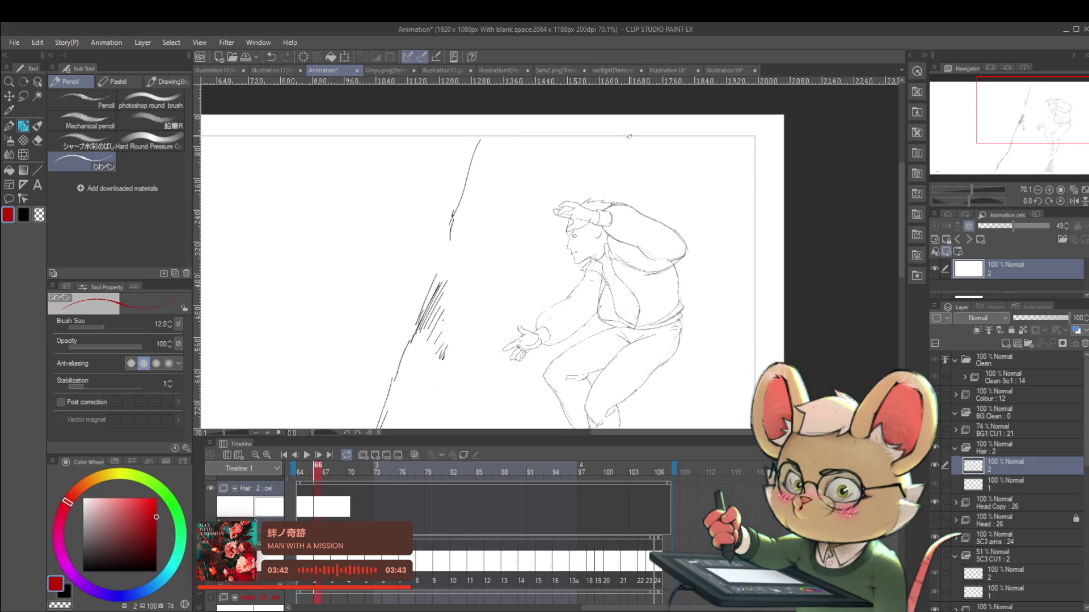
key("ctrl+shift+alt+n")
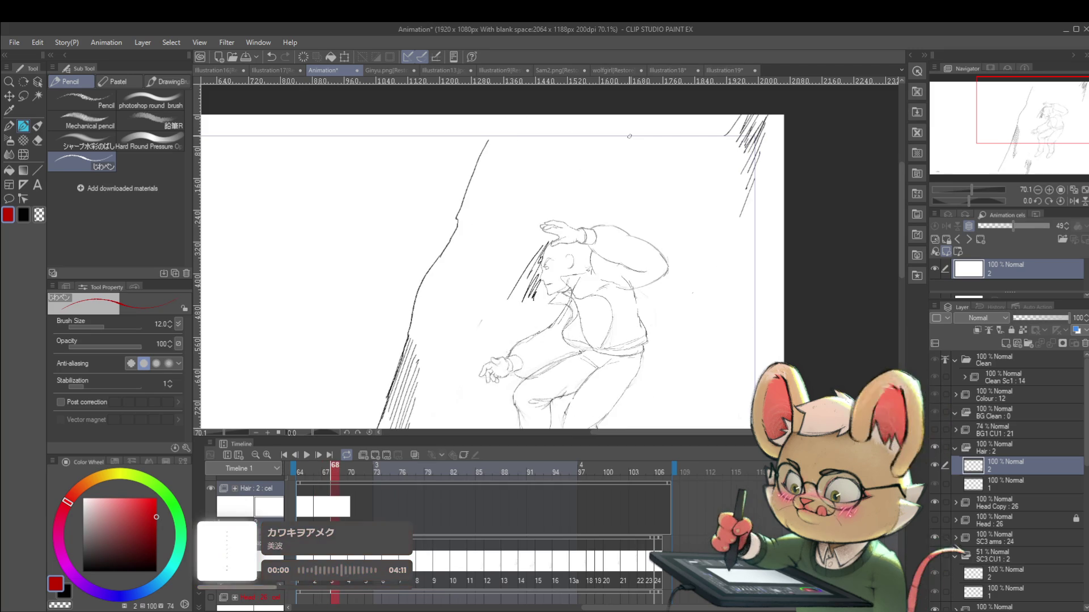
key("ctrl+shift+alt+n")
key("ctrl+shift+alt+n")
key("ctrl+shift+alt+n")
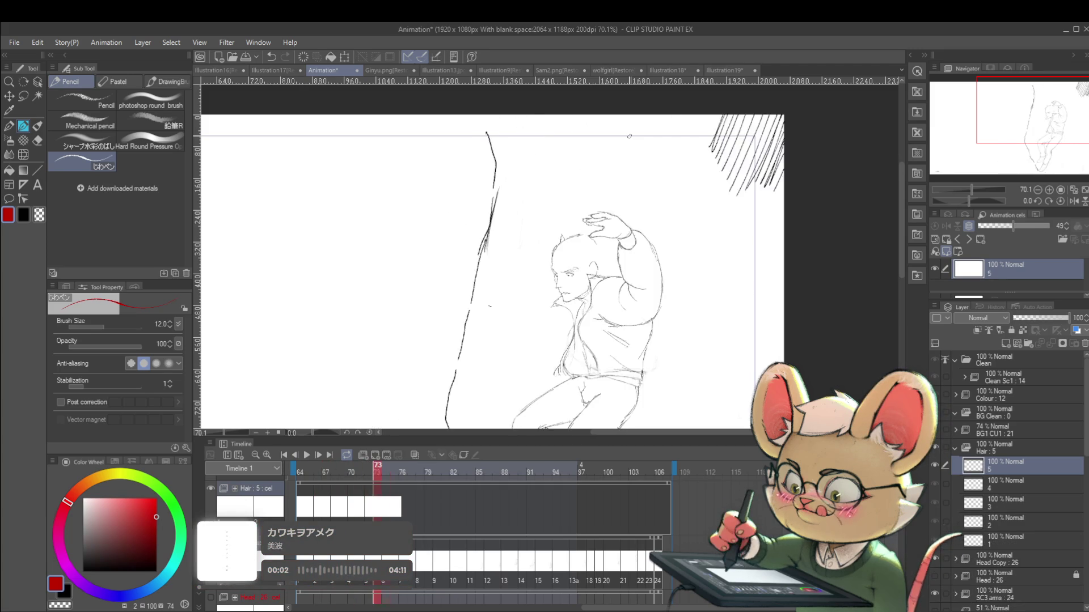
key("ctrl+shift+alt+n")
key("ctrl+shift+alt+n")
key("ctrl+shift+alt+n")
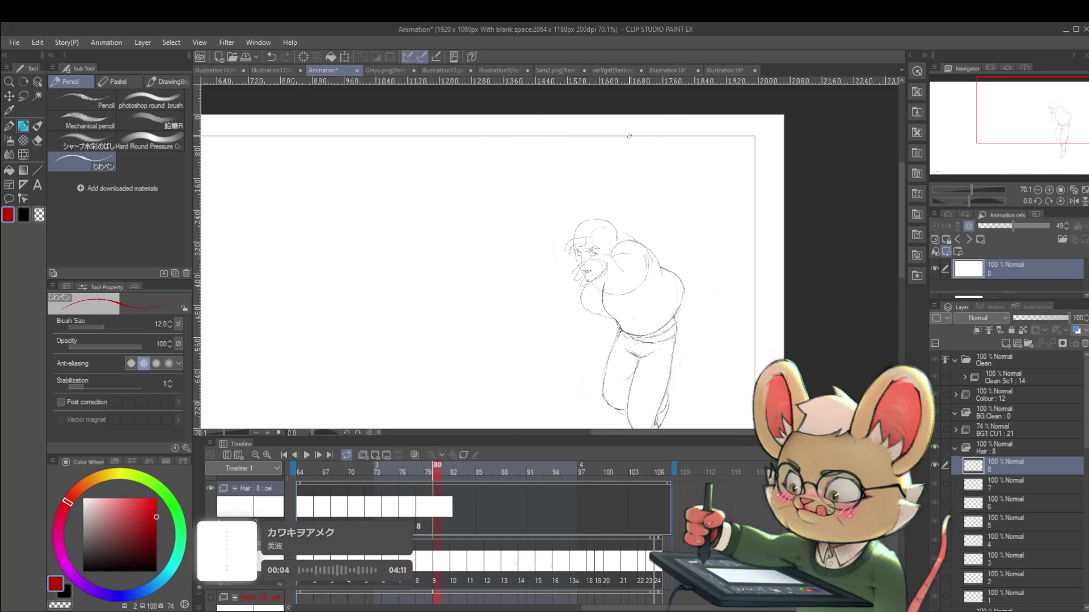
key("ctrl+shift+alt+n")
key("ctrl+shift+alt+n")
key("ctrl+shift+alt+n")
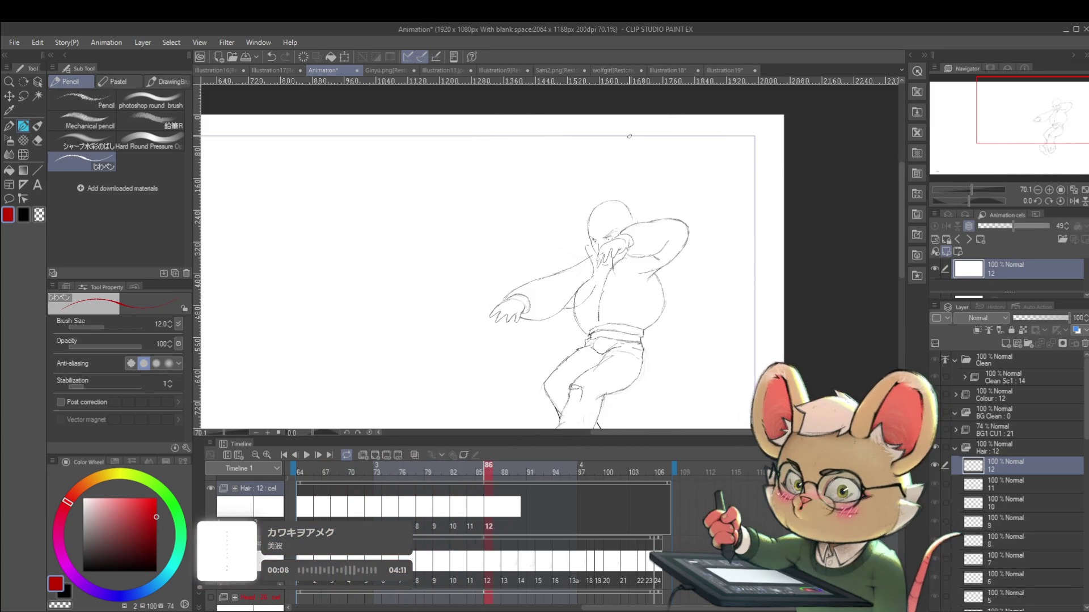
Step: Add the remaining Hair cels through frame 105, then return to the animation's start
key("ctrl+shift+alt+n")
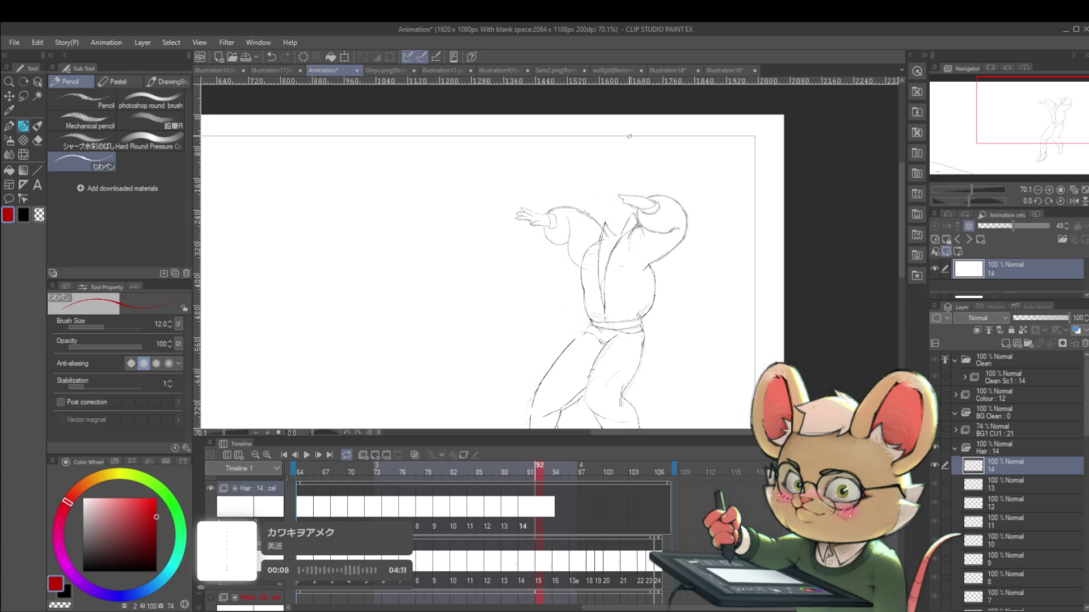
key("ctrl+shift+alt+n")
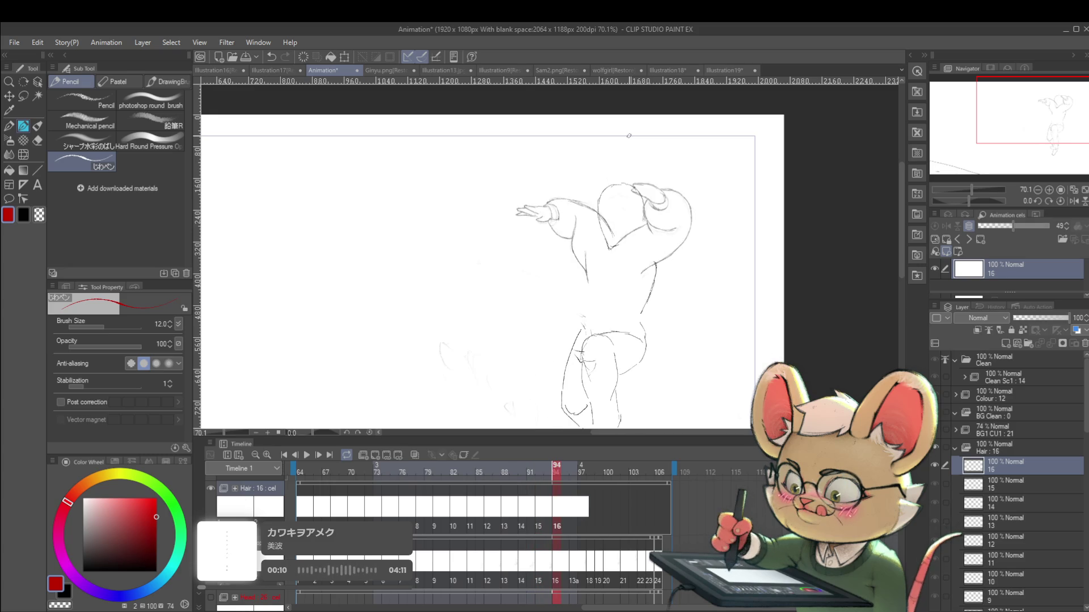
key("ctrl+shift+alt+n")
key("Right")
key("Right")
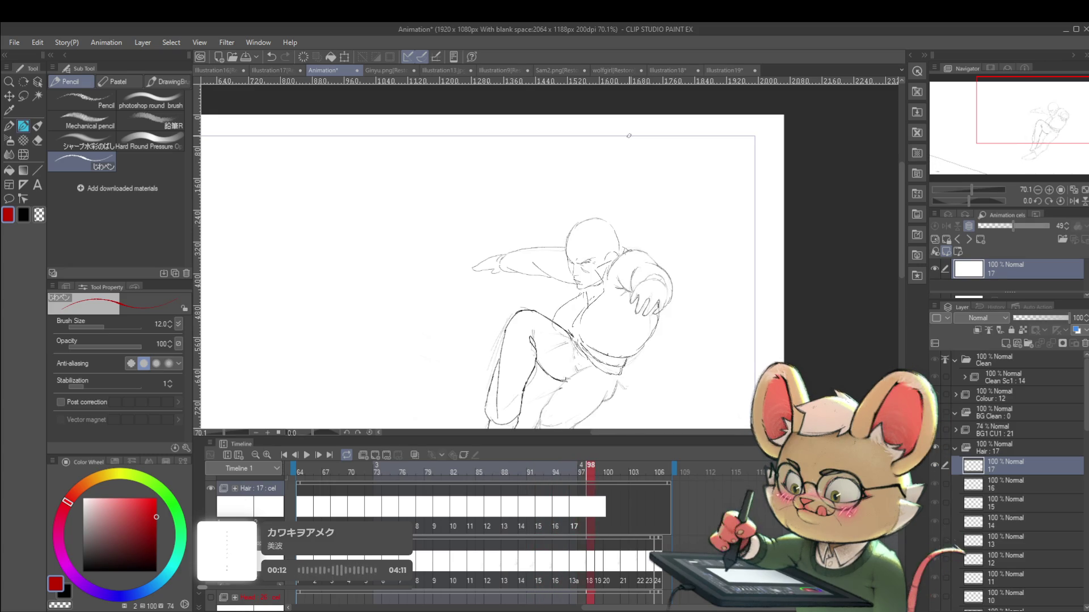
key("ctrl+shift+alt+n")
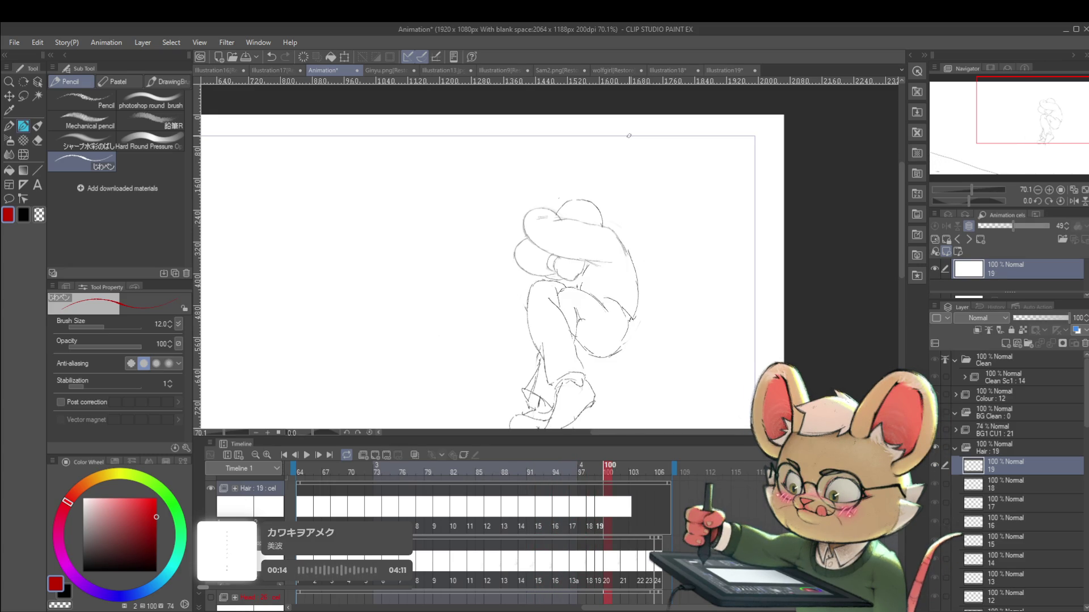
key("ctrl+shift+alt+n")
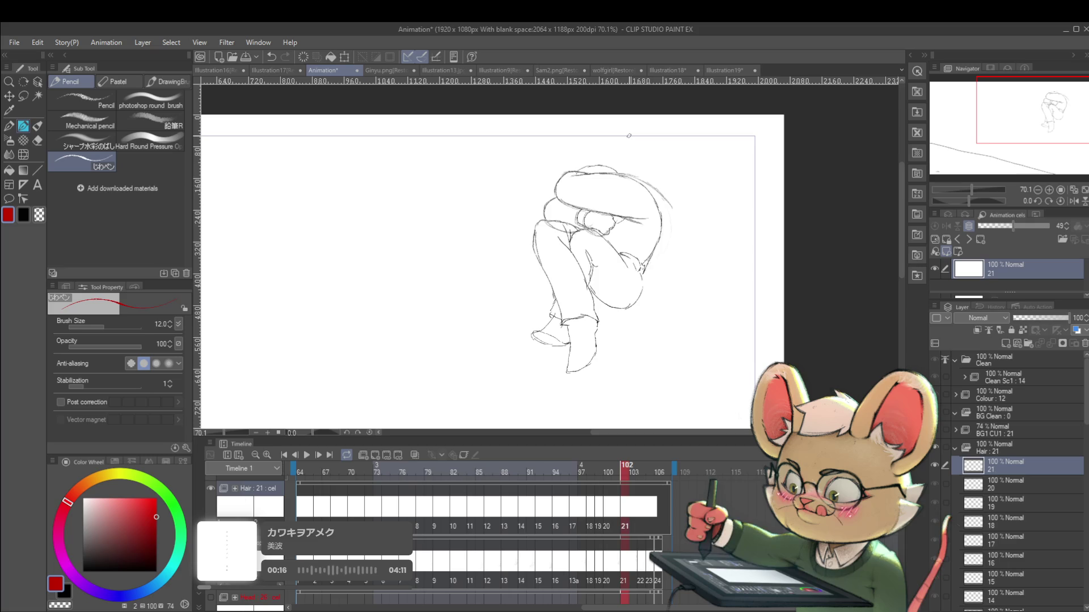
key("Right")
key("ctrl+shift+alt+n")
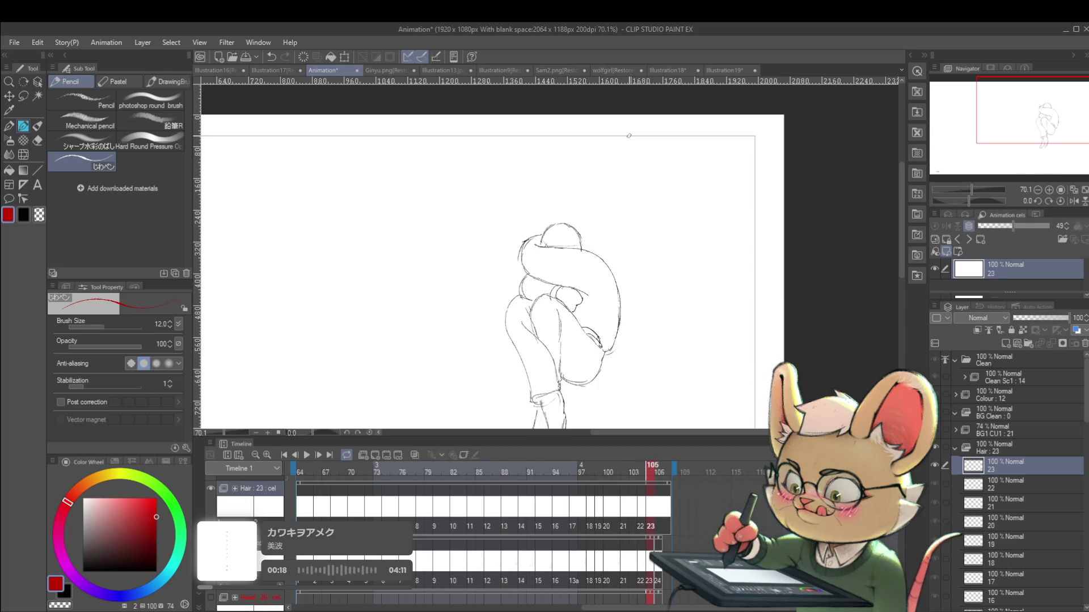
key("Right")
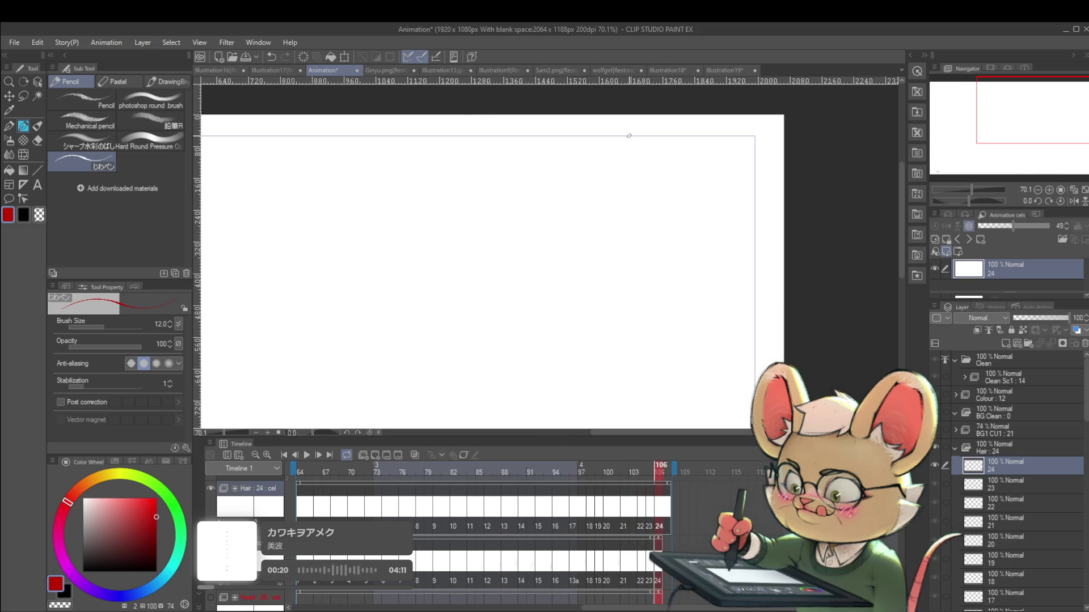
key("Right")
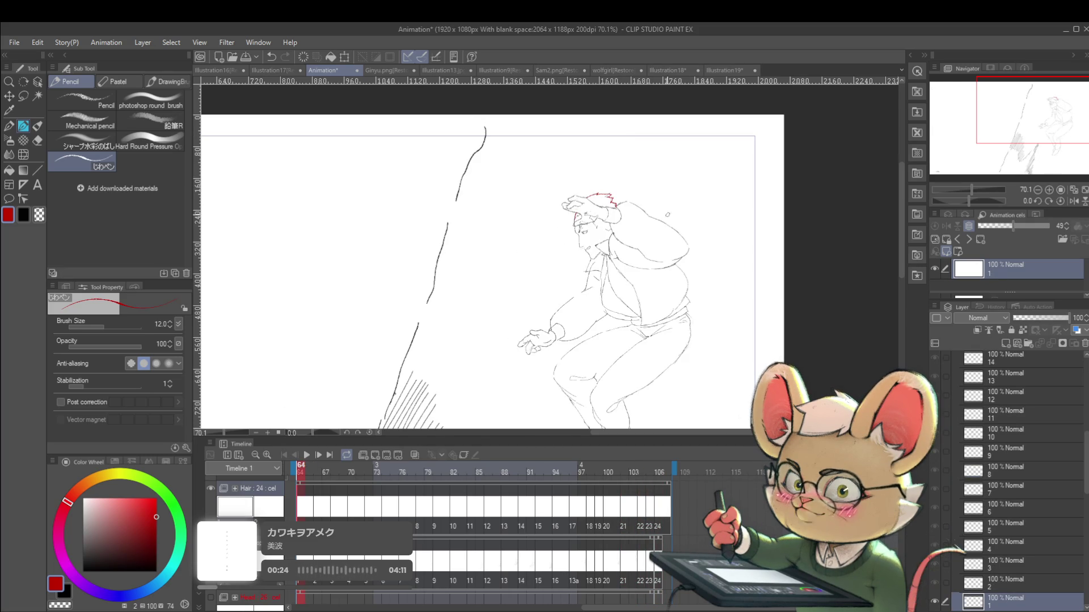
Step: Draw a red spiky hair line on the figure's head in cel 2
key("Right")
key("Right")
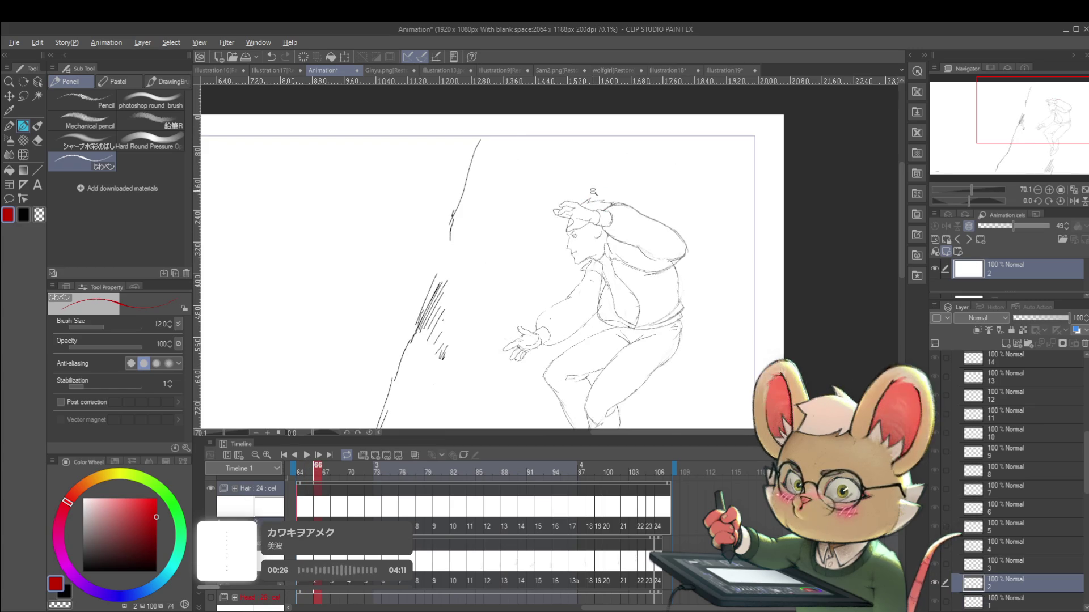
scroll(565, 224, "up", 5)
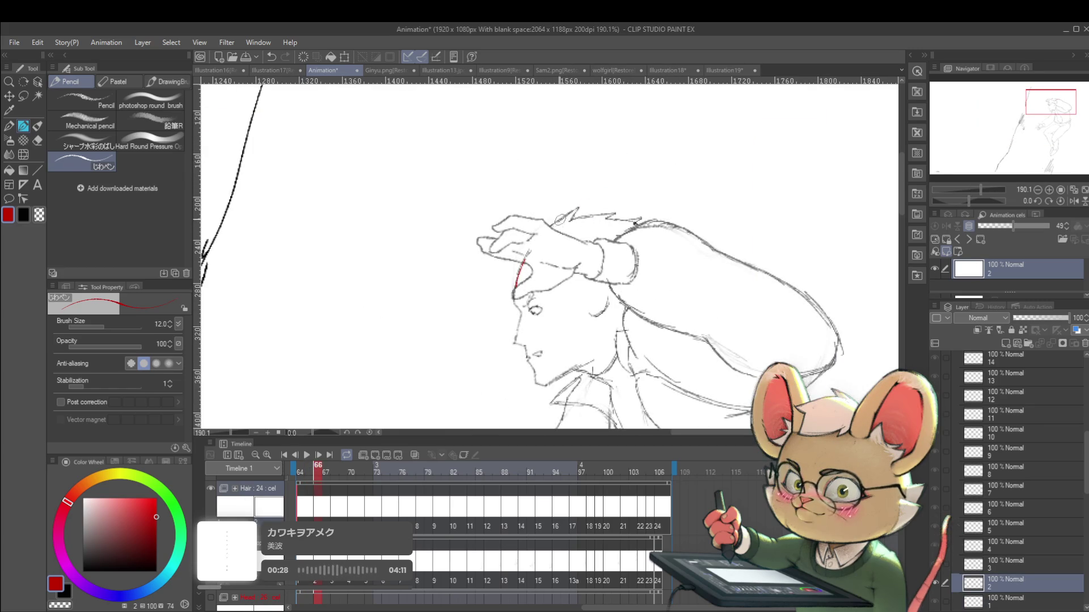
left_click_drag(548, 228, 576, 210)
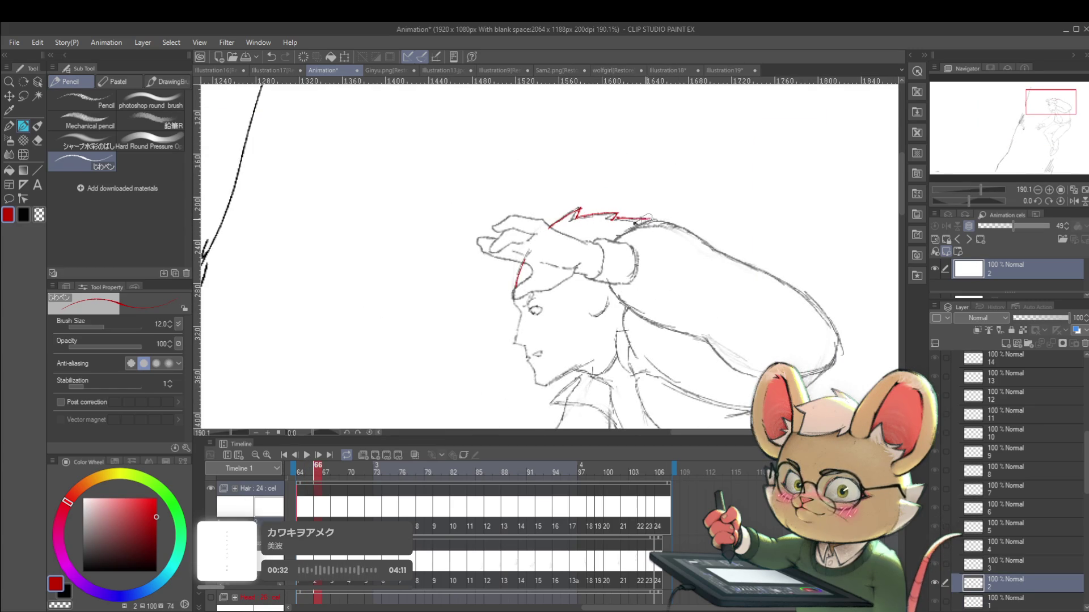
scroll(625, 208, "down", 4)
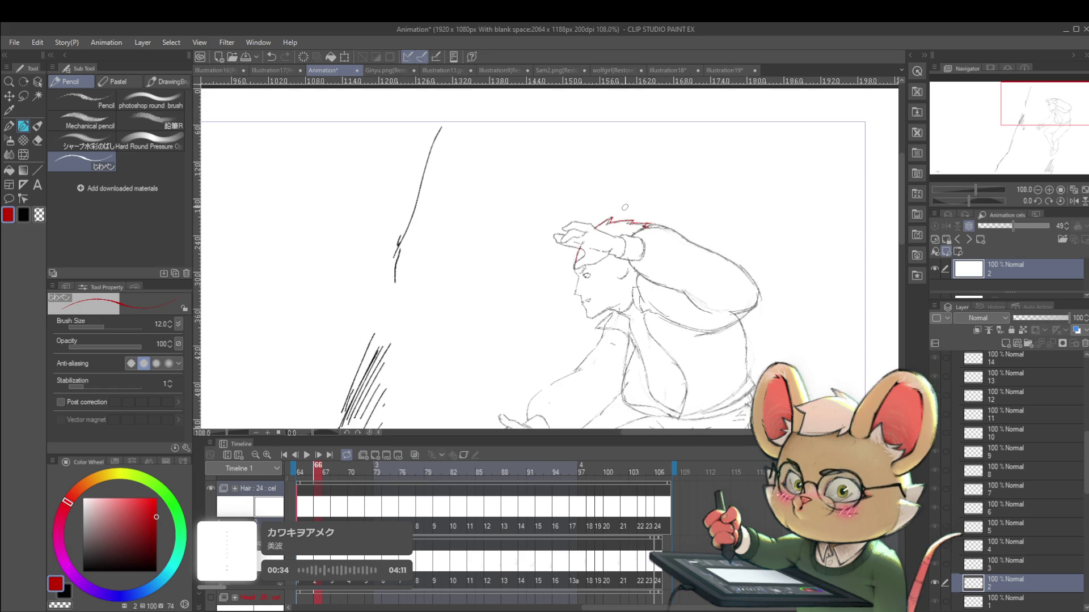
Step: Move to the next pose and hide the BG3 background layer
key("Right")
key("Right")
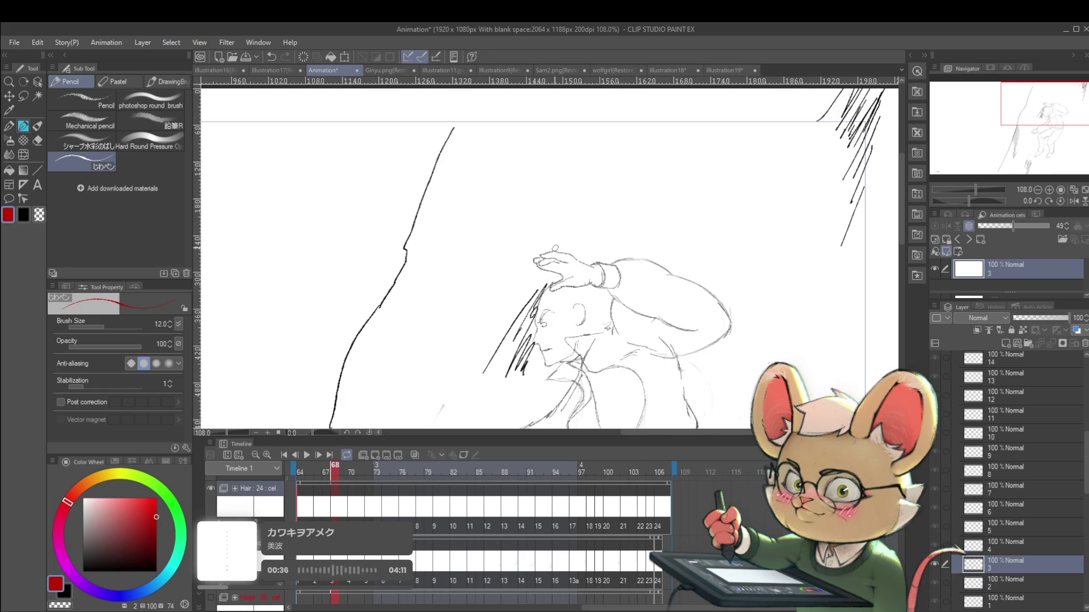
scroll(1015, 482, "up", 3)
scroll(1087, 392, "up", 5)
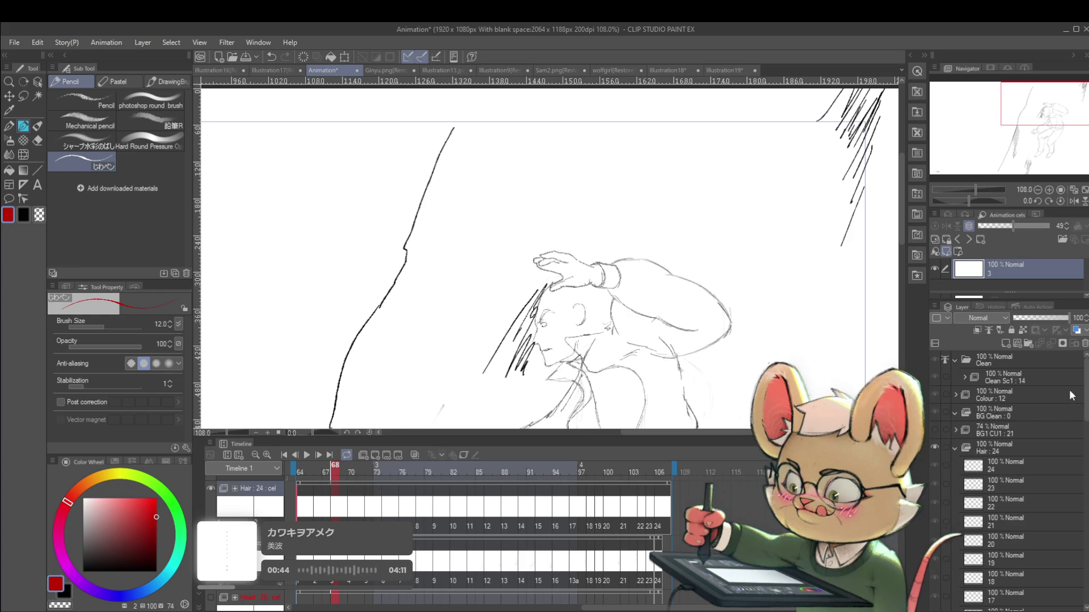
scroll(1069, 518, "down", 8)
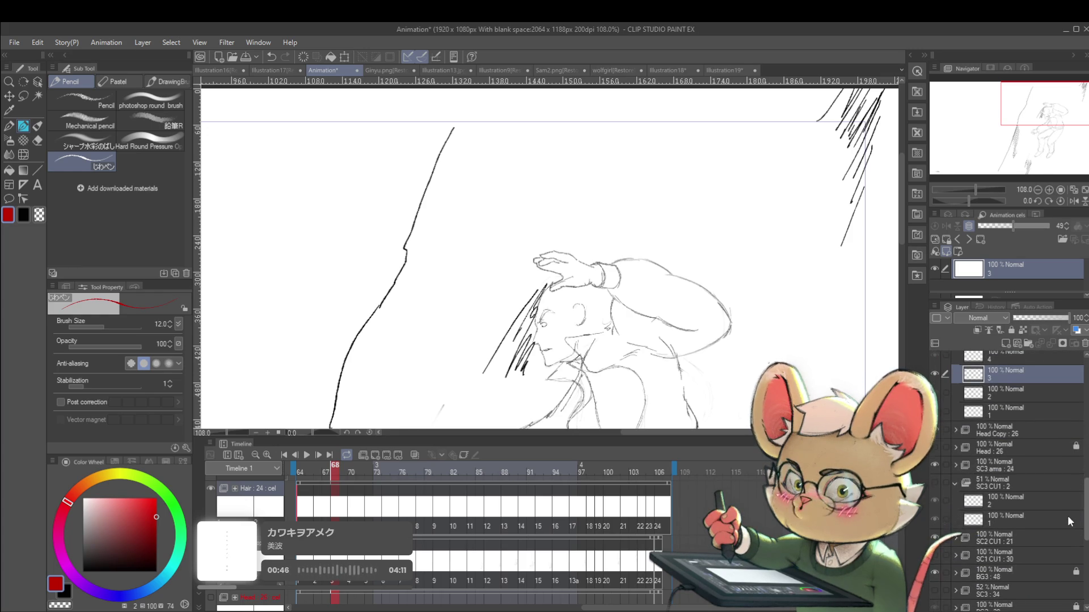
scroll(1069, 519, "up", 1)
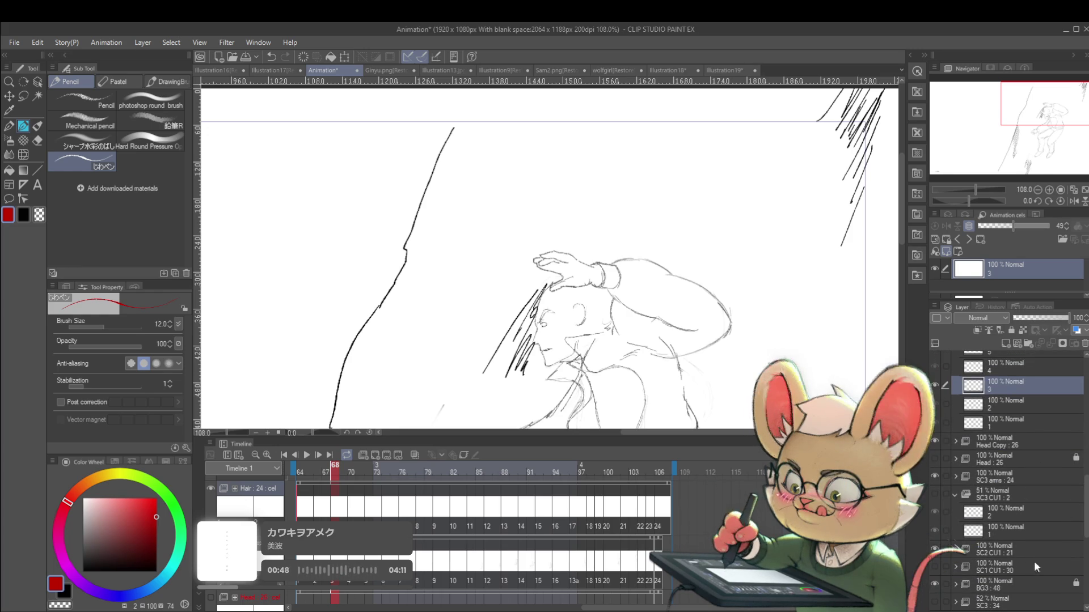
left_click(935, 585)
scroll(714, 220, "down", 6)
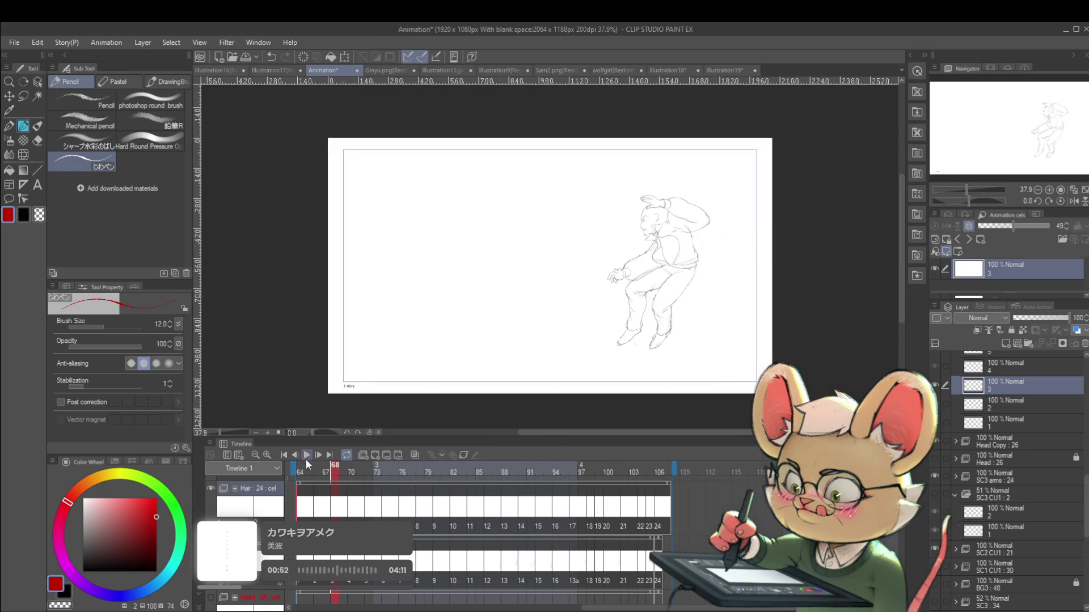
Step: Review the animation playback and mirror the canvas horizontally to check the drawing
left_click(305, 456)
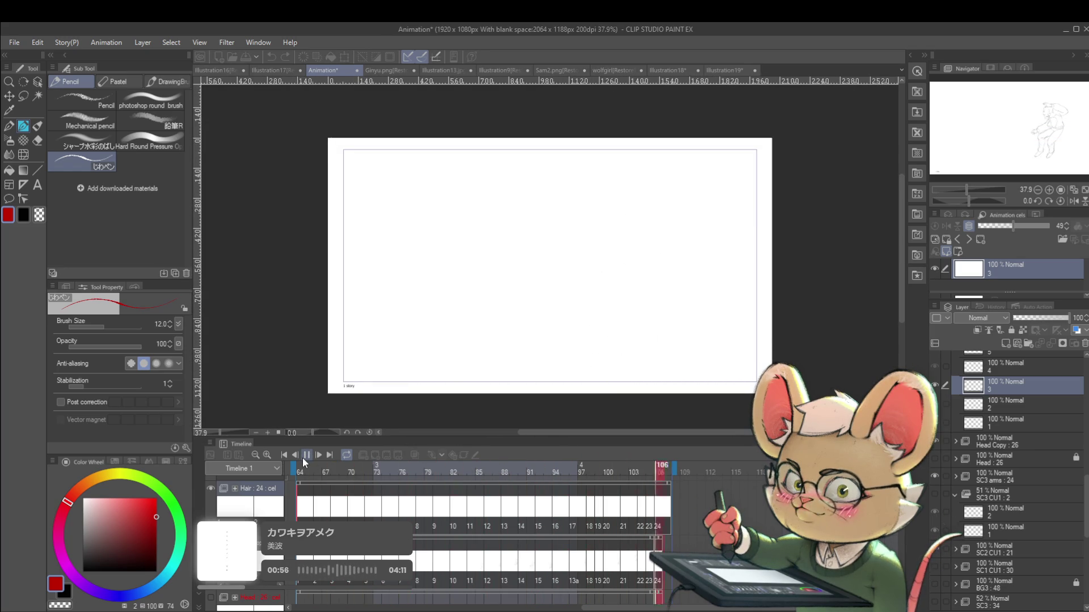
left_click(304, 459)
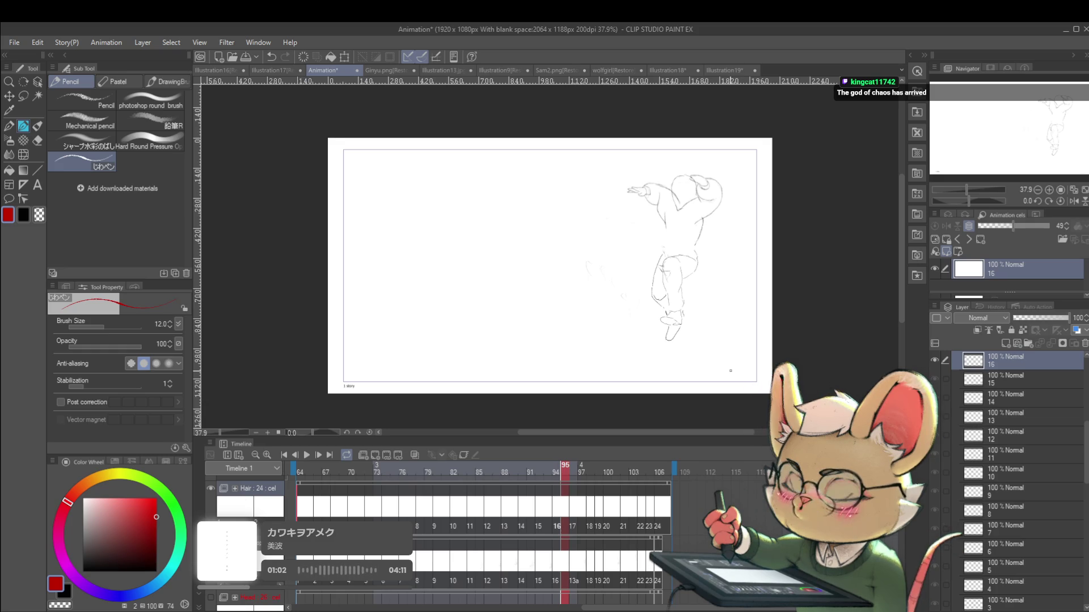
left_click_drag(730, 371, 774, 356)
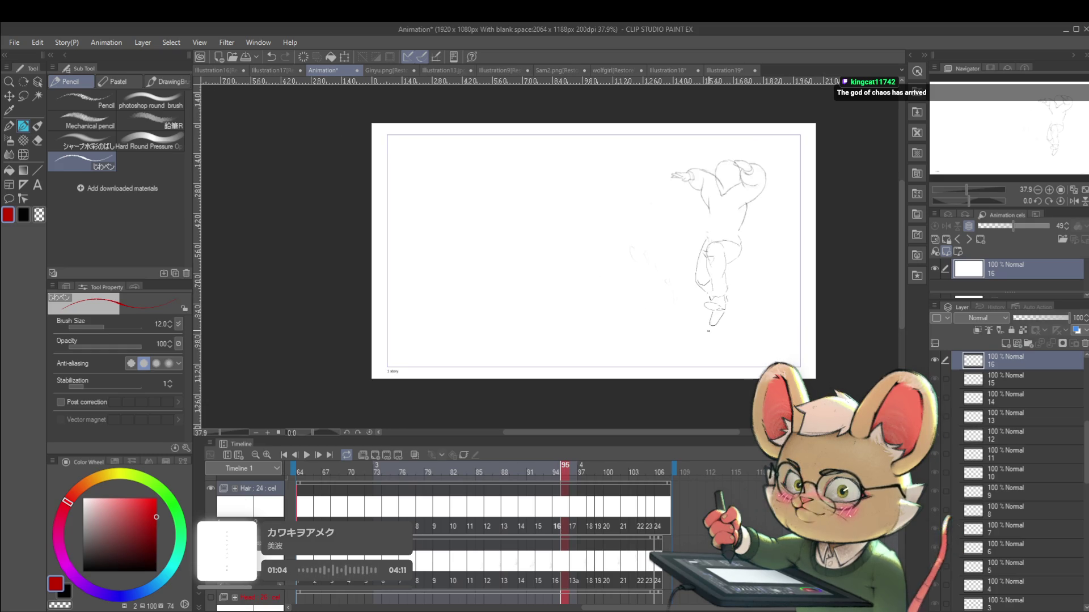
left_click_drag(709, 328, 702, 336)
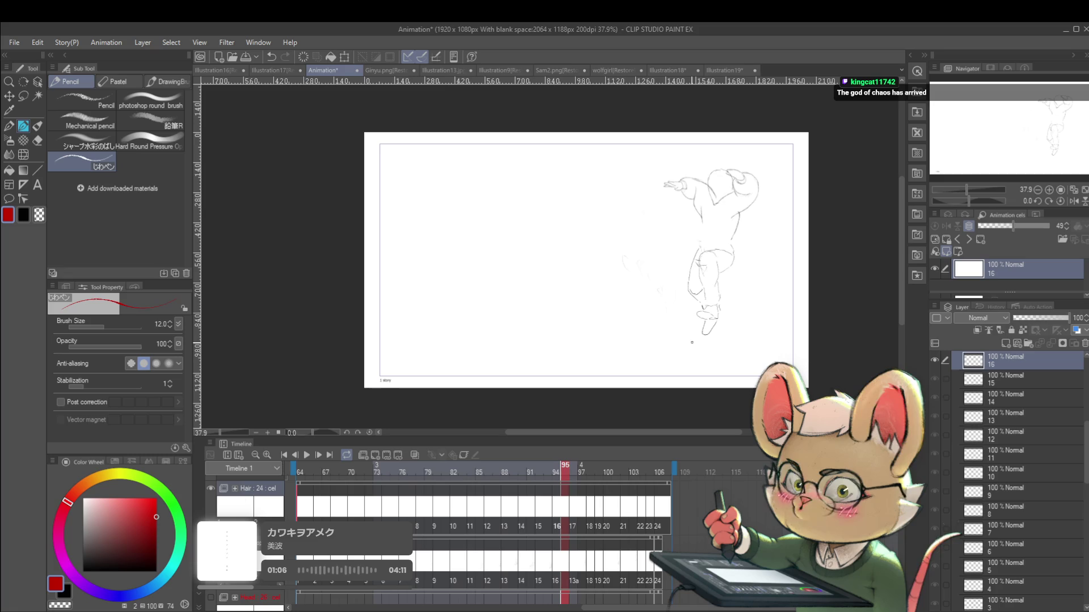
scroll(1010, 482, "down", 3)
scroll(1086, 529, "down", 5)
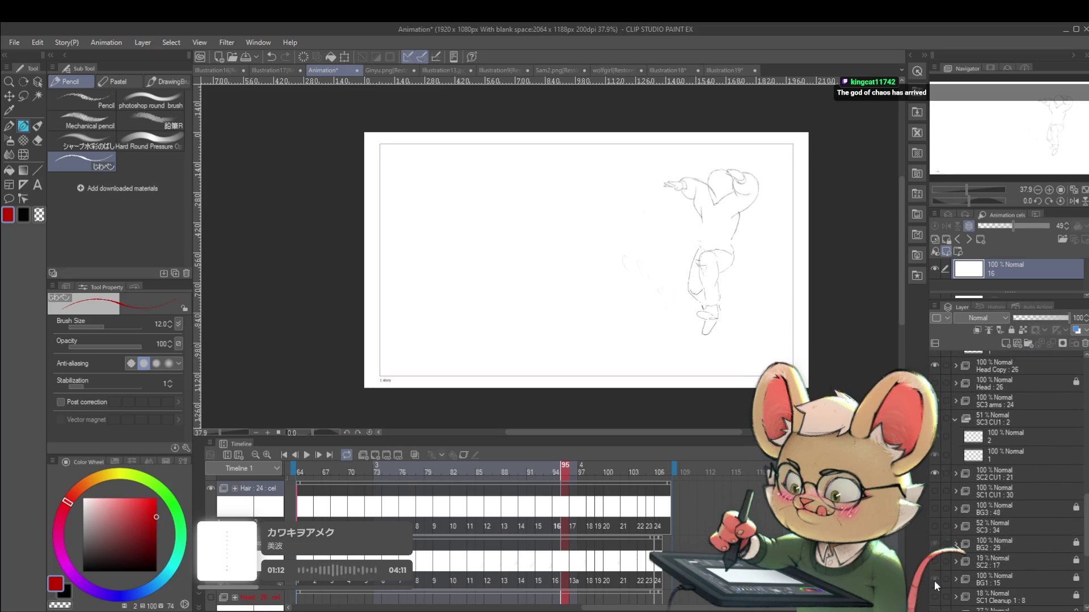
scroll(936, 588, "up", 1)
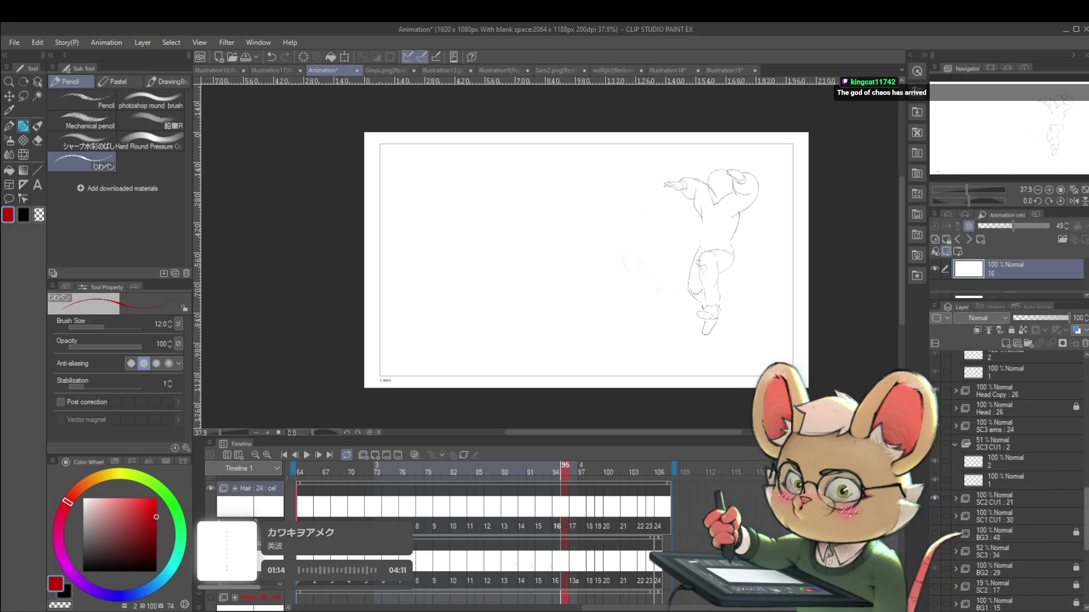
scroll(940, 560, "up", 1)
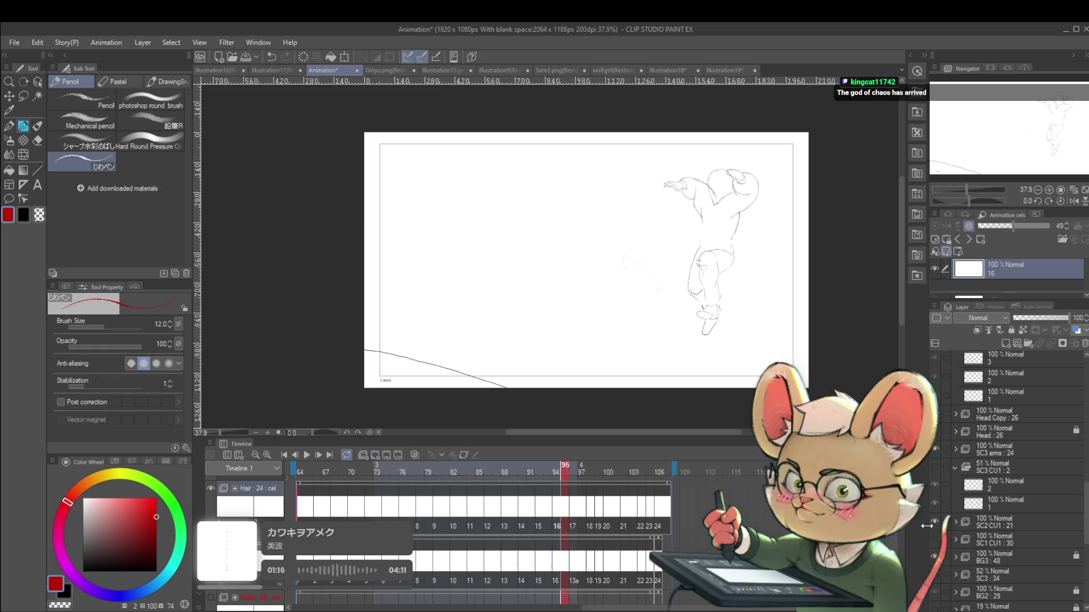
left_click(306, 454)
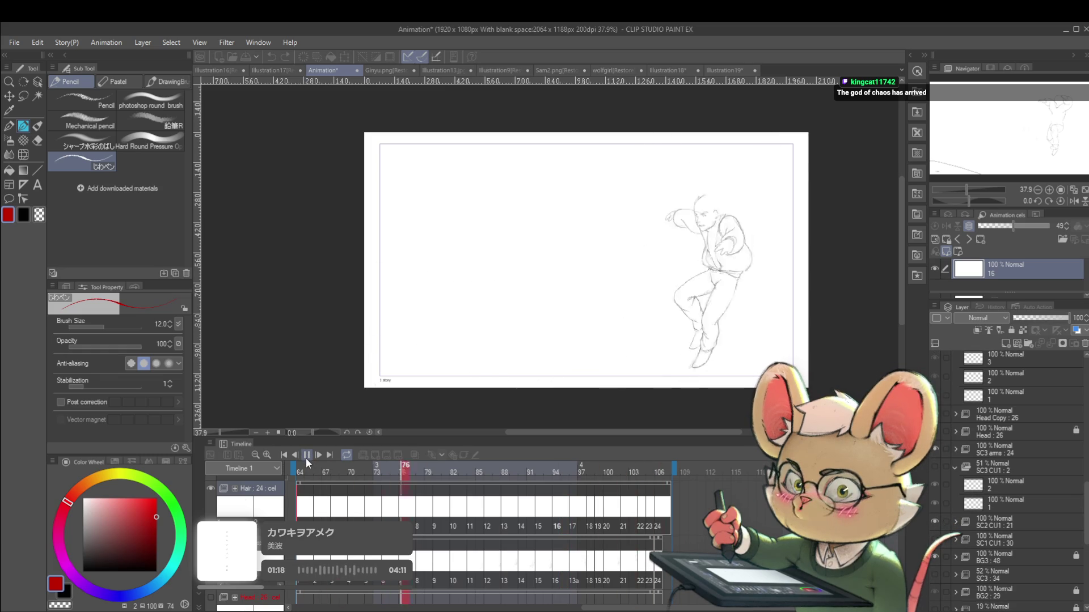
left_click(1074, 201)
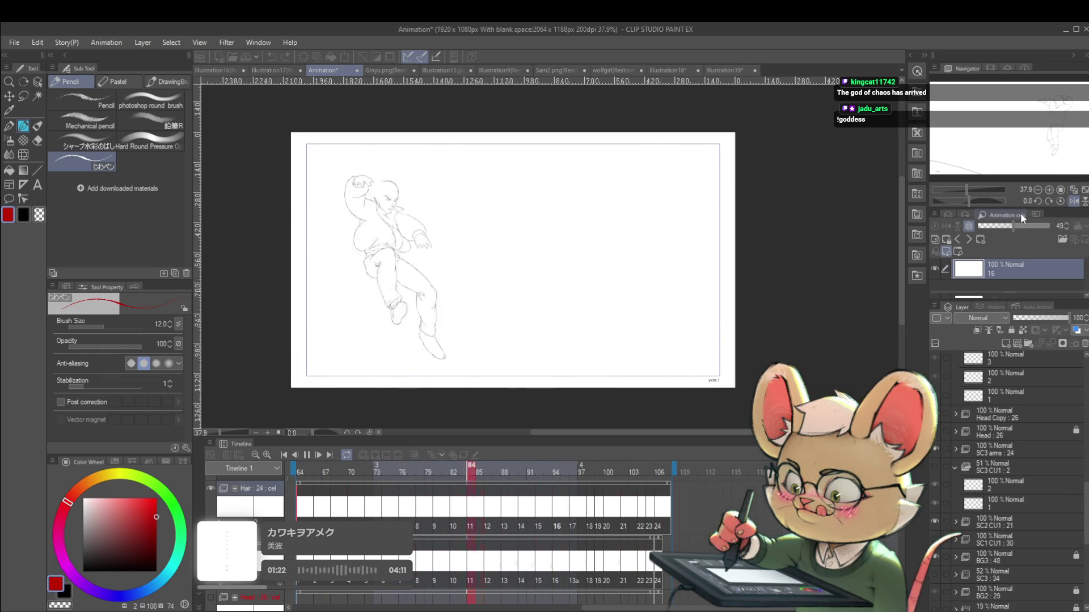
scroll(485, 216, "up", 3)
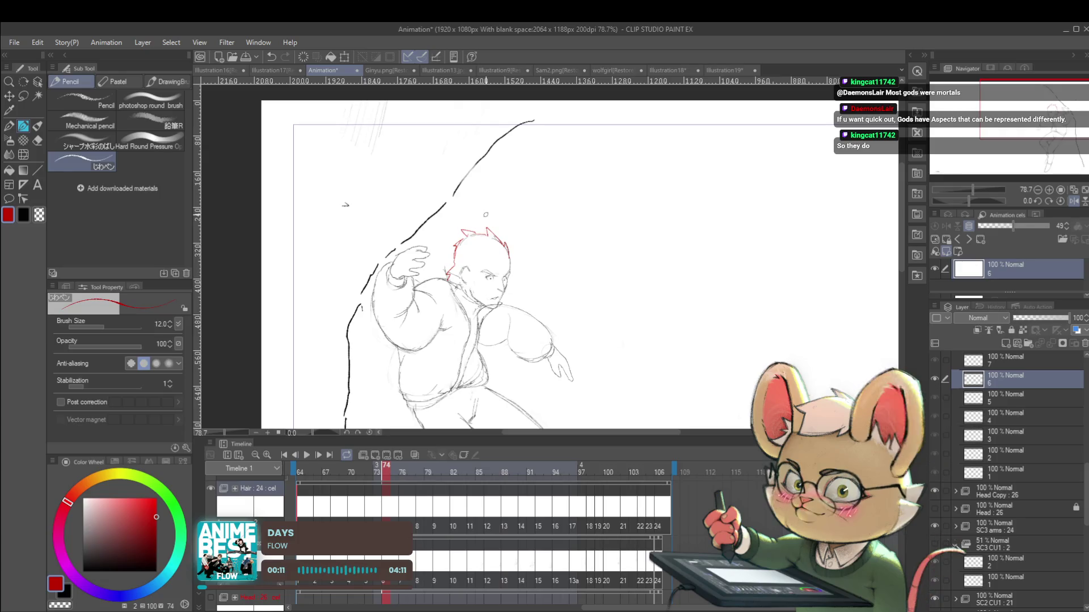
Step: Stop on frame 74 and flip between frames 73 and 74 to compare
left_click(1075, 201)
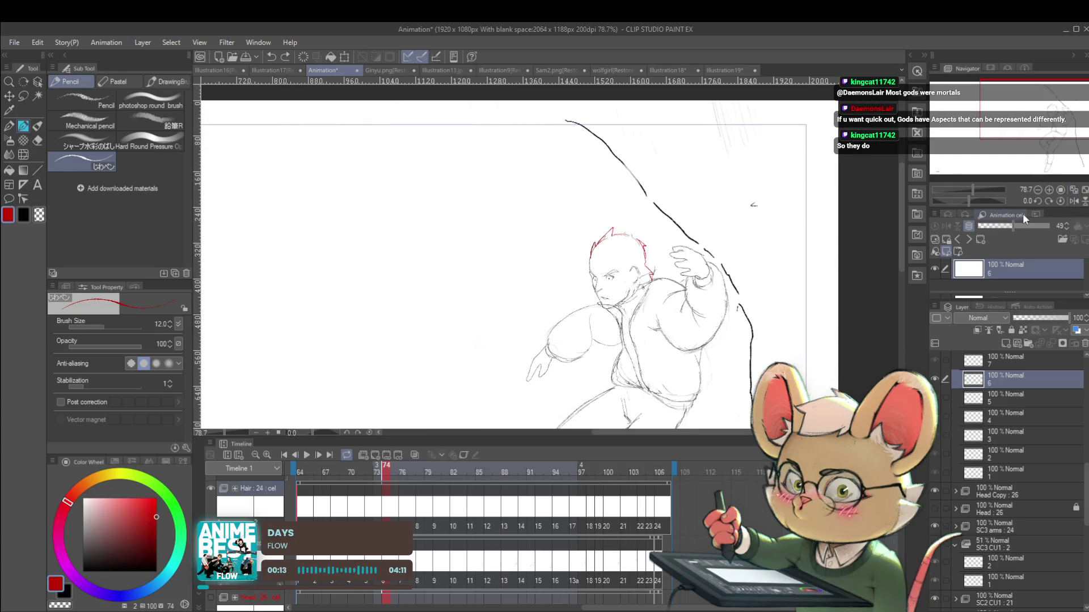
scroll(630, 220, "up", 3)
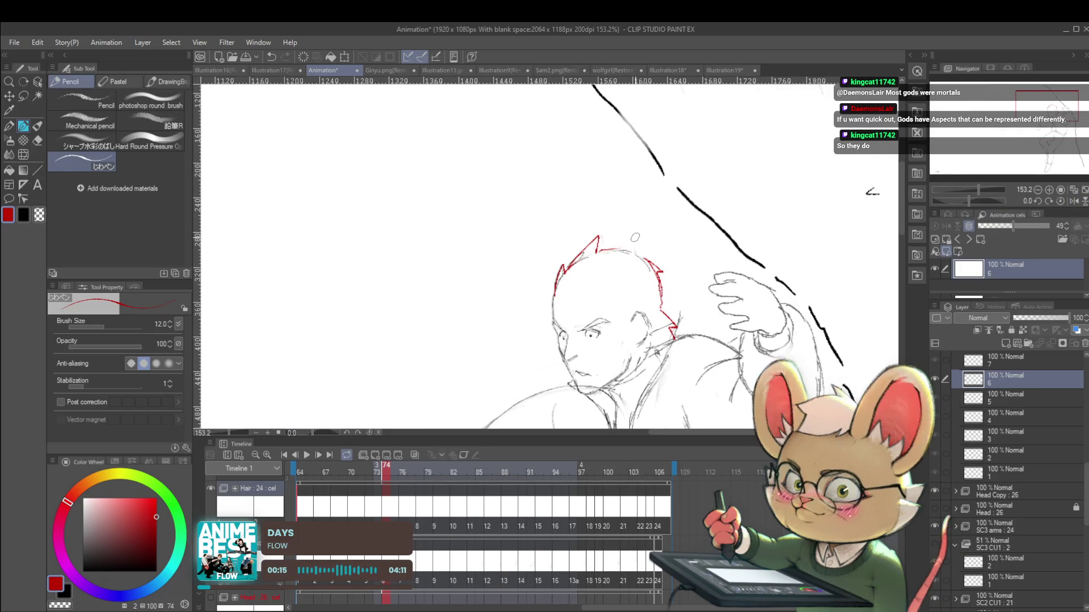
key("Left")
key("Right")
key("Left")
key("Right")
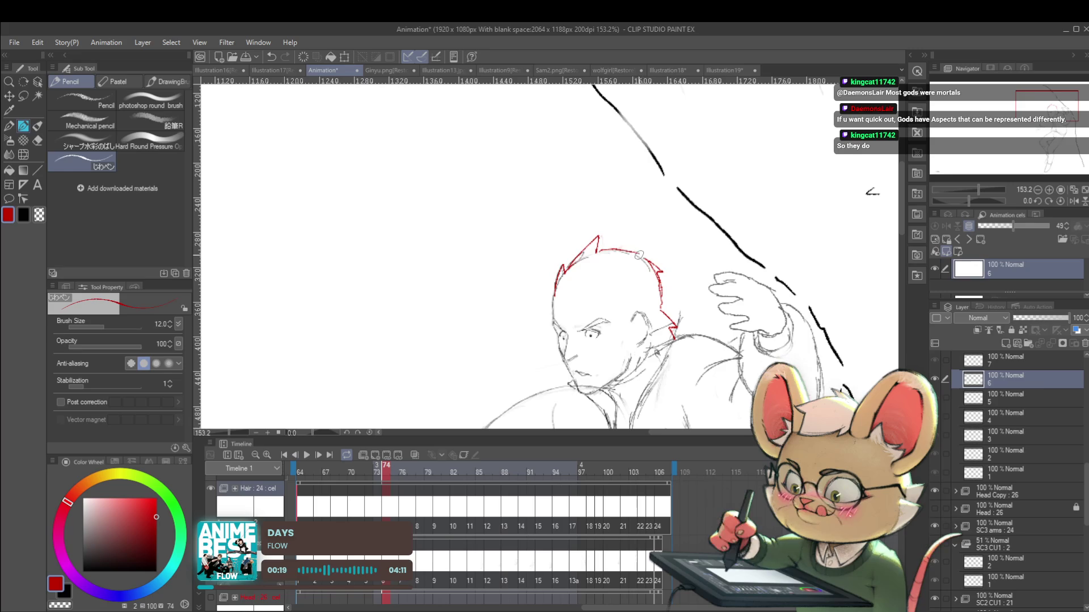
key("Left")
key("Right")
key("Left")
key("Right")
Step: Redo frame 74's last red hair stroke, then view frame 76 mirrored
key("ctrl+z")
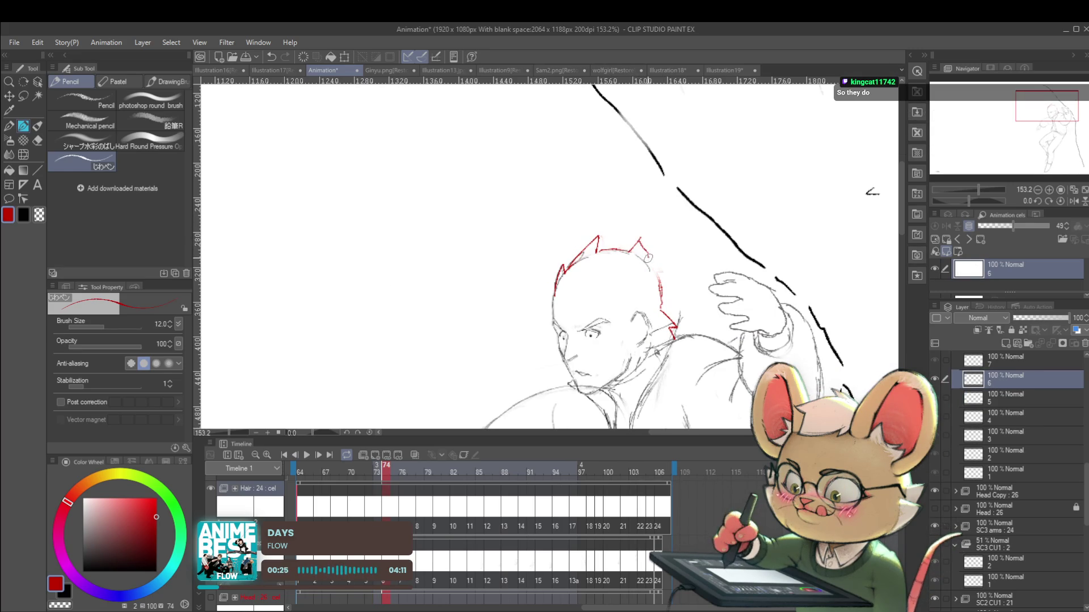
key("ctrl+z")
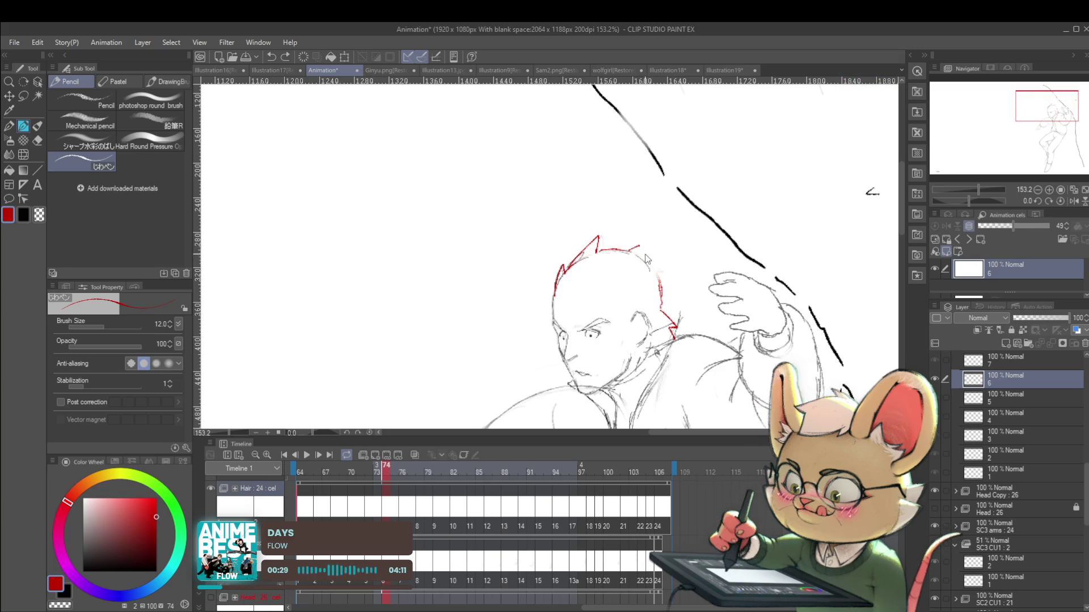
left_click_drag(636, 249, 646, 260)
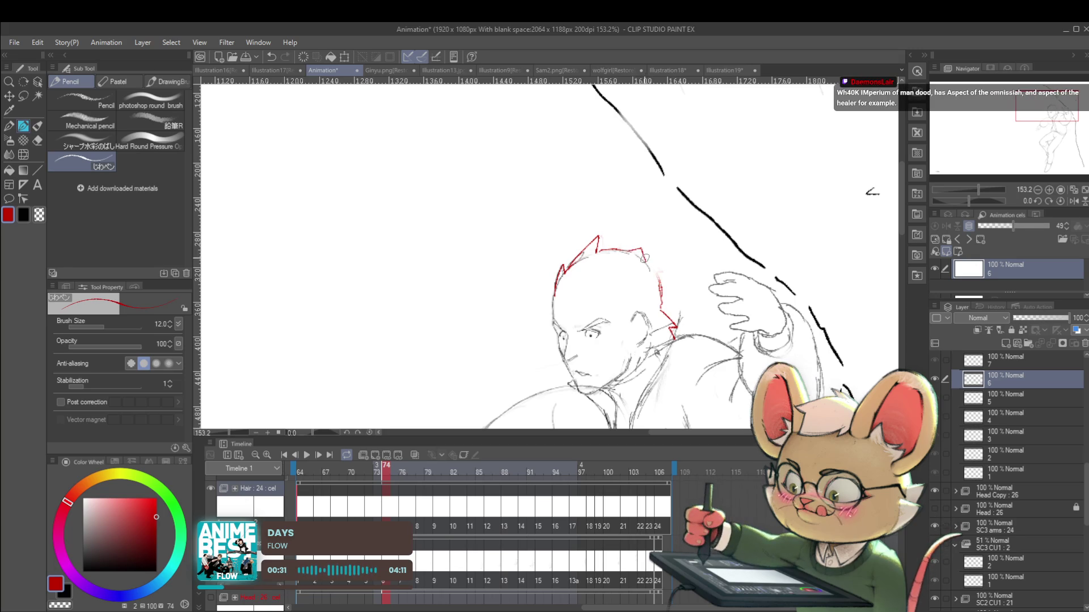
scroll(657, 279, "down", 5)
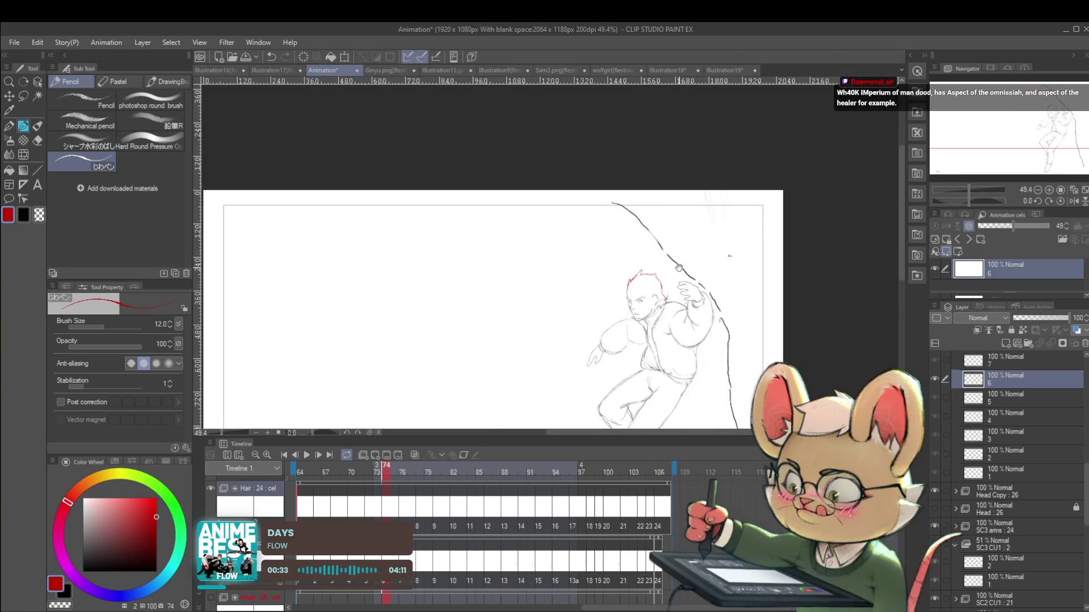
left_click(1074, 202)
key("Right")
key("Right")
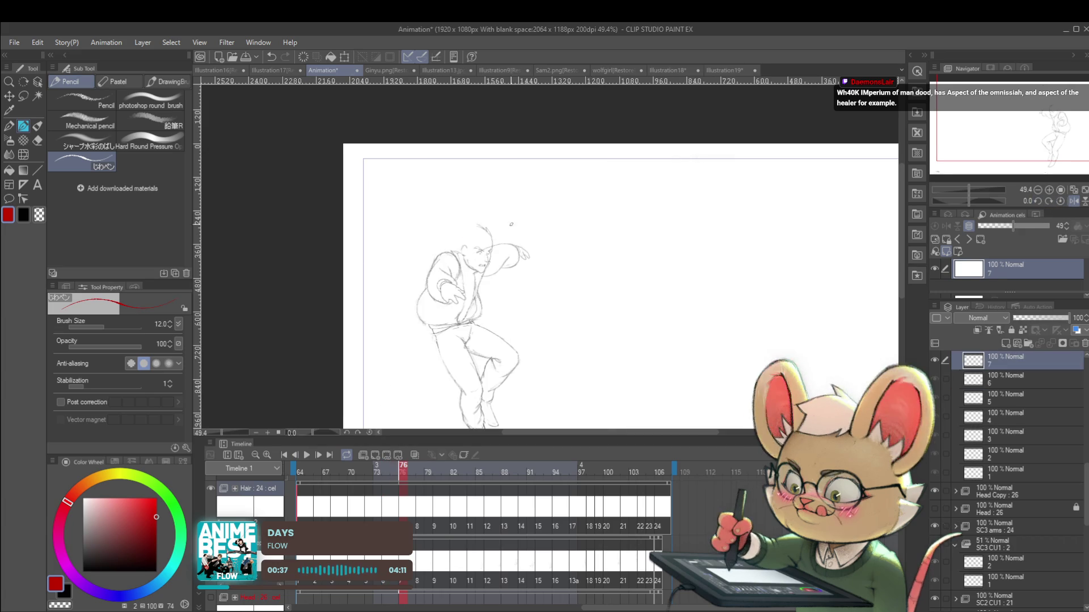
Step: Draw a V-shaped red hair spike on the figure's head in cel 7
scroll(511, 283, "up", 3)
key("Left")
key("Right")
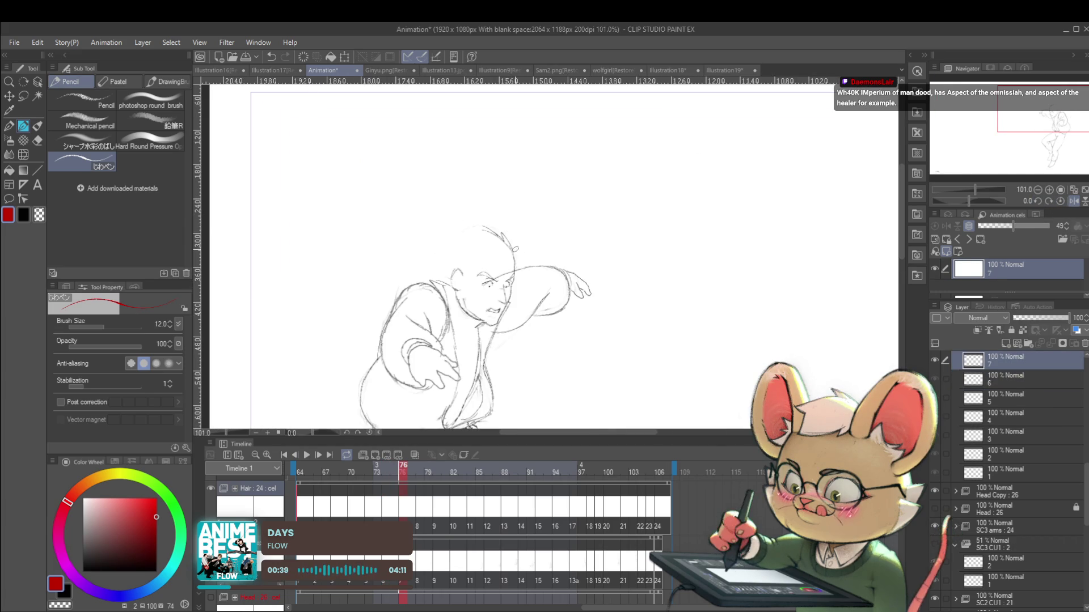
left_click_drag(515, 255, 521, 241)
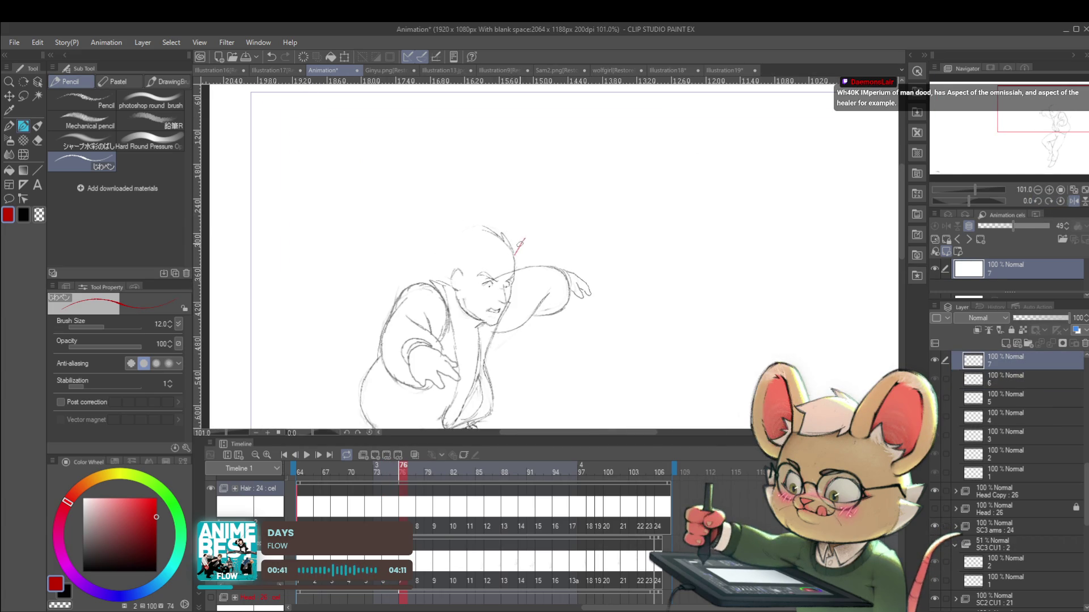
key("ctrl+z")
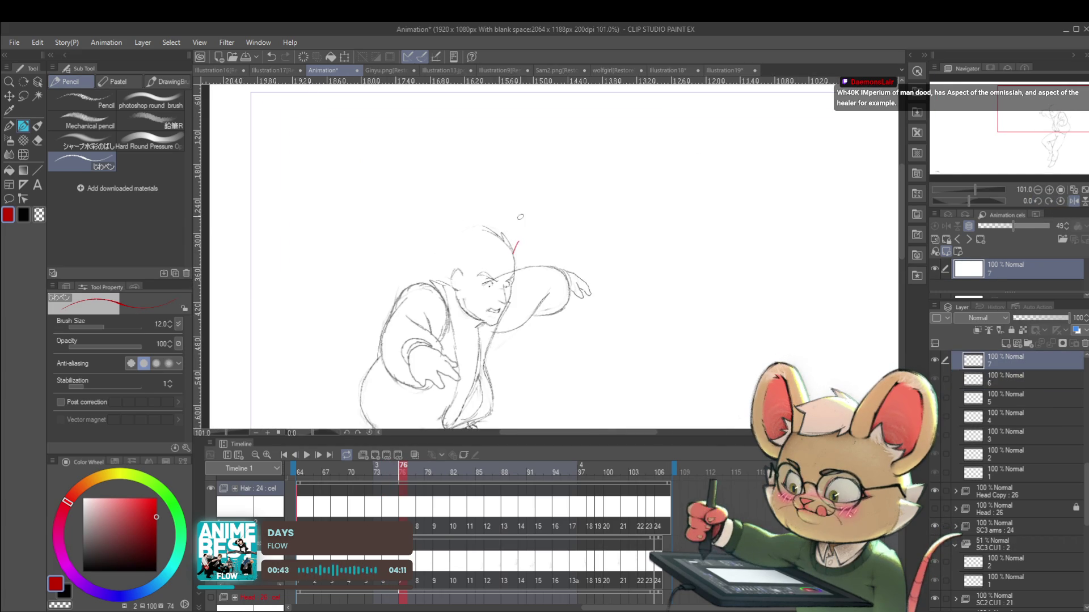
left_click_drag(518, 240, 508, 242)
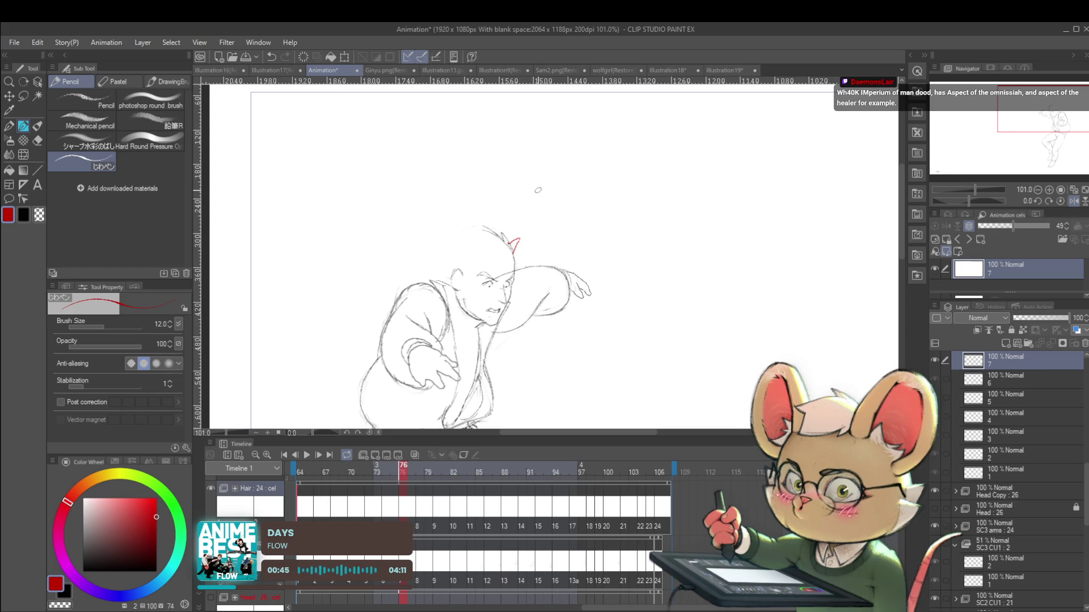
Step: Flip repeatedly between frames 75 and 76 to compare the hair spike
key("ctrl+Left")
key("ctrl+Right")
key("ctrl+Left")
key("ctrl+Right")
key("ctrl+Left")
key("ctrl+Left")
key("ctrl+Right")
key("ctrl+Right")
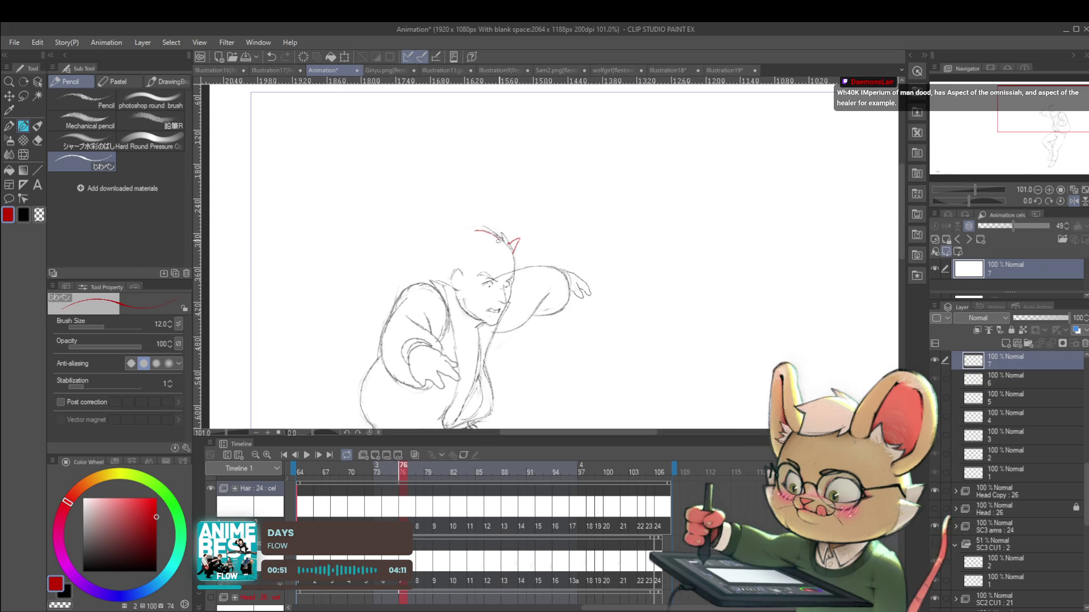
key("ctrl+Left")
key("ctrl+Right")
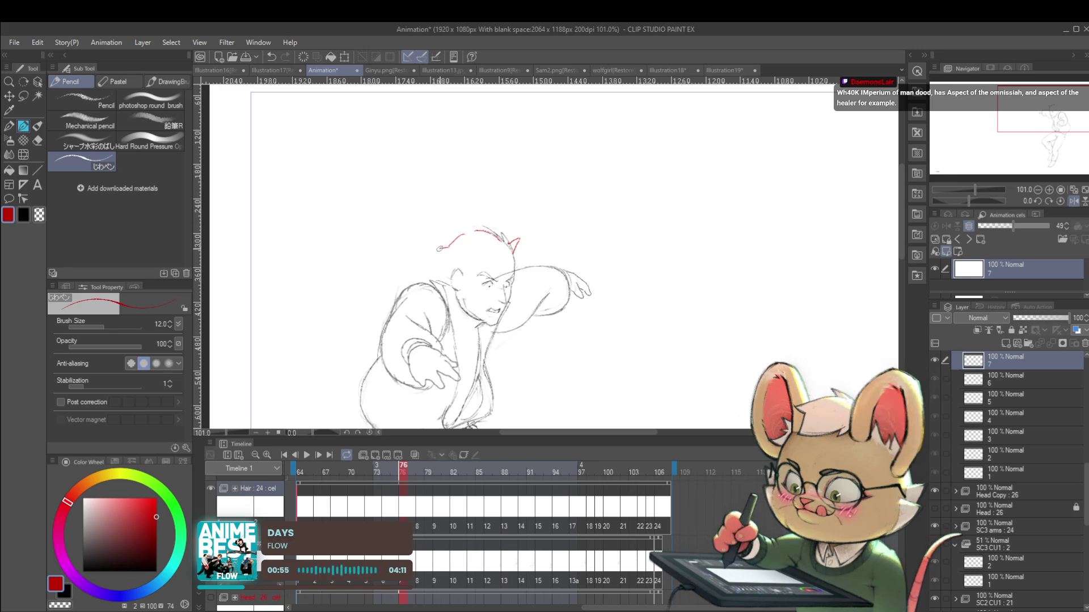
key("ctrl+Left")
key("ctrl+Right")
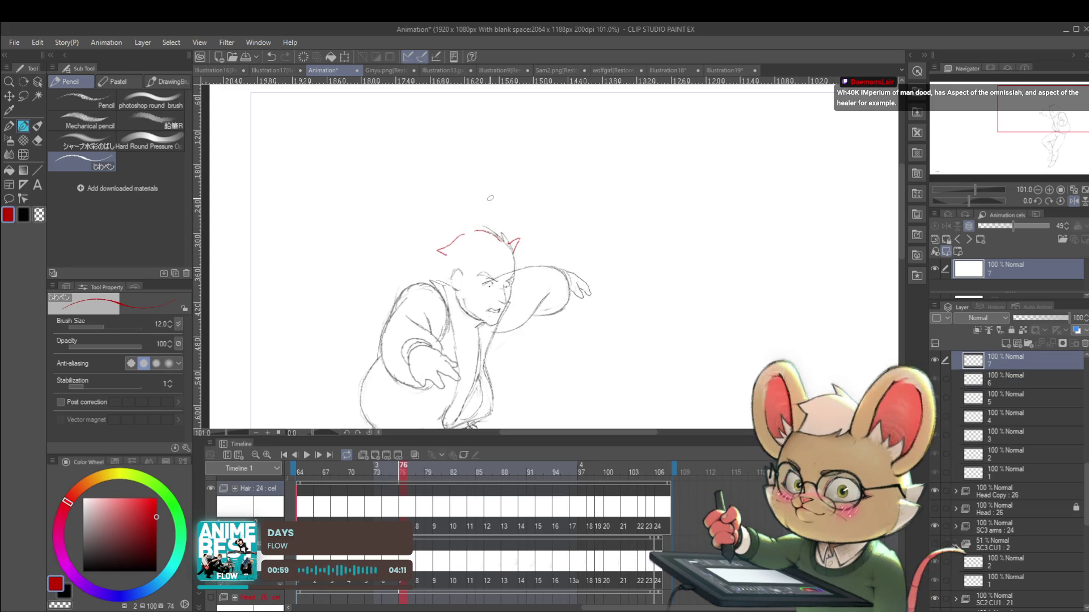
key("ctrl+Left")
key("ctrl+Right")
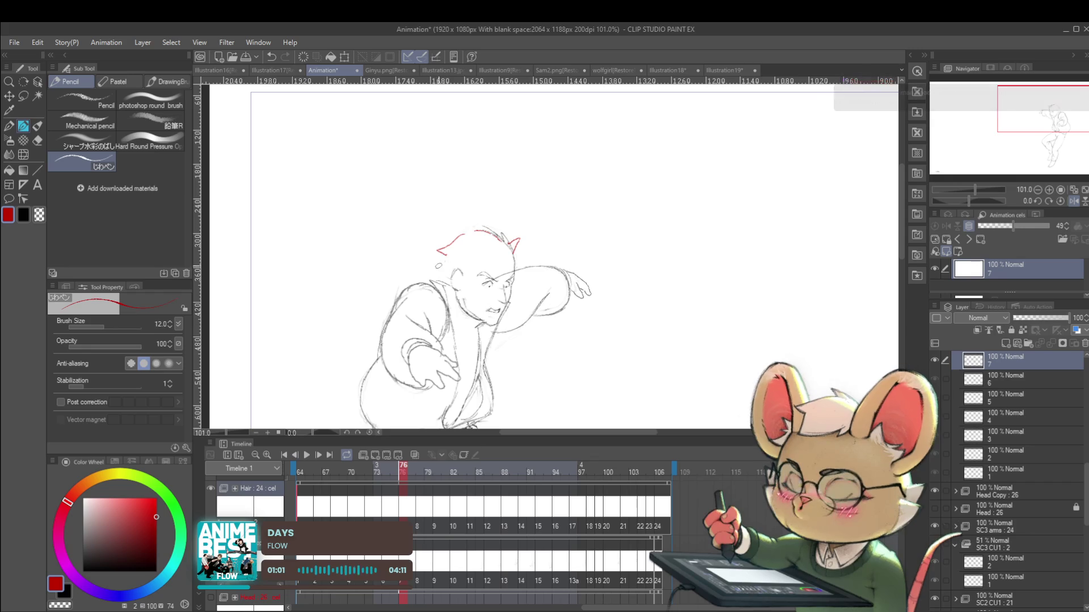
Step: Add another red hair spike slightly further right, then restore the unmirrored view
left_click_drag(436, 277, 426, 269)
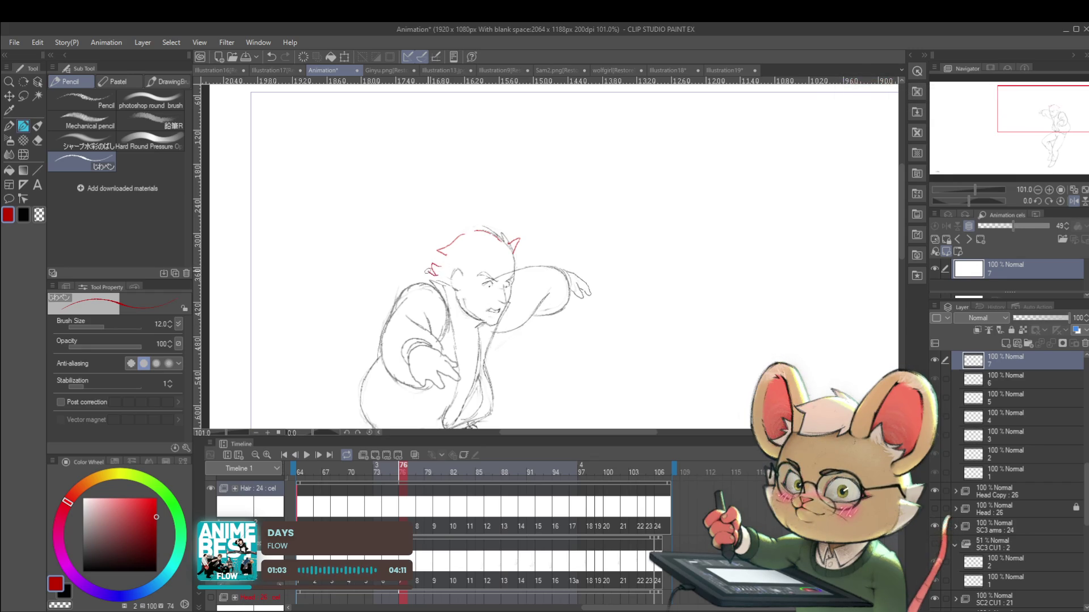
key("ctrl+Left")
key("ctrl+Right")
key("ctrl+z")
left_click_drag(444, 272, 449, 279)
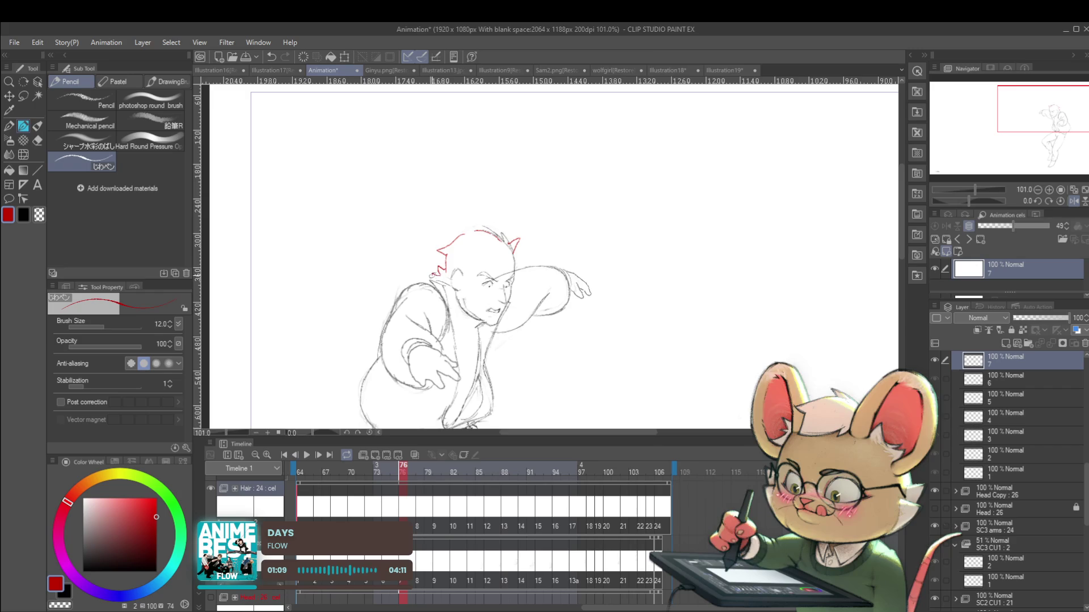
left_click_drag(448, 261, 414, 228)
key("ctrl+Left")
key("ctrl+Right")
left_click(1073, 201)
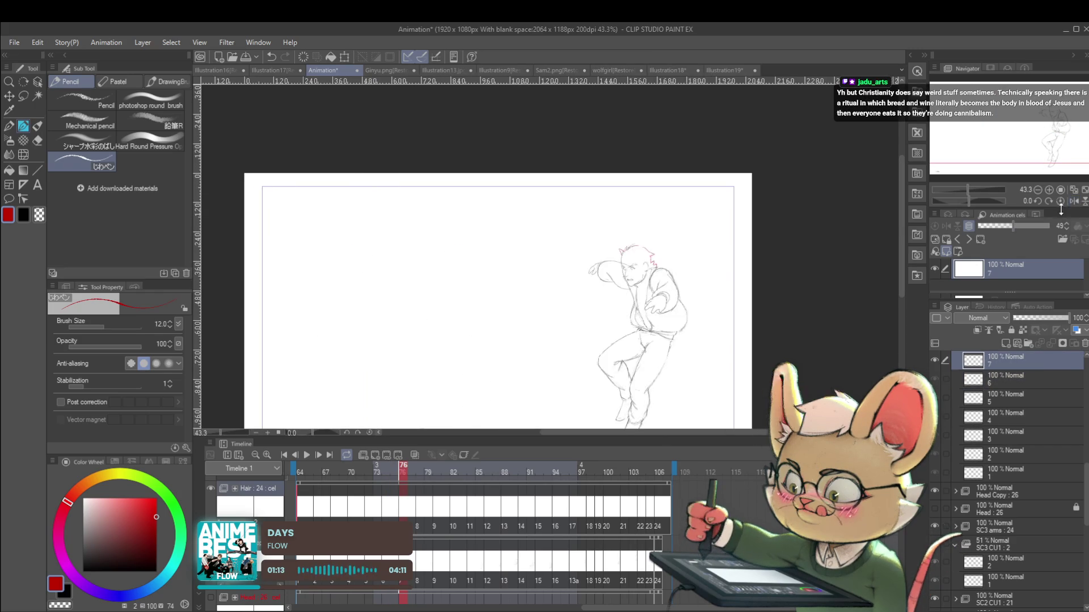
Step: Play and stop the animation, then mirror the canvas and step forward one frame
key("space")
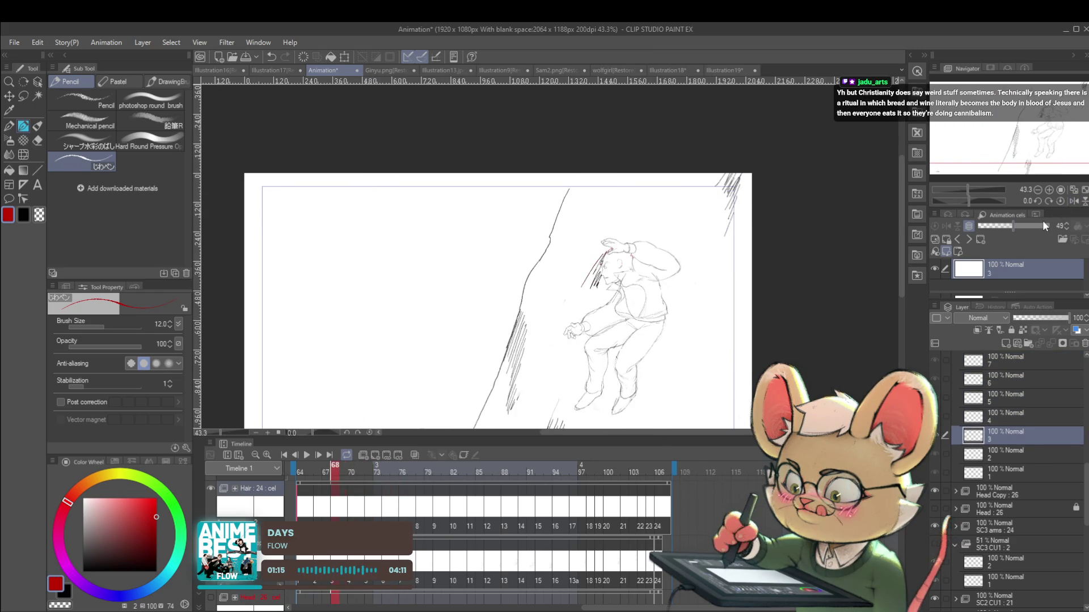
left_click(307, 460)
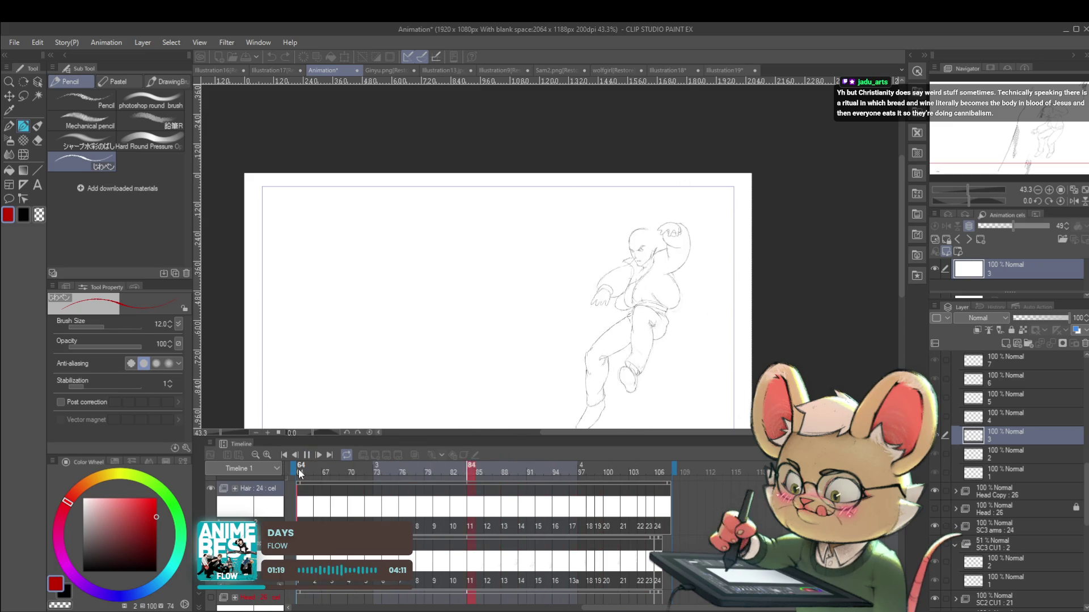
left_click(309, 456)
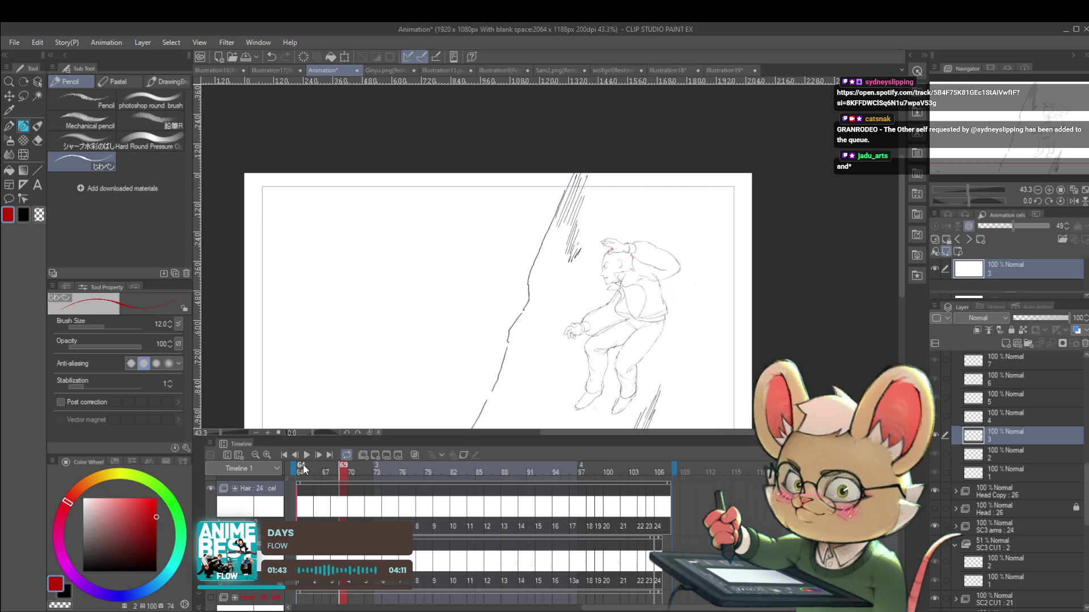
left_click(1074, 201)
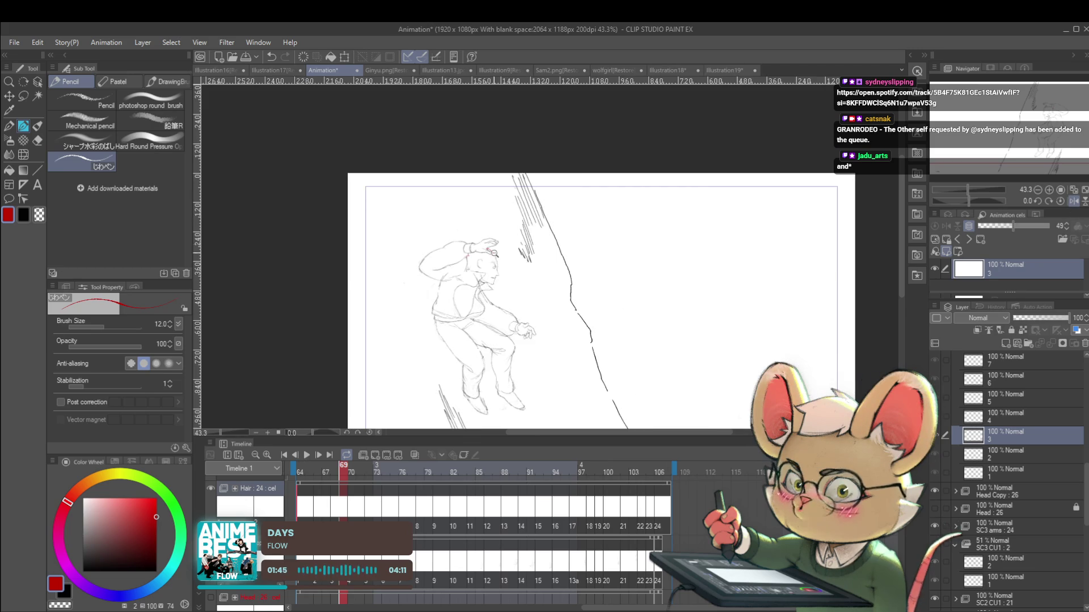
scroll(495, 259, "up", 3)
key("Right")
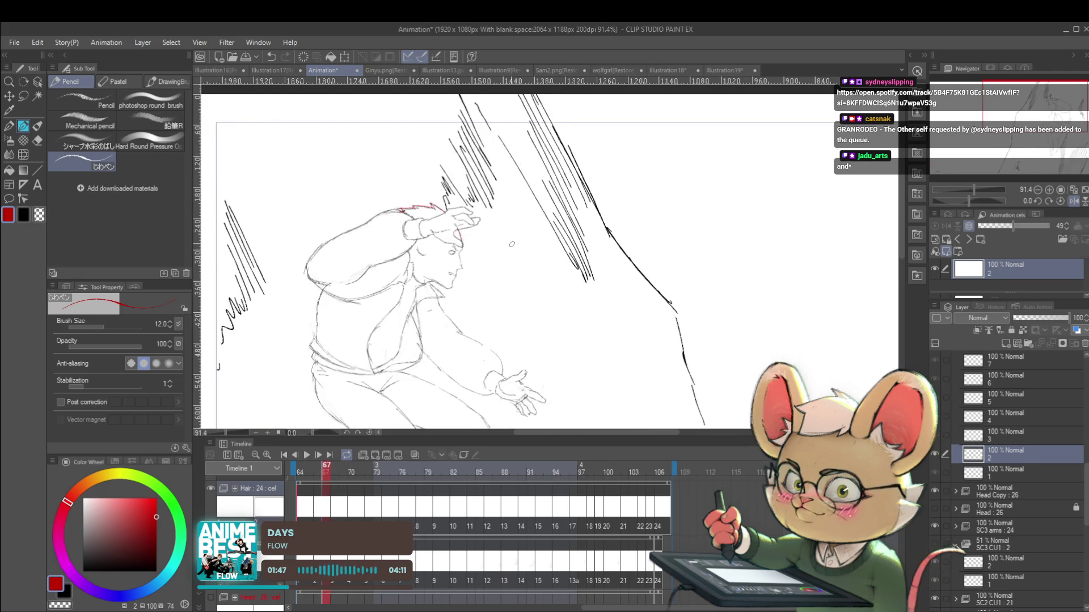
Step: Go to frame 72 and undo the last stroke there
key("Right")
key("Right")
key("Left")
key("Right")
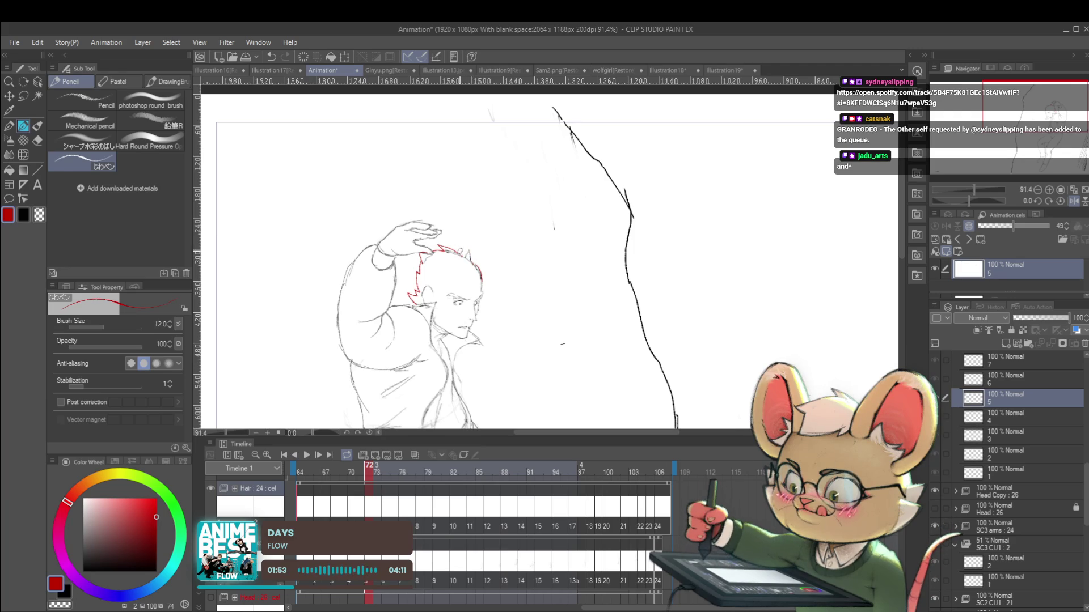
key("ctrl+z")
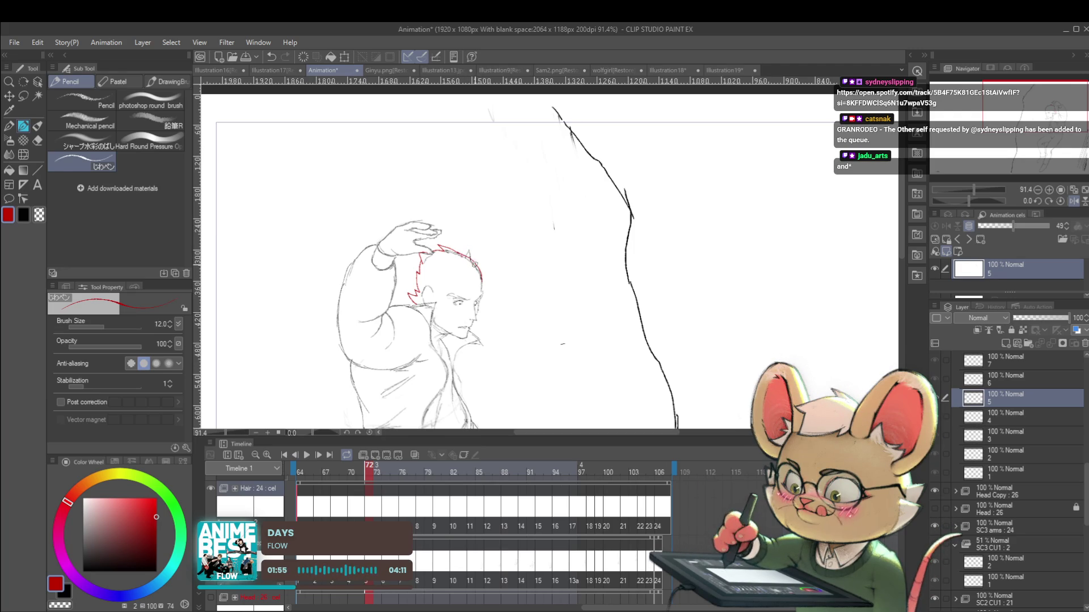
Step: Compare frame 72 with frame 71, then draw a red hair stroke down the head's right side
key("Left")
key("Right")
key("Left")
key("Right")
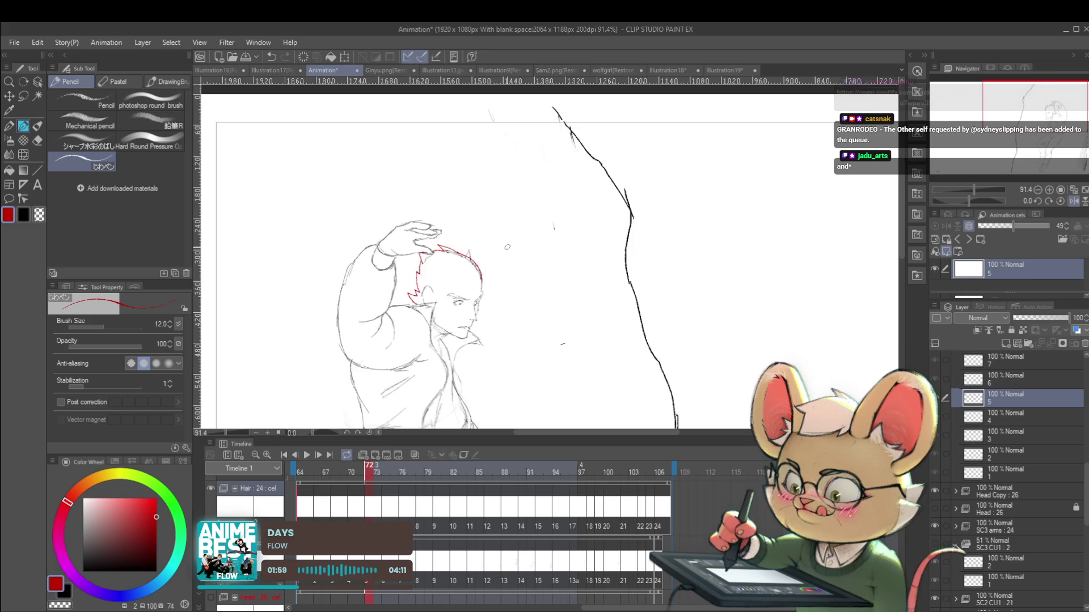
left_click_drag(470, 254, 481, 278)
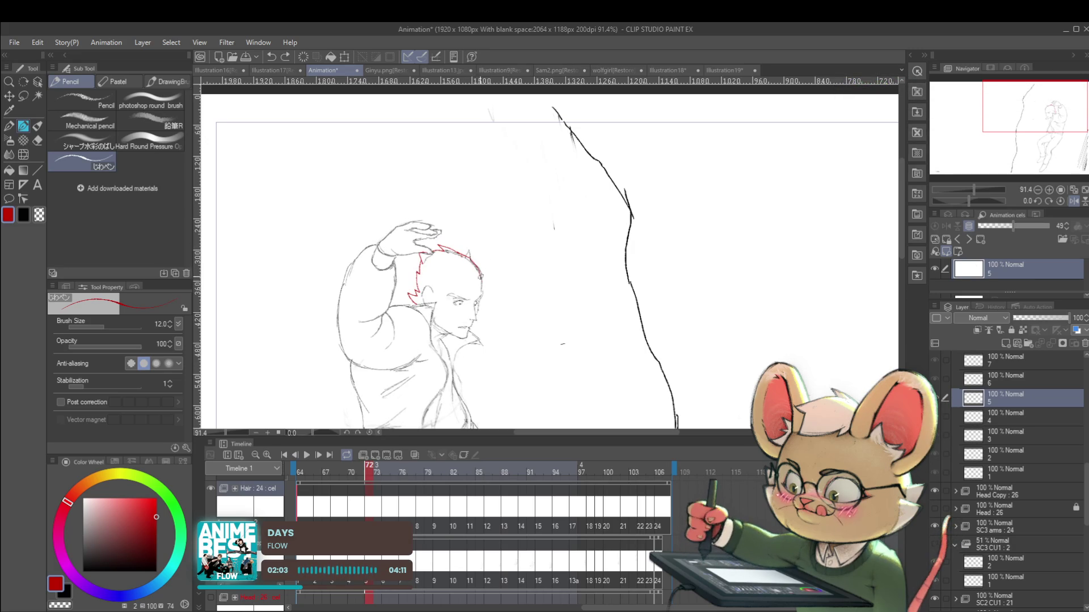
Step: Flip between frame 72 and its neighbour to check the new hair stroke
key("Left")
key("Right")
key("Left")
key("Right")
key("Left")
key("Right")
Step: Advance to frames 73 and 74, flipping frame 74 against its neighbour to compare
key("Left")
key("Right")
key("Right")
key("Right")
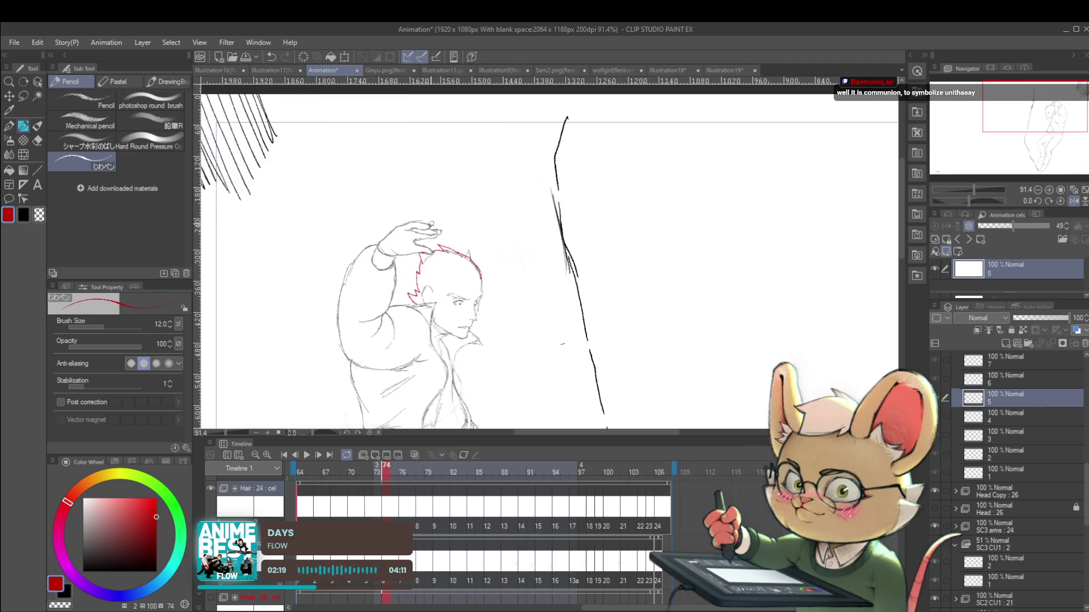
key("Left")
key("Right")
key("Left")
key("Right")
key("Left")
key("Right")
key("Left")
key("Right")
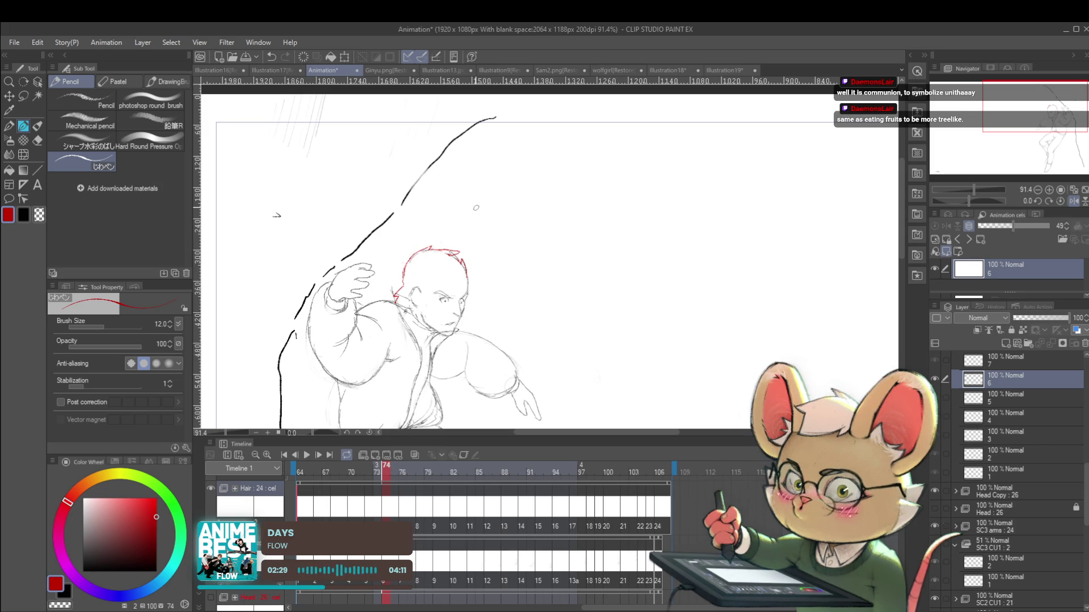
Step: Compare frame 74 with frame 73 and undo the last red hair stroke
key("Left")
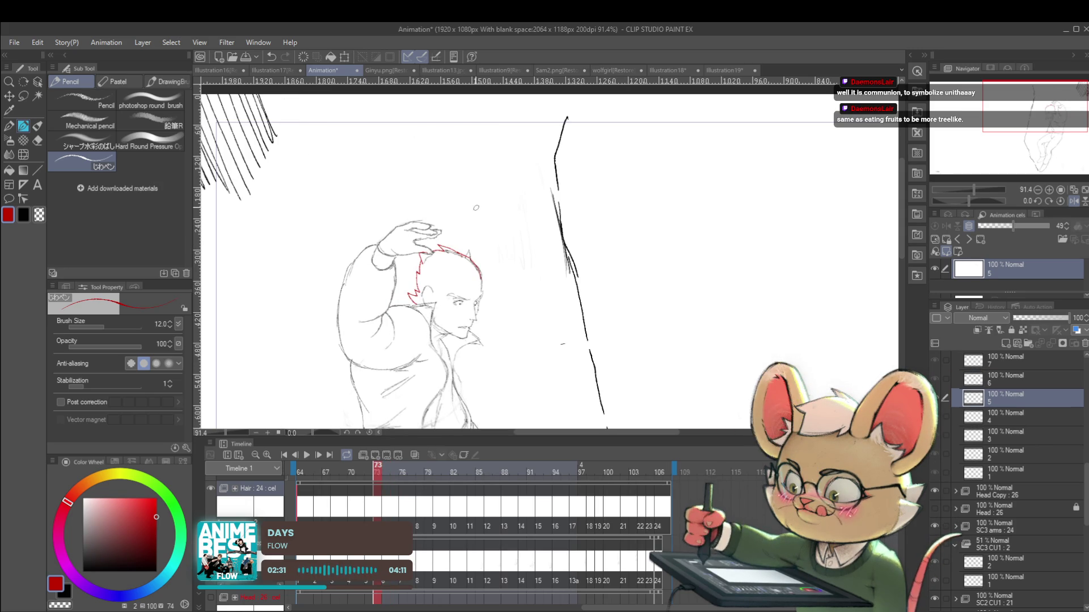
key("Right")
key("Left")
key("Right")
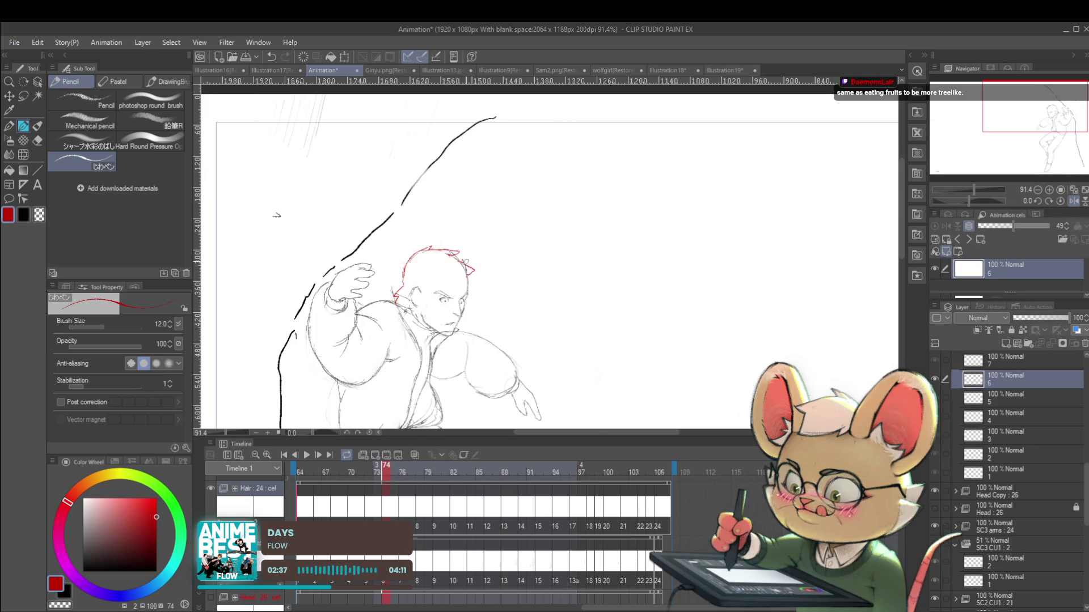
key("ctrl+z")
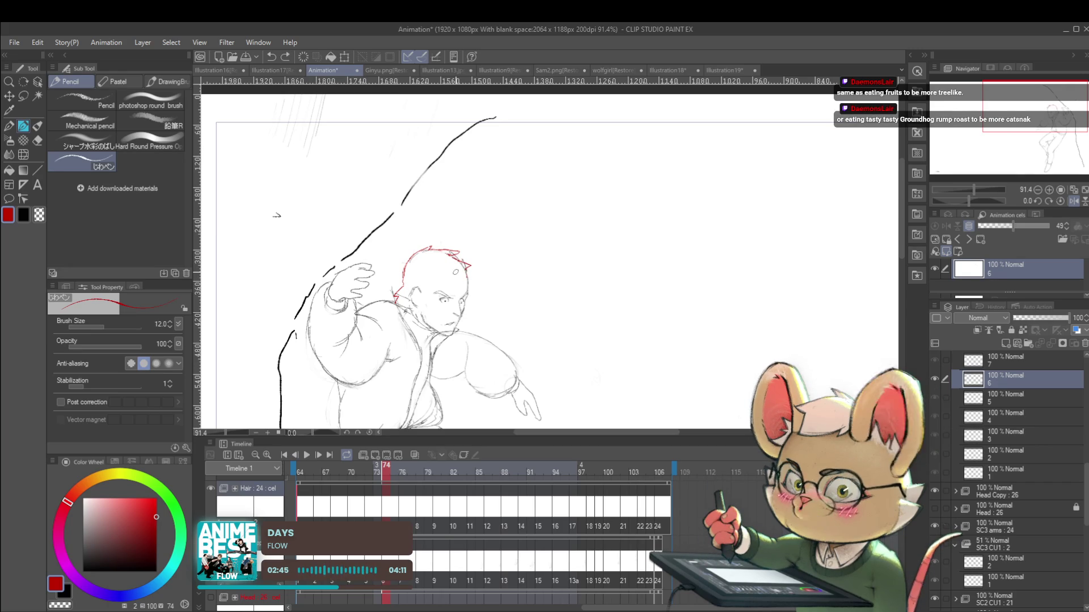
Step: Flip between frames 73 and 74 again, then preview the drawing mirrored
key("Left")
key("Right")
key("Left")
key("Right")
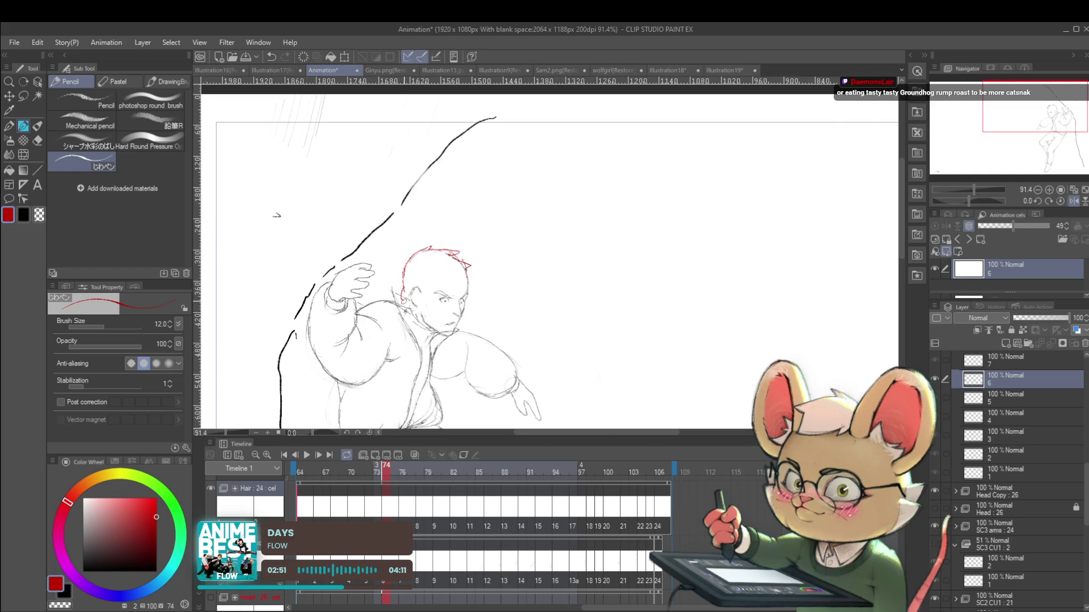
key("h")
key("h")
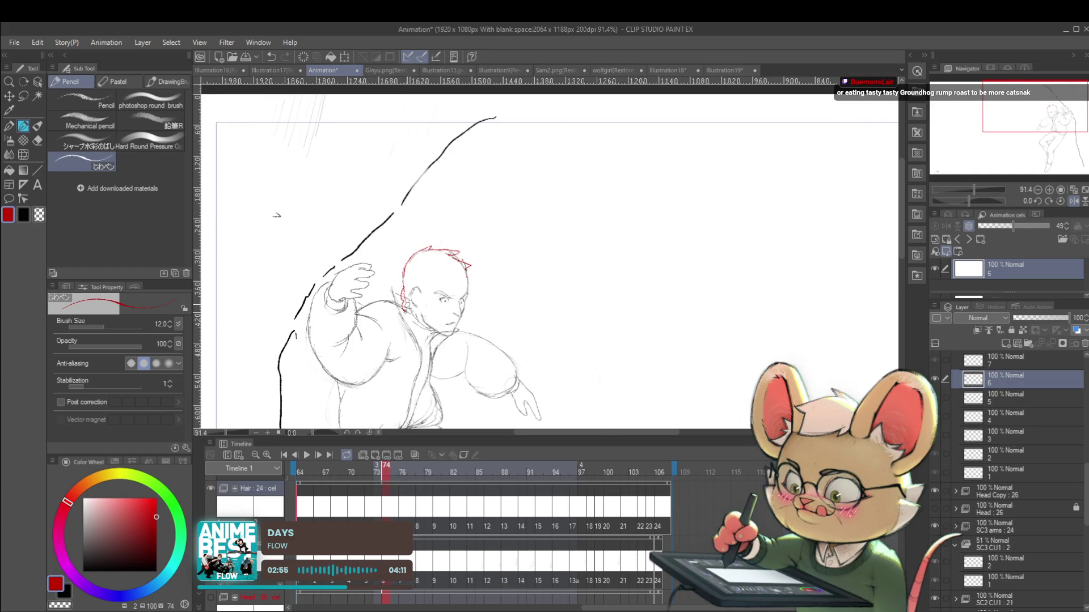
Step: Flip between neighbouring frames and move ahead to the frame 76 drawing
key("Left")
key("Right")
key("Left")
key("Right")
key("Right")
key("Right")
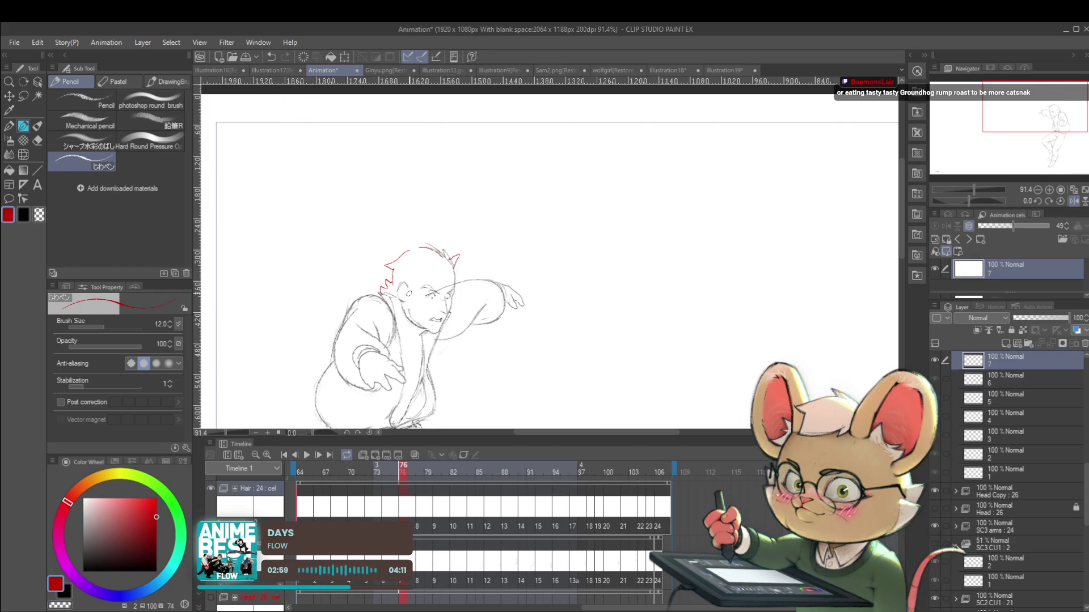
Step: Move ahead to frame 78 and draw the first red hair spike on the head
key("Left")
key("Right")
key("Right")
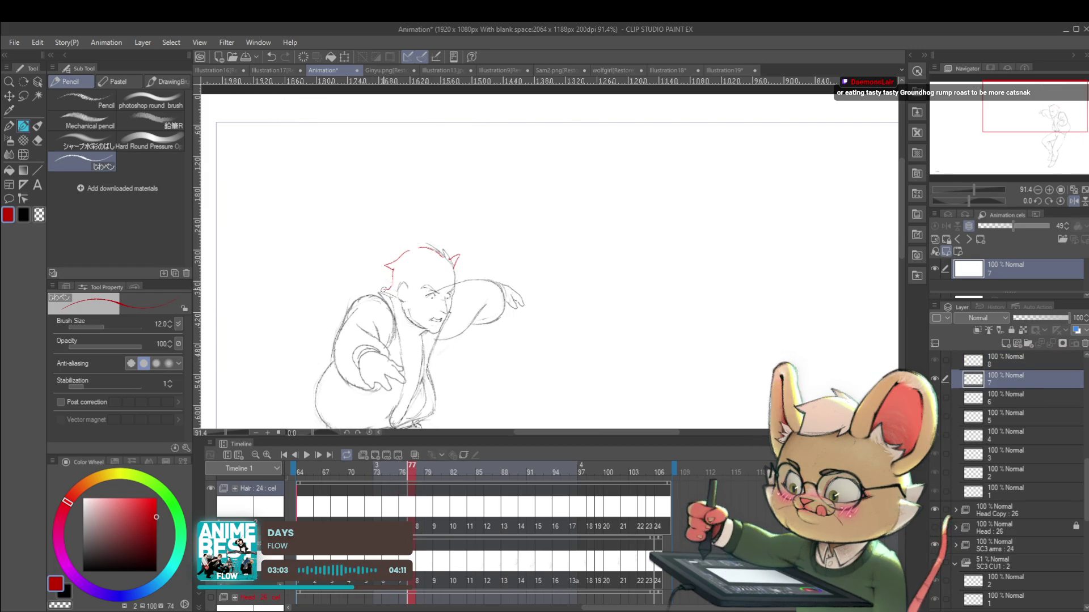
key("Right")
key("Right")
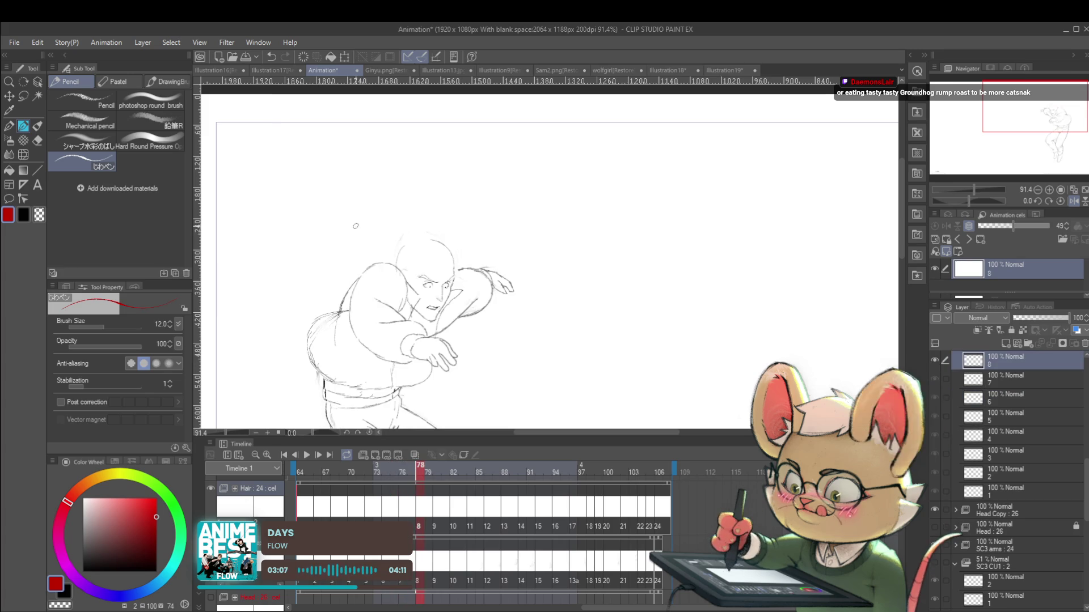
key("Left")
key("Right")
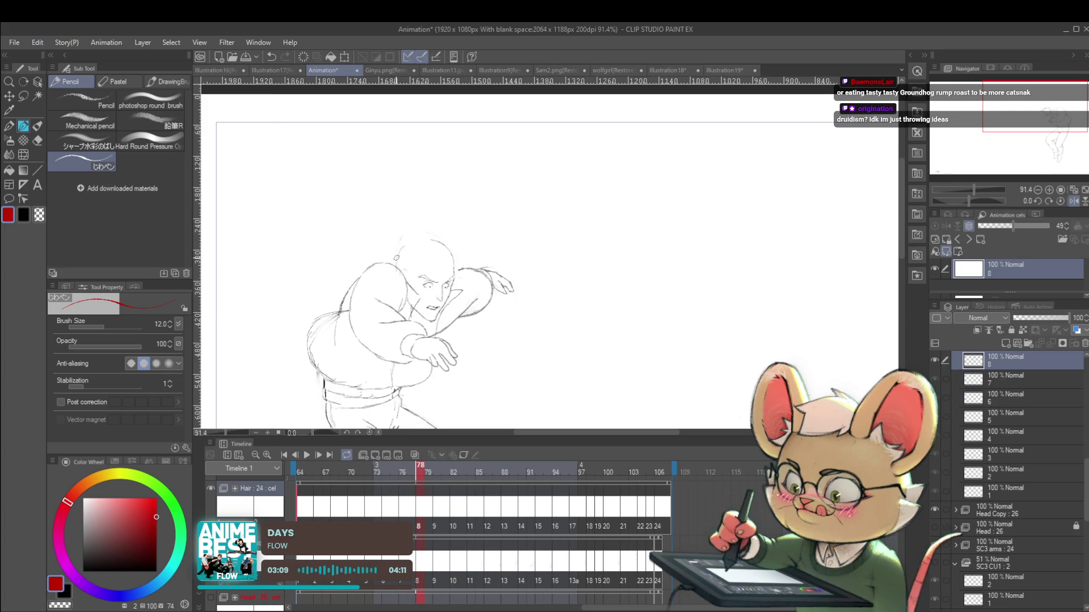
mouse_move(396, 256)
left_mouse_down()
mouse_move(404, 235)
mouse_move(409, 243)
left_mouse_up()
Step: Compare against neighbouring frames, then draw a second red hair spike beside the first
key("Left")
key("Right")
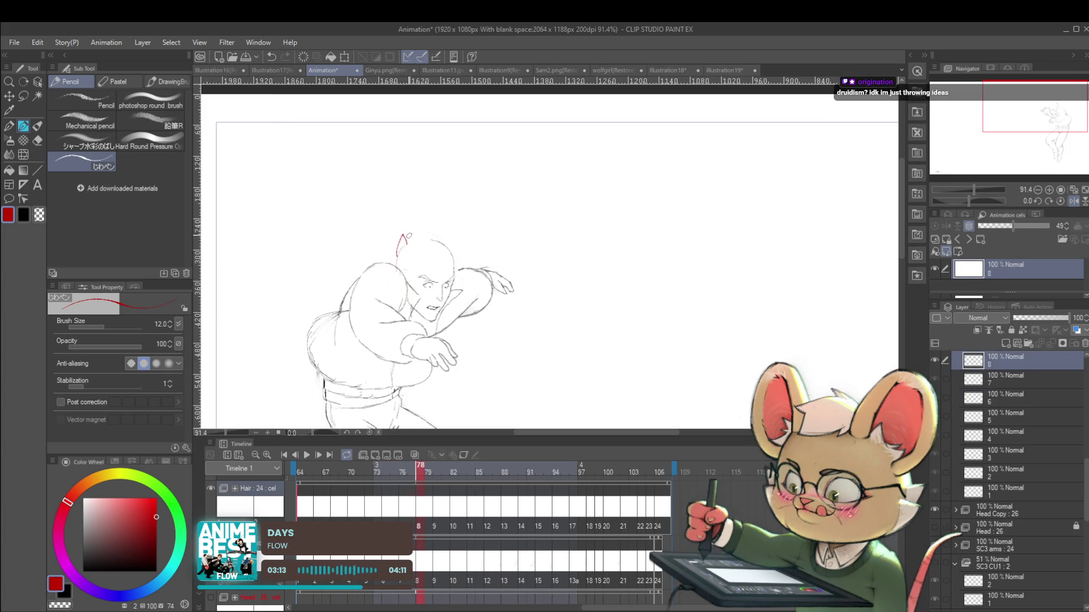
key("Left")
key("Right")
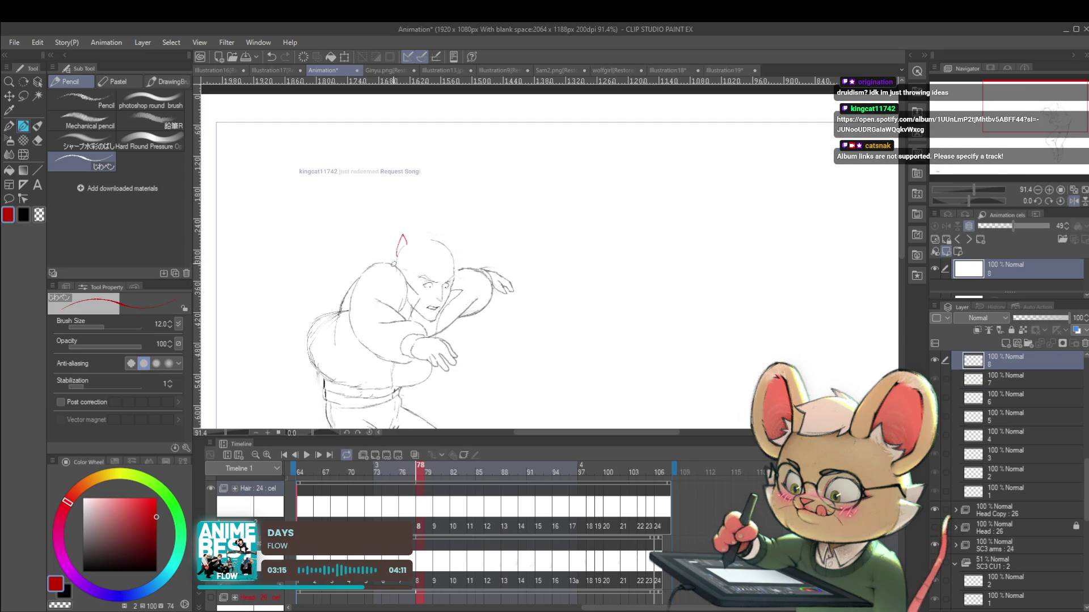
key("Left")
key("Right")
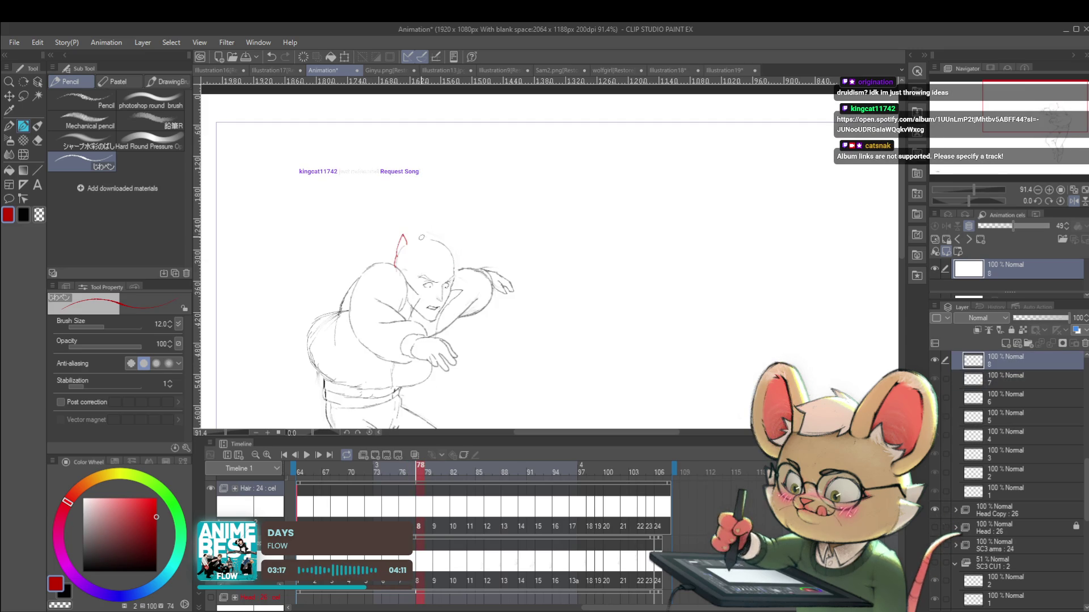
left_click_drag(413, 241, 420, 232)
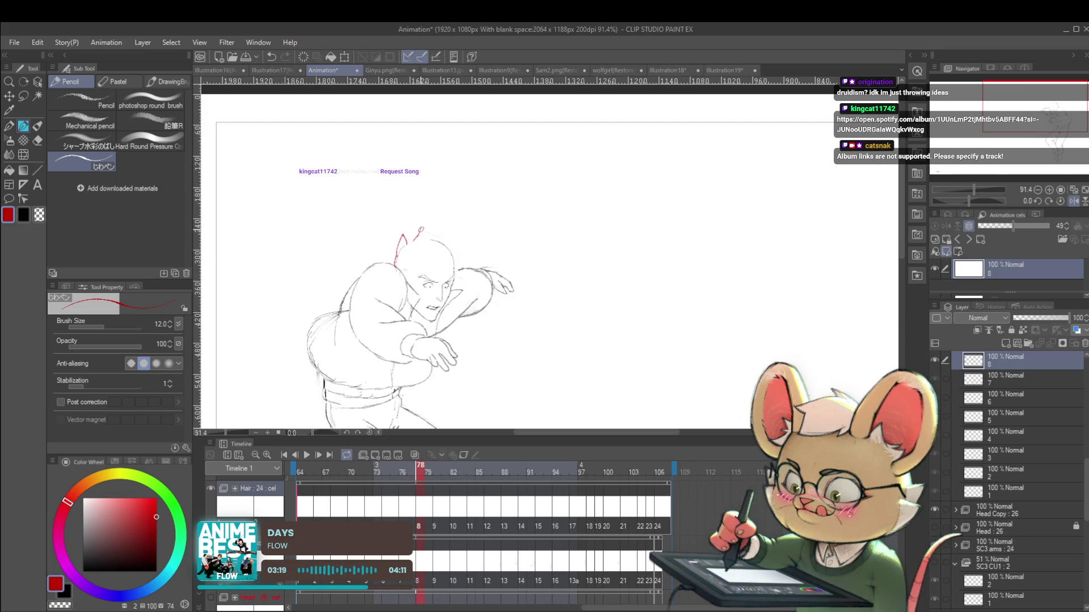
Step: Flip to frame 77 and back, then extend the right hair spike down the head
key("Left")
key("Right")
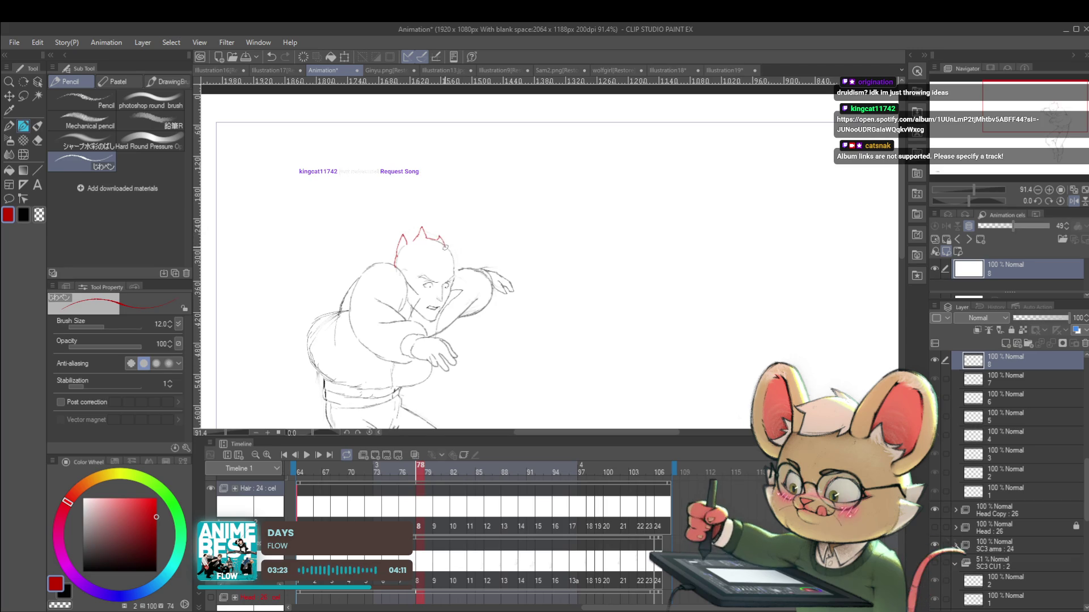
key("Left")
key("Right")
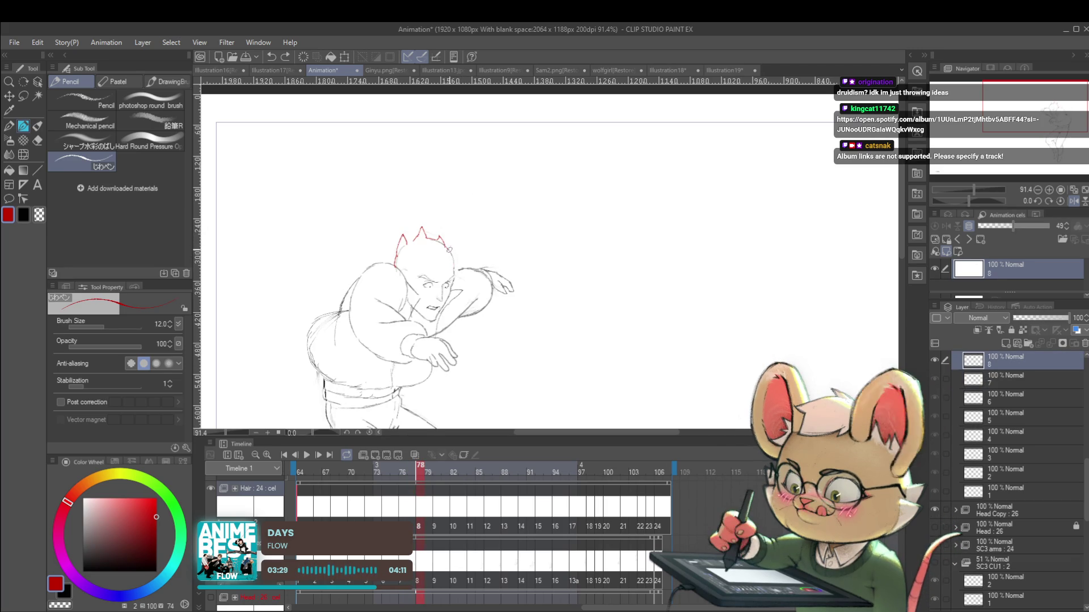
left_click_drag(446, 243, 452, 261)
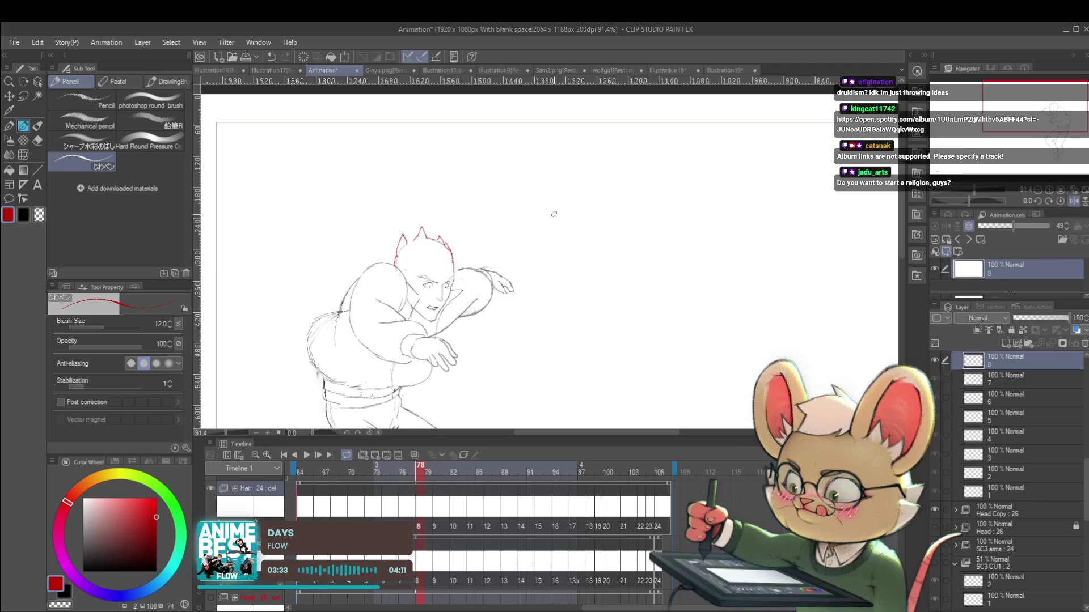
Step: Step back to frame 72 and forward to frame 78 to preview the hair motion
scroll(549, 214, "down", 3)
key("Left")
key("Left")
key("Left")
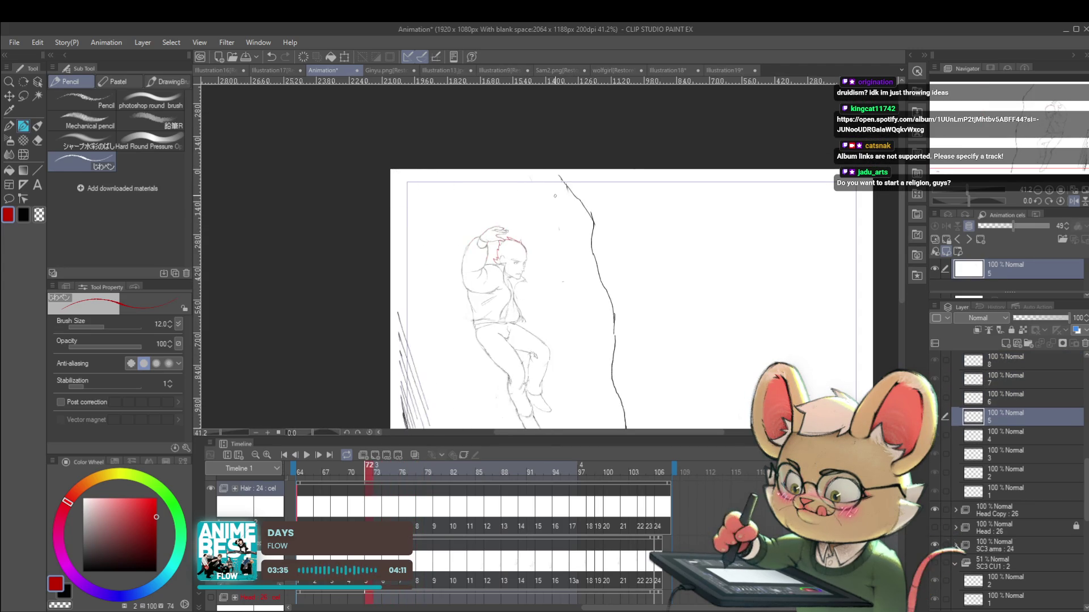
key("Right")
key("Right")
key("Right")
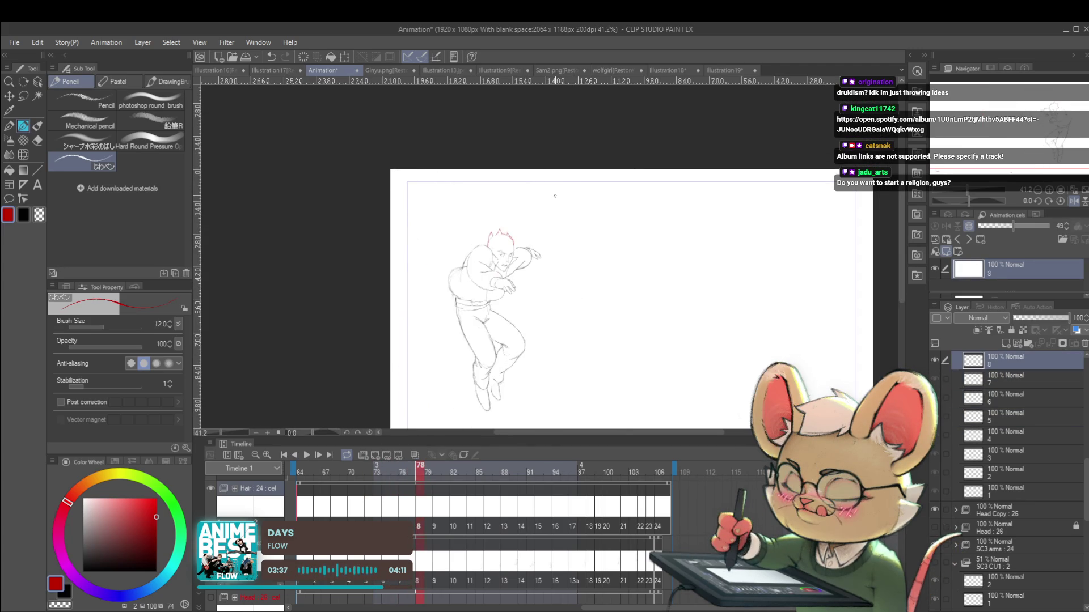
scroll(496, 241, "up", 5)
key("Left")
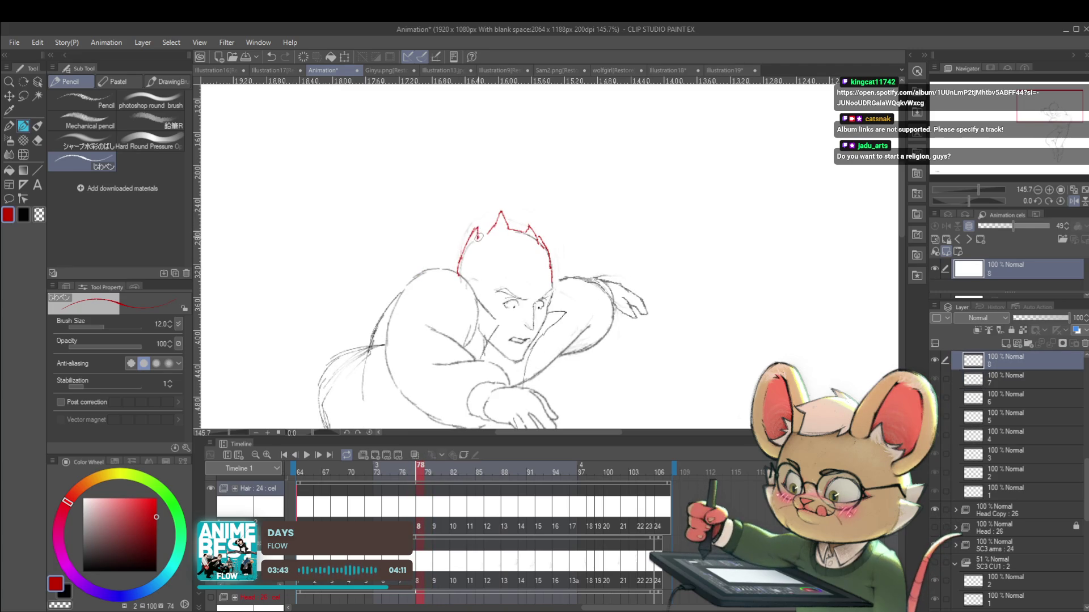
Step: Compare frame 78 with frame 77 and other poses, then add new cel 9 at frame 80
key("Left")
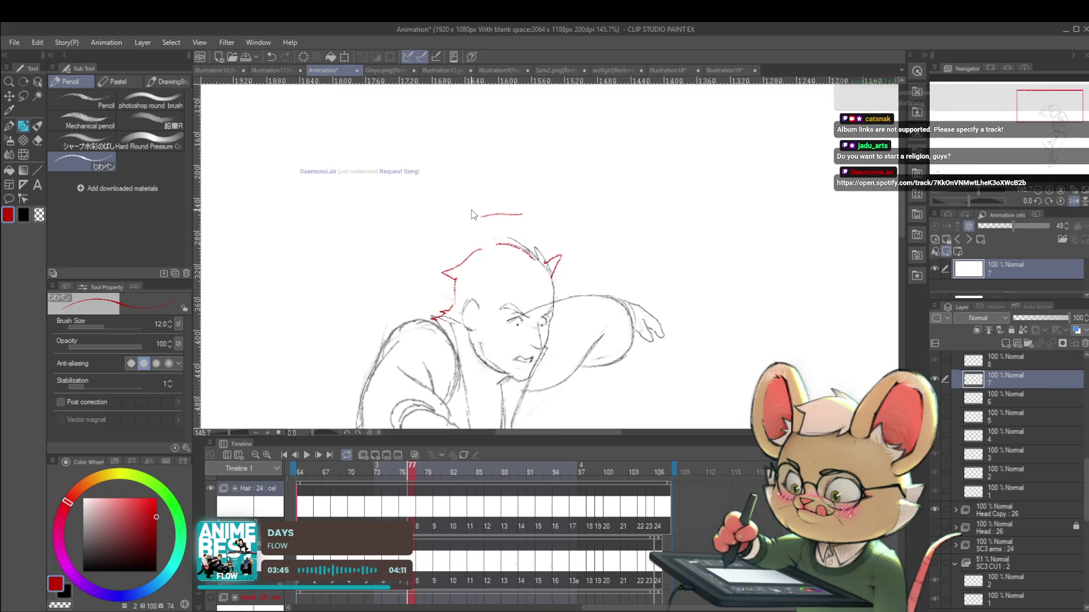
scroll(646, 180, "down", 3)
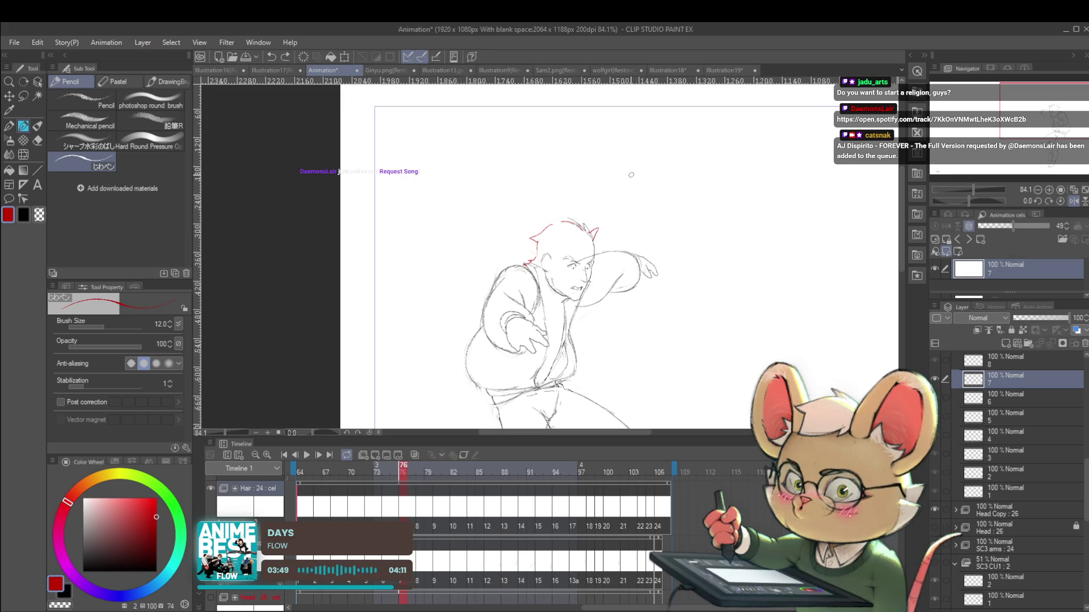
key("Right")
key("Right")
scroll(629, 173, "up", 3)
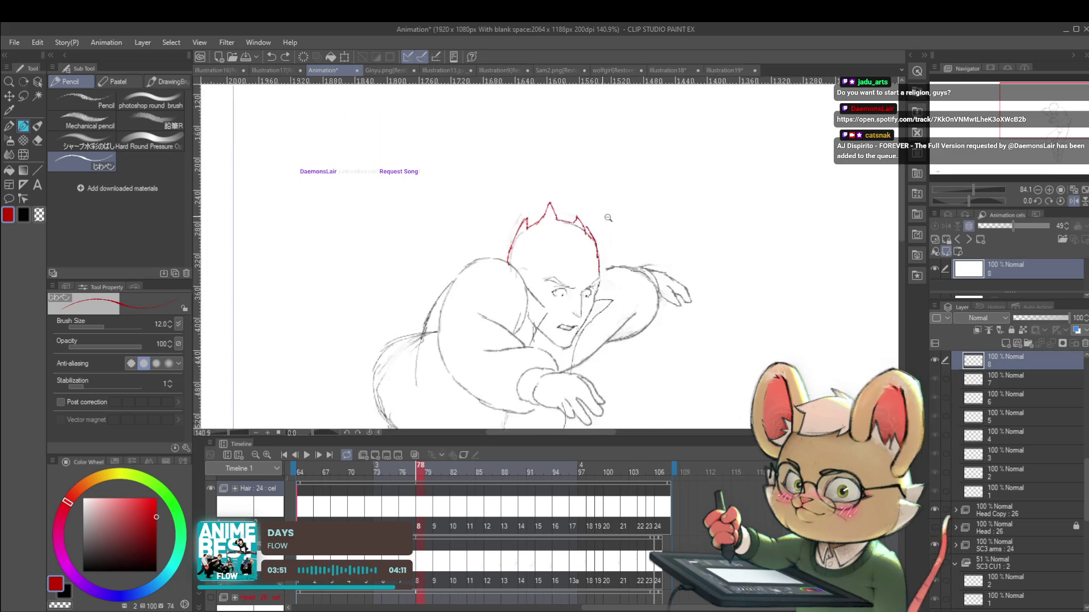
key("Left")
key("Right")
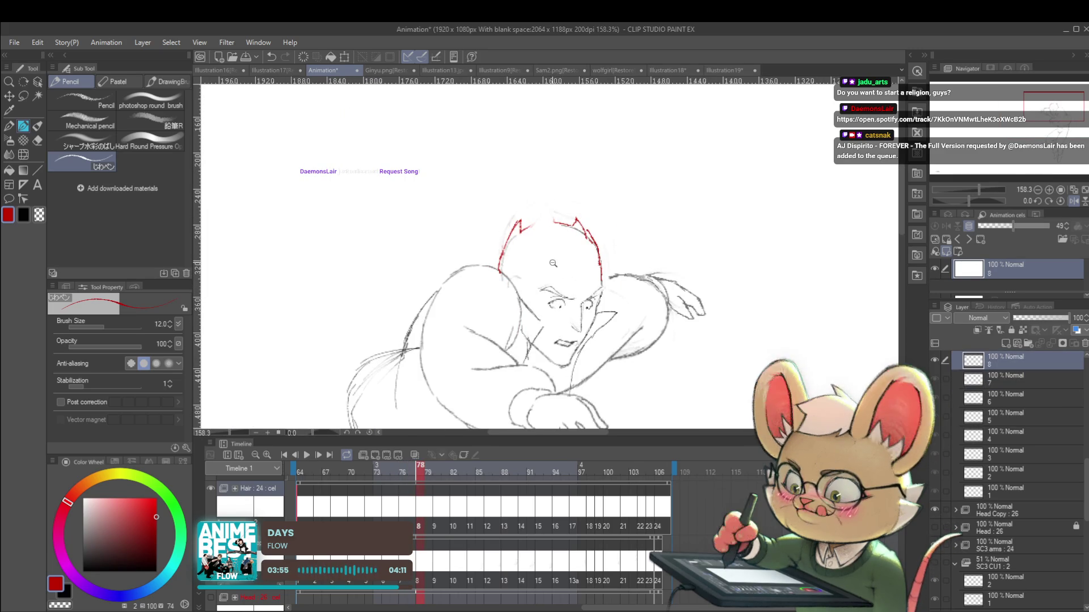
scroll(530, 182, "up", 3)
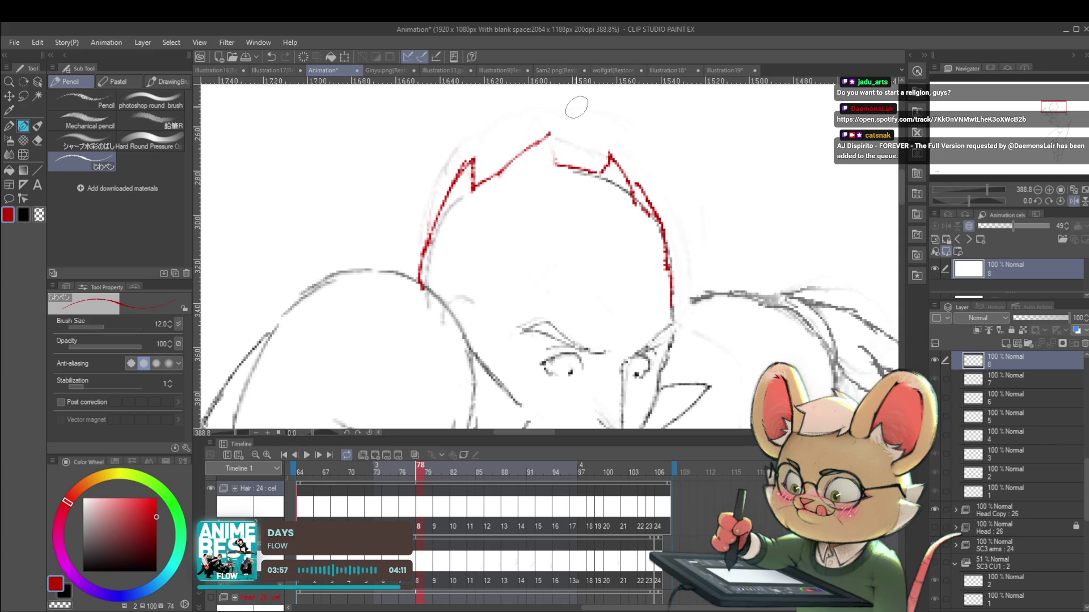
scroll(548, 149, "down", 7)
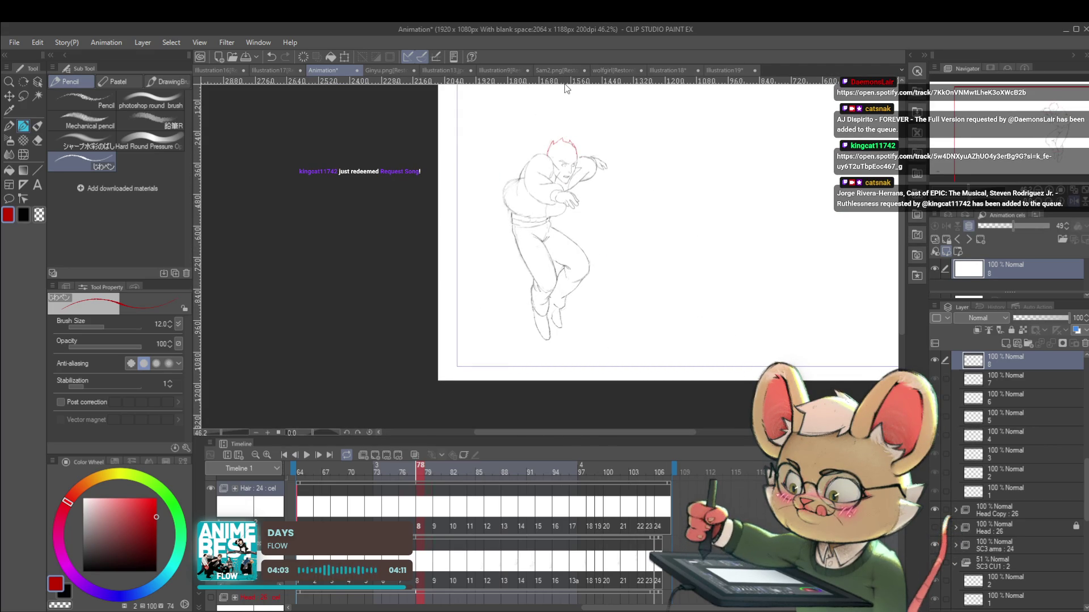
key("ctrl+shift+alt+n")
scroll(567, 142, "up", 6)
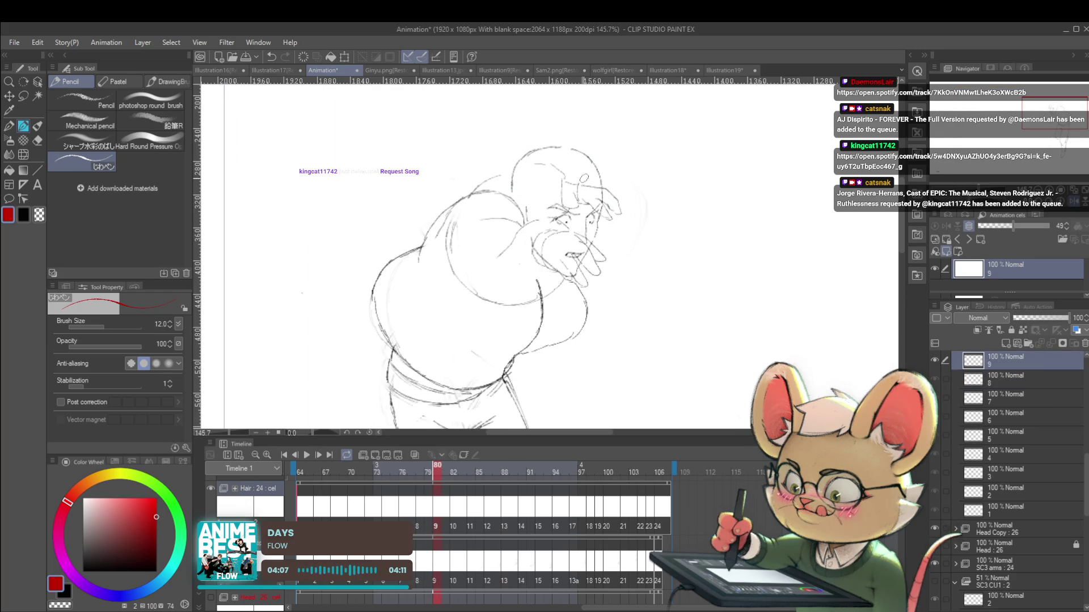
Step: Try a red hair stroke over cel 9's head twice, then draw a line down from the head top
left_click_drag(594, 165, 610, 184)
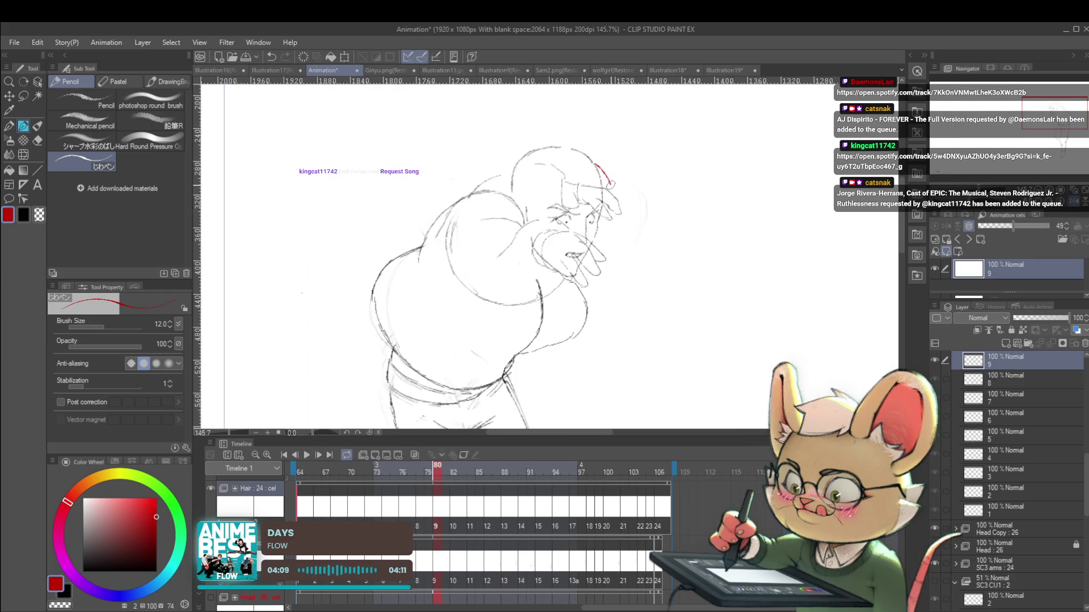
key("ctrl+z")
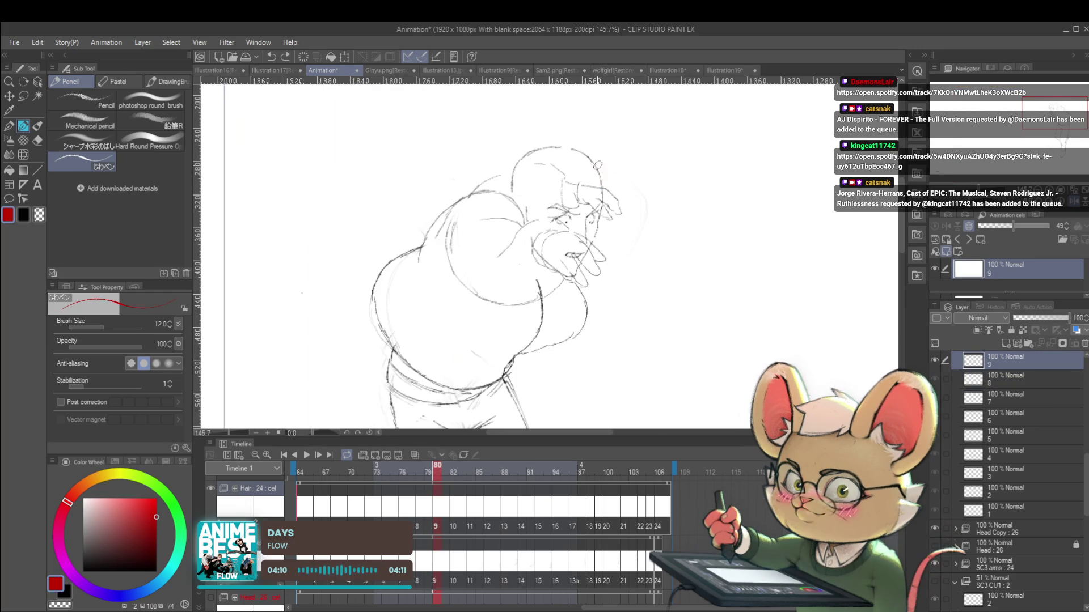
left_click_drag(597, 164, 604, 187)
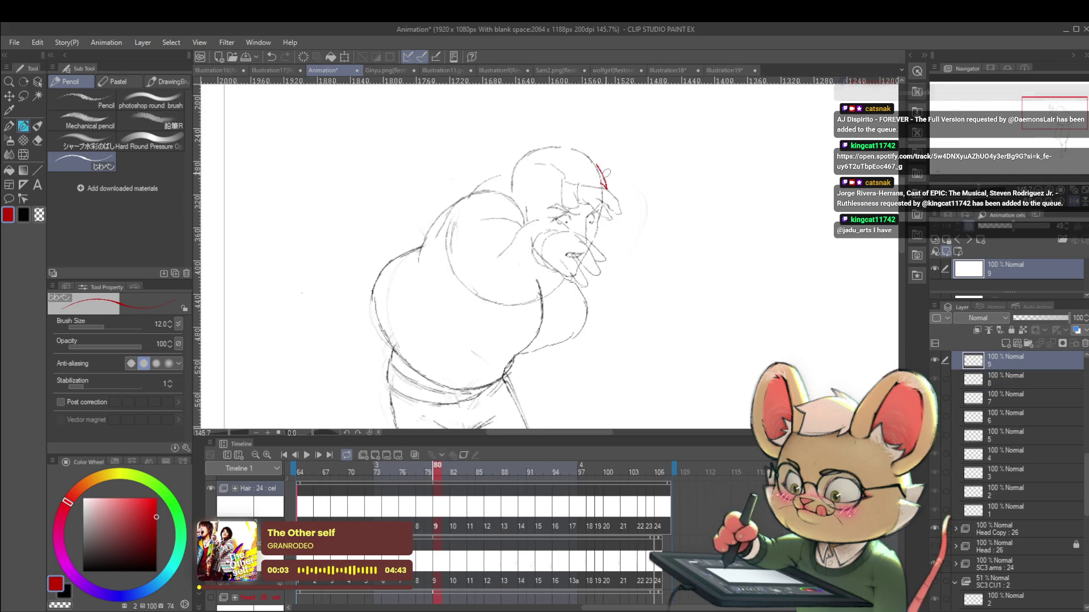
key("ctrl+z")
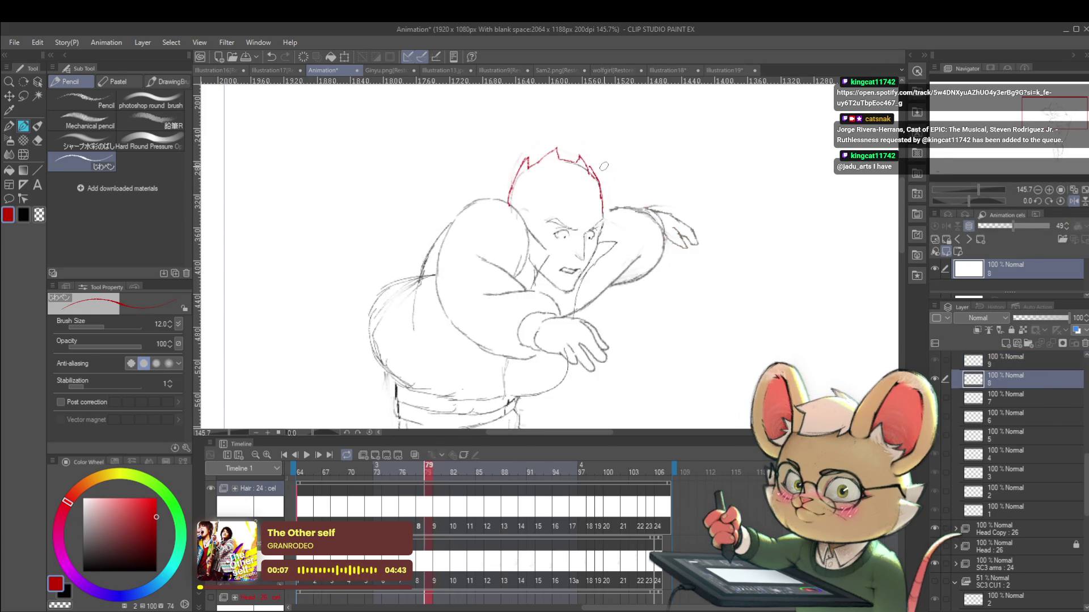
left_click_drag(574, 146, 596, 164)
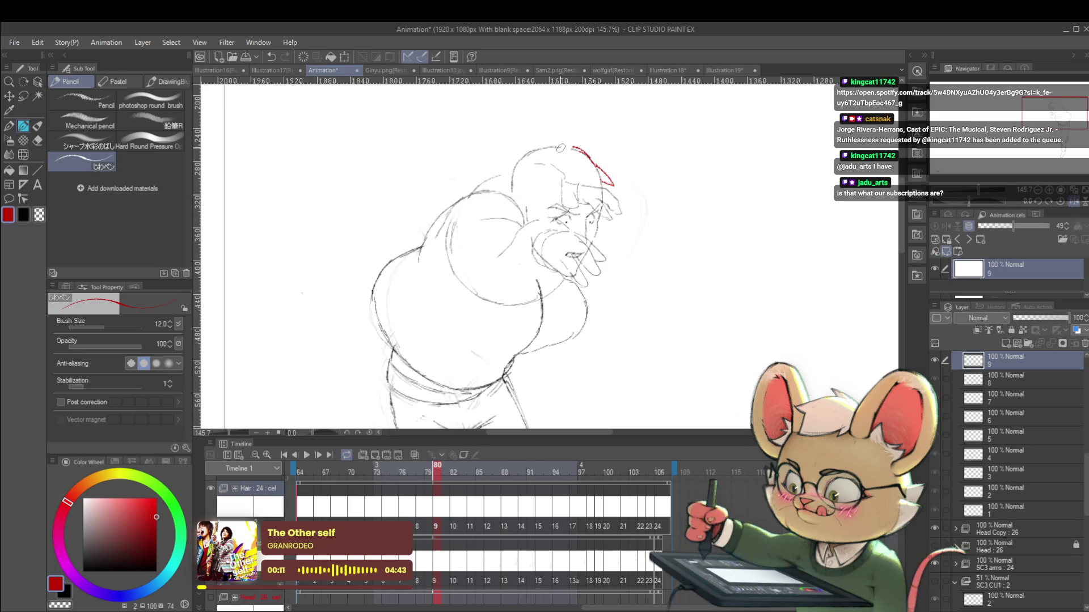
Step: Compare with the previous cel, then extend the red hair line leftward across the head
key("Left")
key("Right")
key("Left")
key("Right")
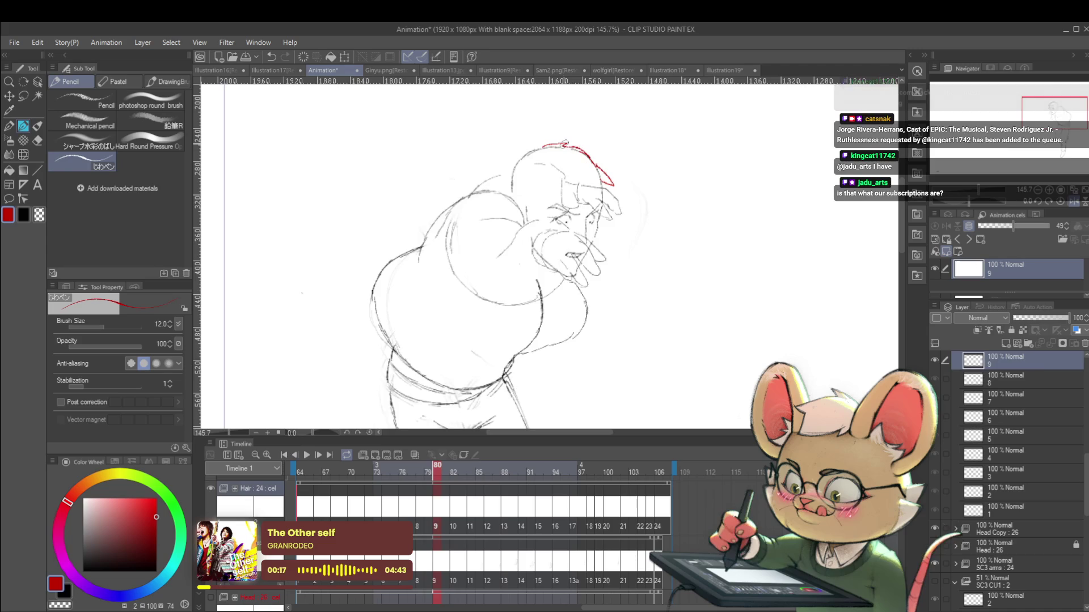
key("Left")
key("Right")
left_click_drag(568, 145, 518, 153)
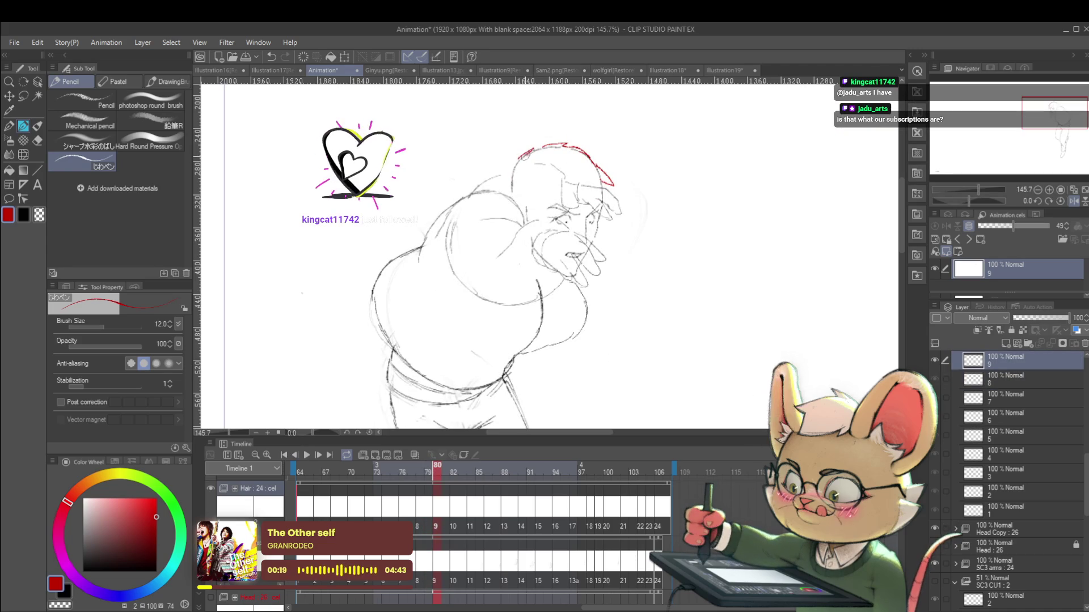
Step: Zoom out to review, then flip between neighbouring drawings and advance to cel 10
scroll(544, 128, "down", 4)
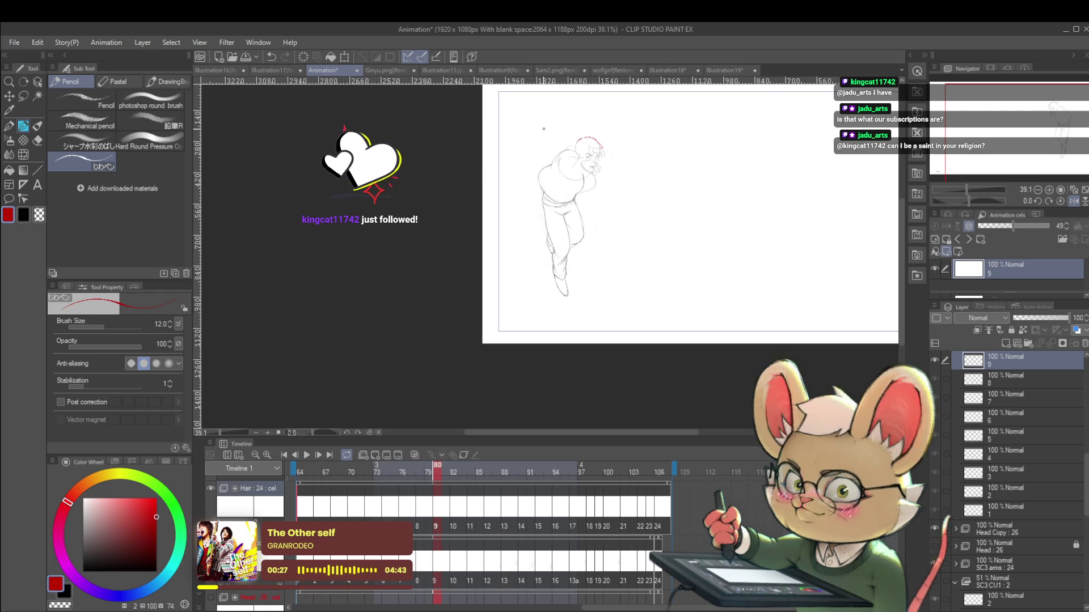
scroll(604, 138, "up", 2)
scroll(604, 138, "up", 2)
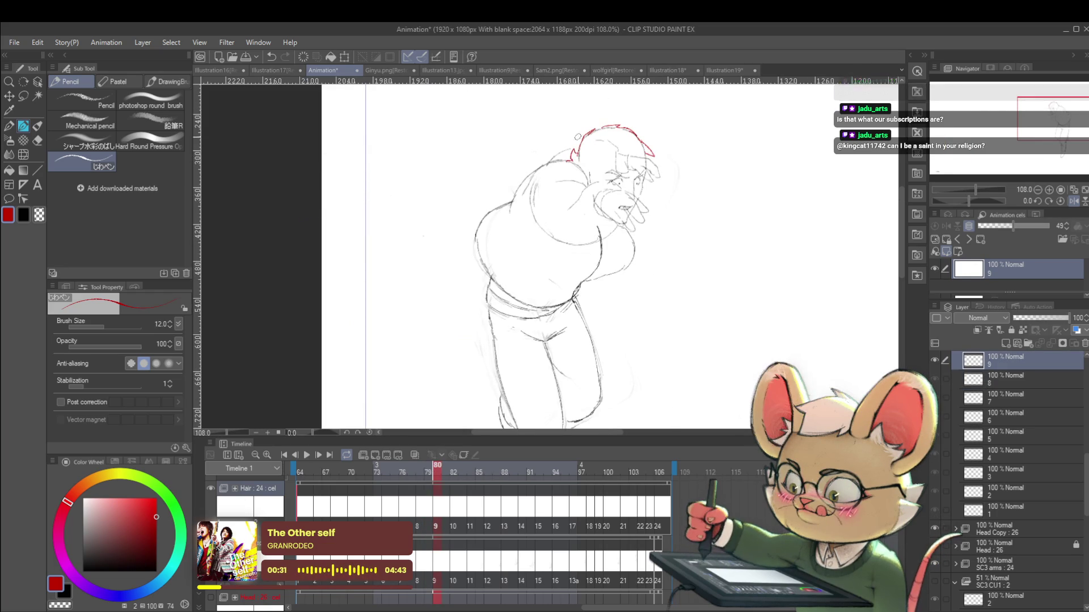
scroll(571, 160, "down", 3)
key("comma")
key("period")
key("comma")
key("period")
key("period")
key("period")
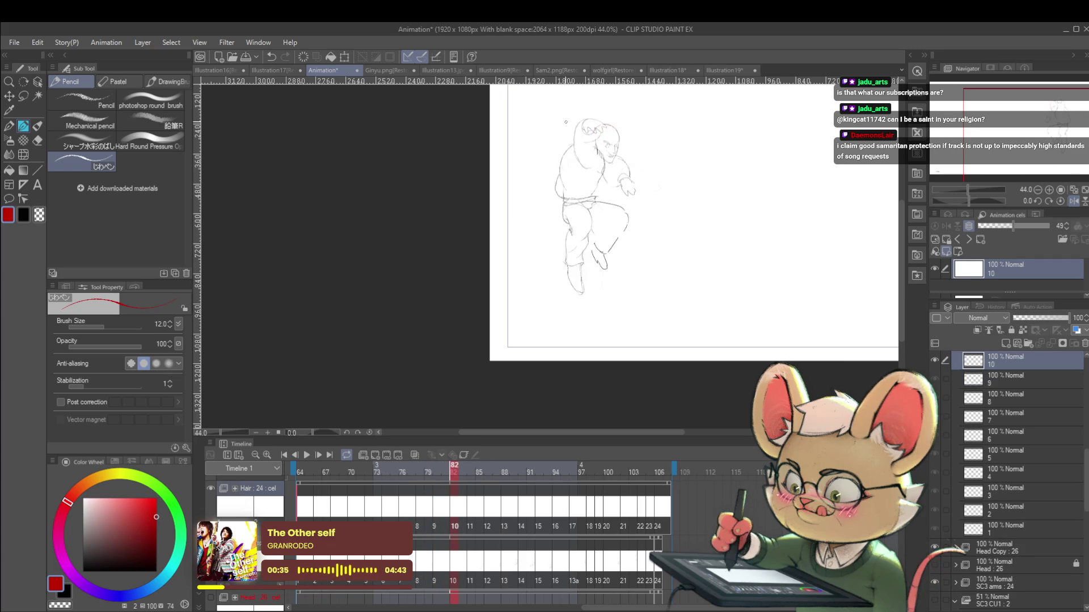
Step: Play the animation, mirror the canvas view, then stop playback
left_click(308, 460)
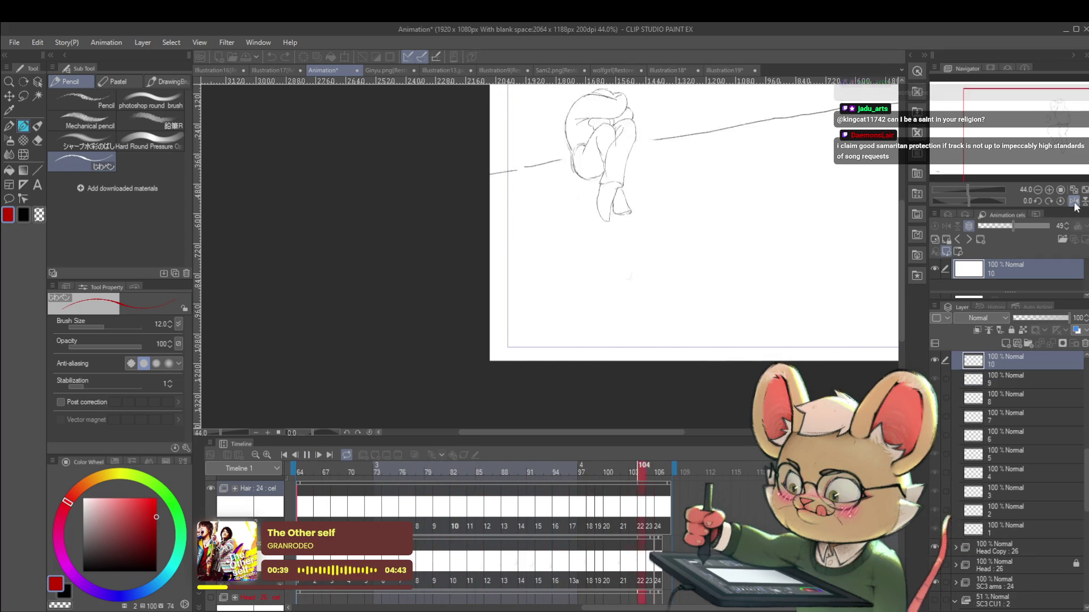
key("h")
scroll(717, 299, "down", 3)
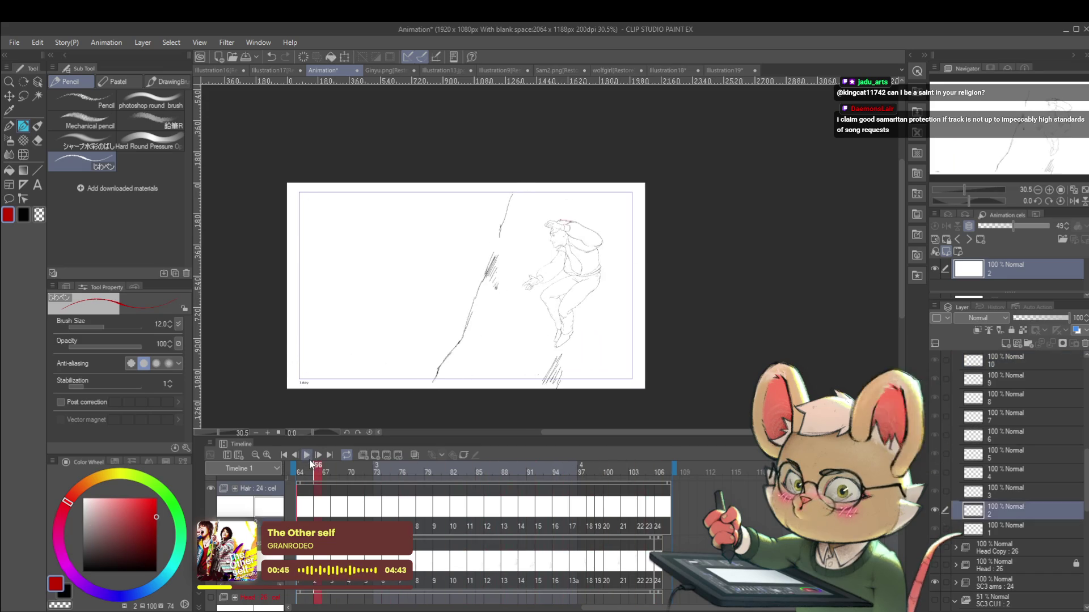
key("space")
scroll(596, 215, "up", 5)
Step: Step forward to cel 7 and sketch a red hair spike at the head's top-left
key("Right")
key("Right")
key("Right")
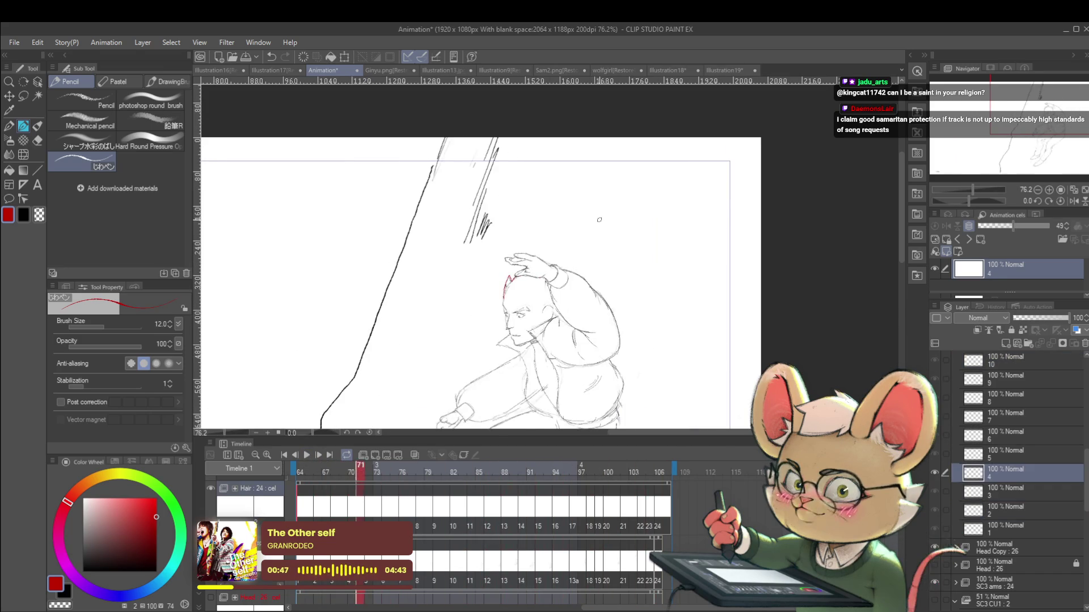
key("Right")
scroll(542, 253, "up", 2)
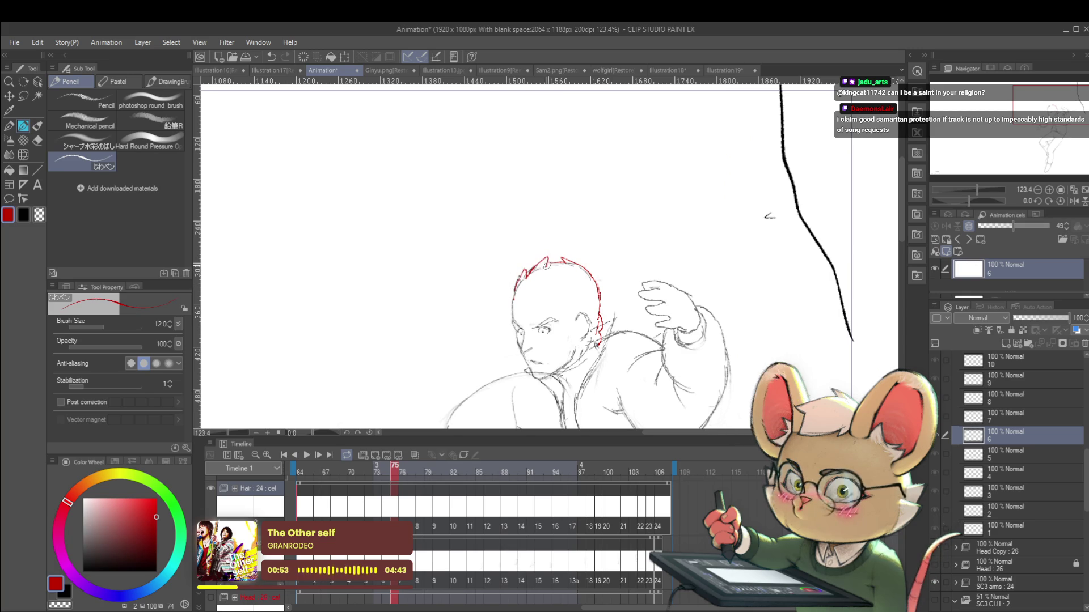
key("Left")
key("Left")
key("Right")
key("Right")
key("Right")
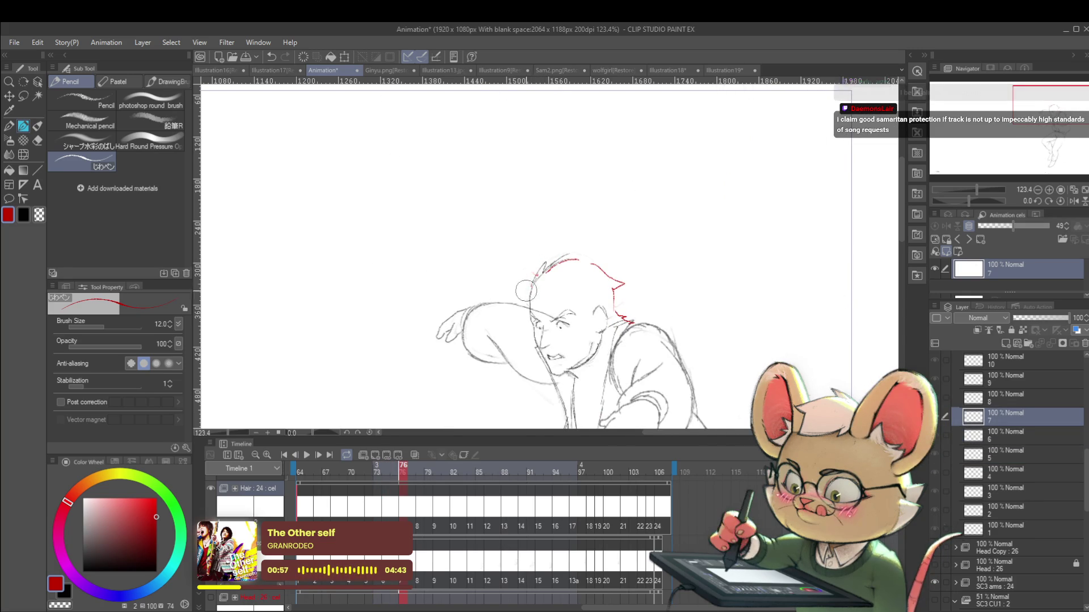
mouse_move(532, 284)
left_mouse_down()
mouse_move(541, 259)
mouse_move(550, 266)
mouse_move(572, 247)
left_mouse_up()
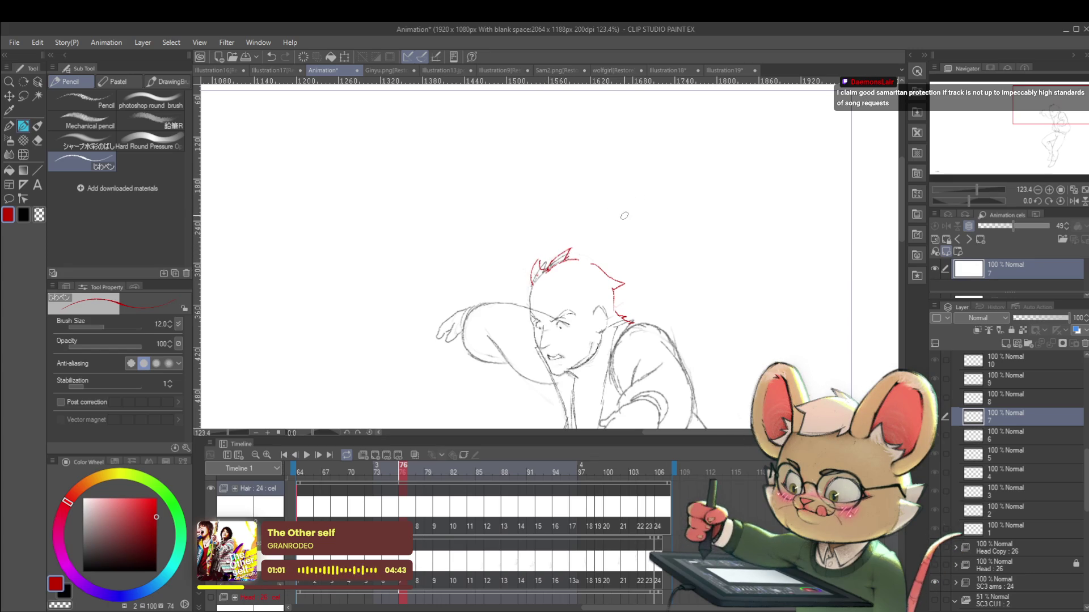
Step: Undo the red hair spike strokes on cel 7
scroll(630, 212, "down", 4)
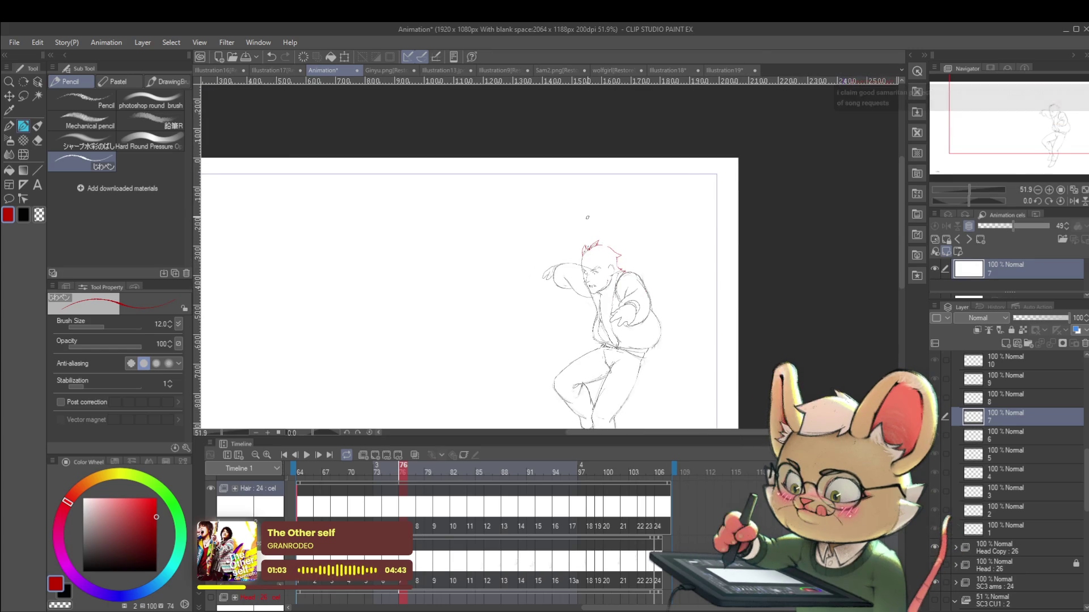
scroll(622, 265, "up", 4)
scroll(623, 265, "up", 2)
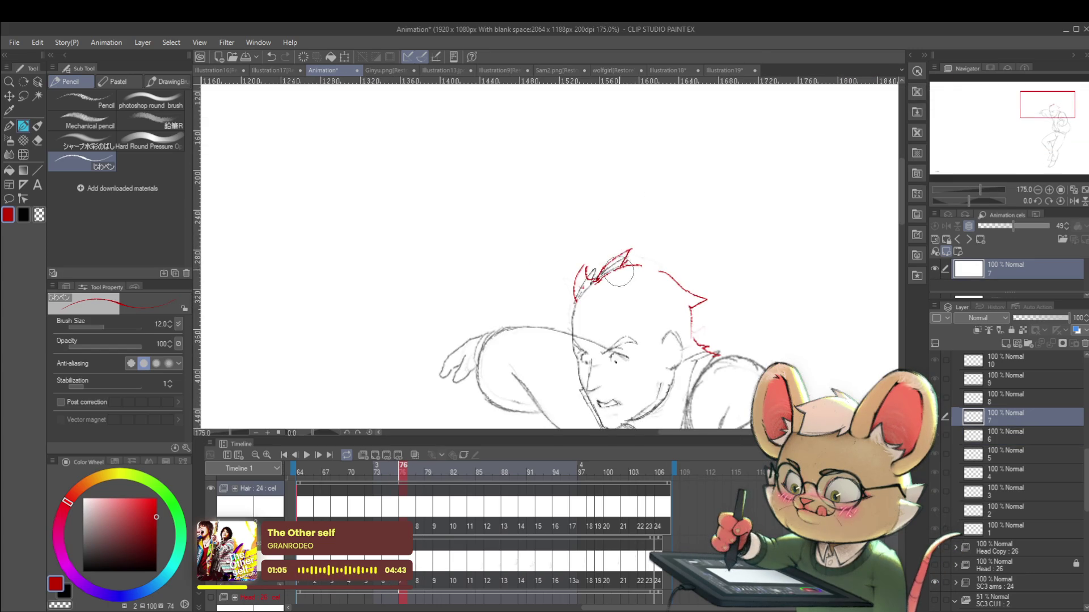
key("ctrl+z")
key("ctrl+z")
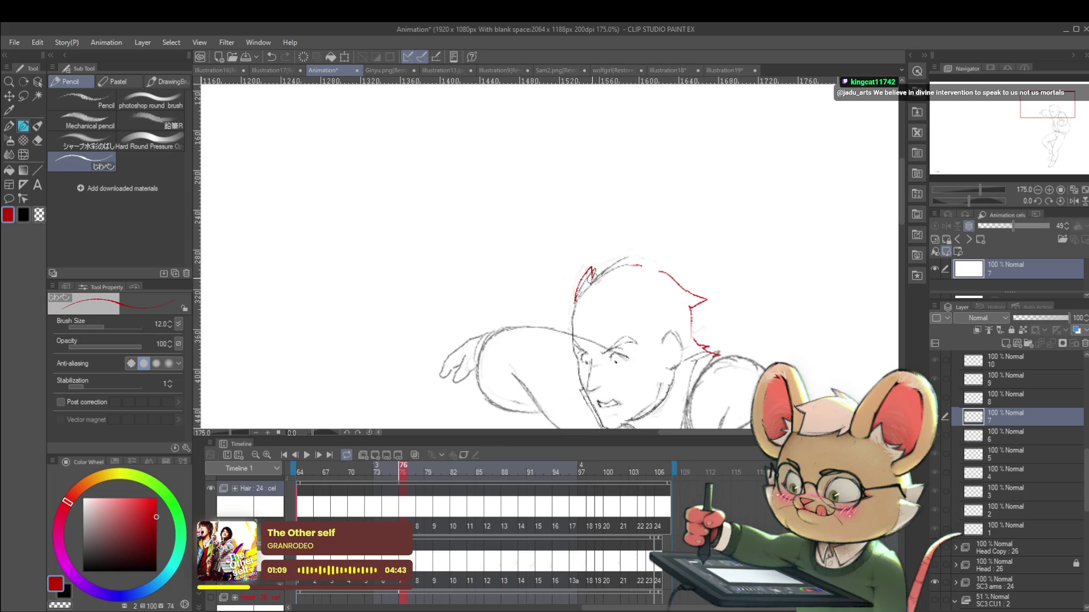
scroll(601, 277, "down", 5)
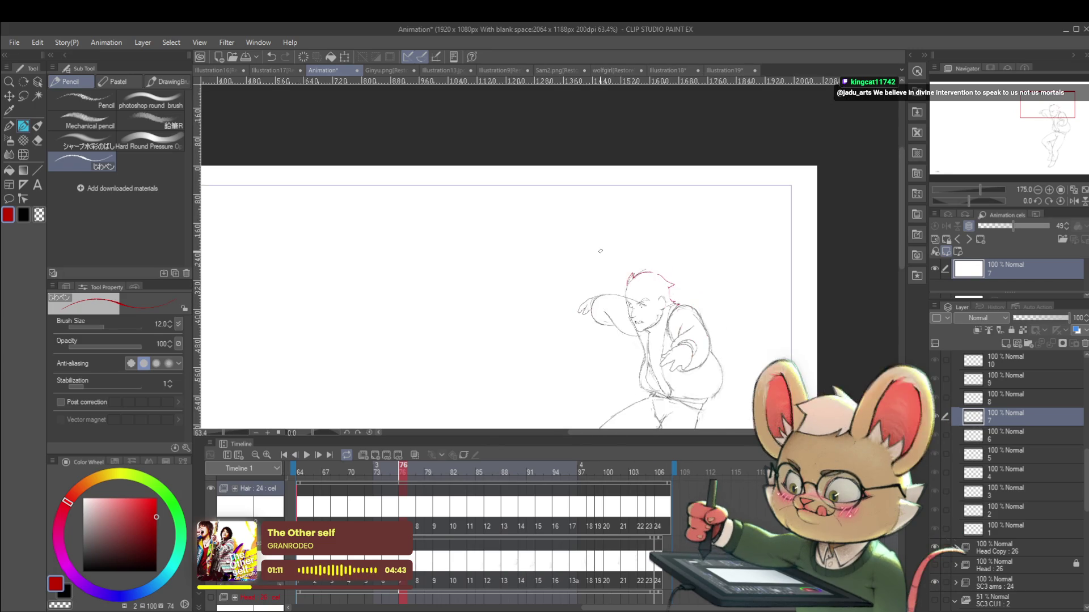
Step: Flip between neighbouring cels, jump back to frame 67 and play the animation loop
key("Left")
key("Right")
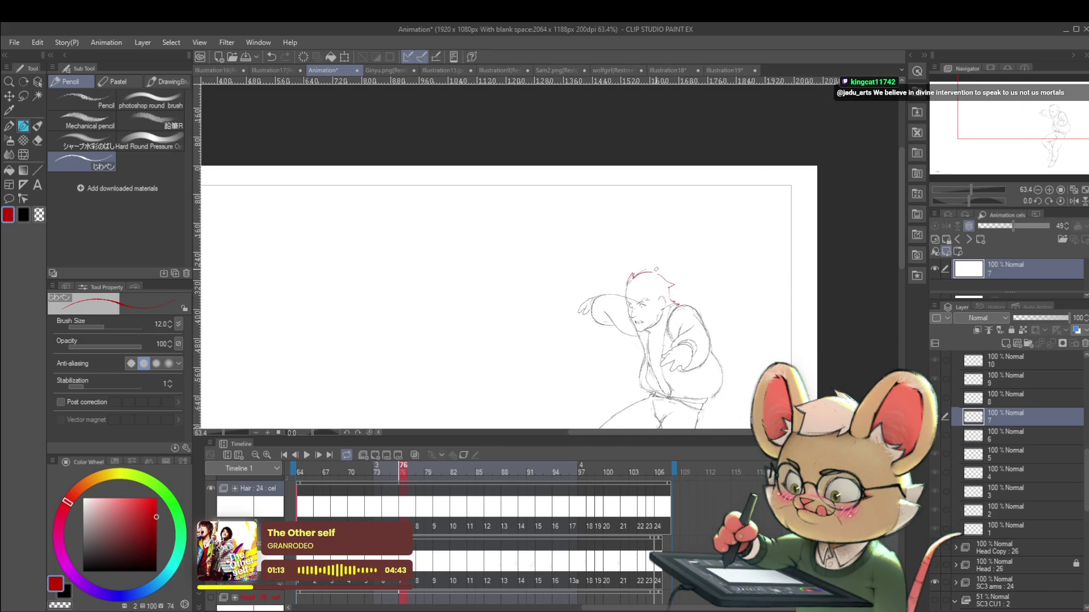
key("Left")
key("Right")
scroll(699, 236, "down", 2)
key("Right")
key("Right")
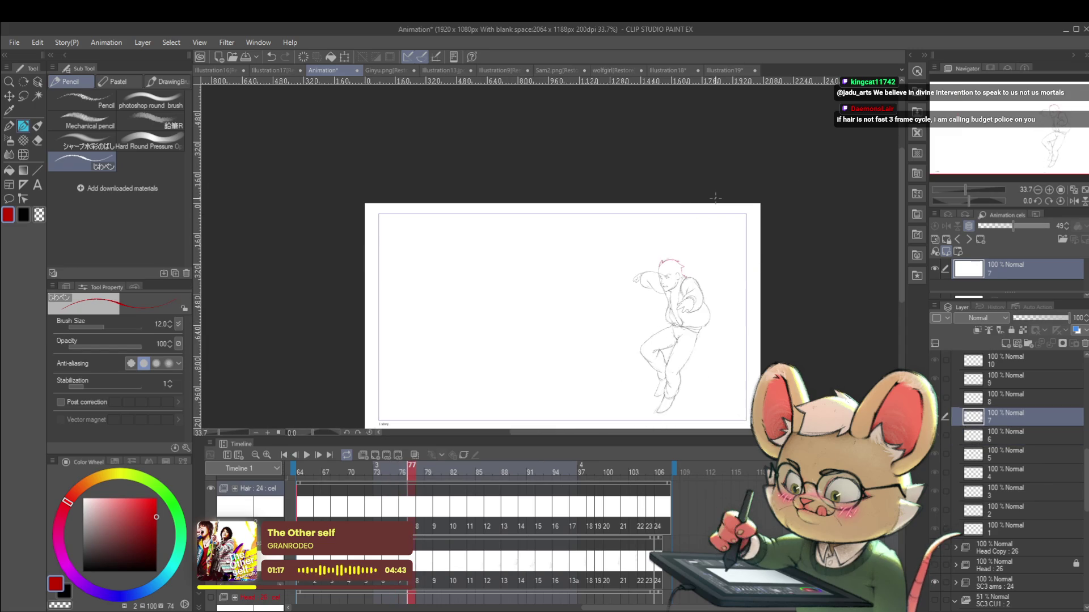
key("Left")
key("Left")
key("Left")
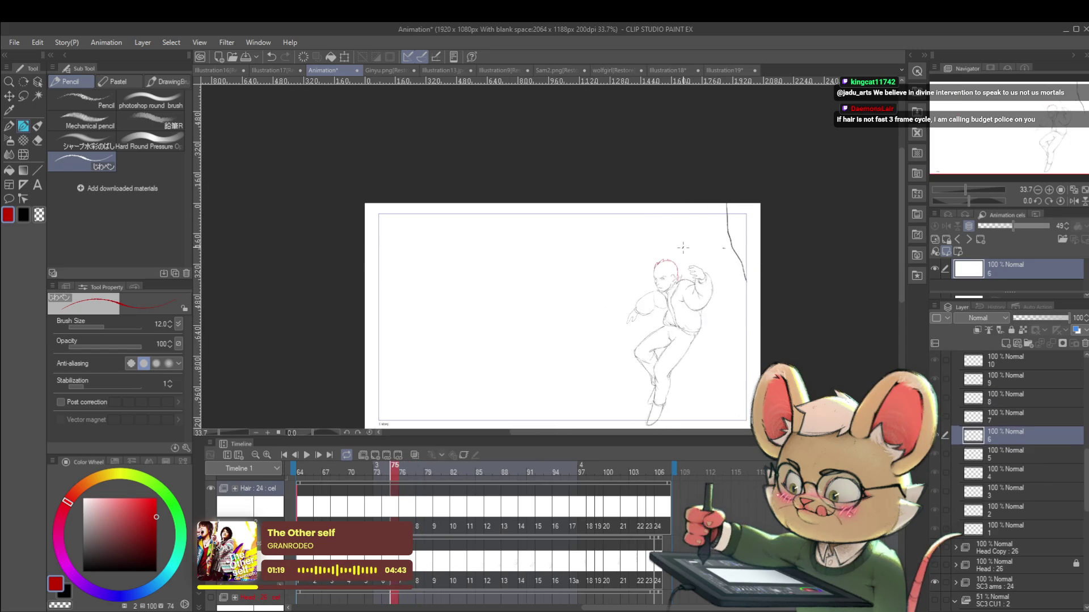
left_click(328, 479)
left_click(307, 454)
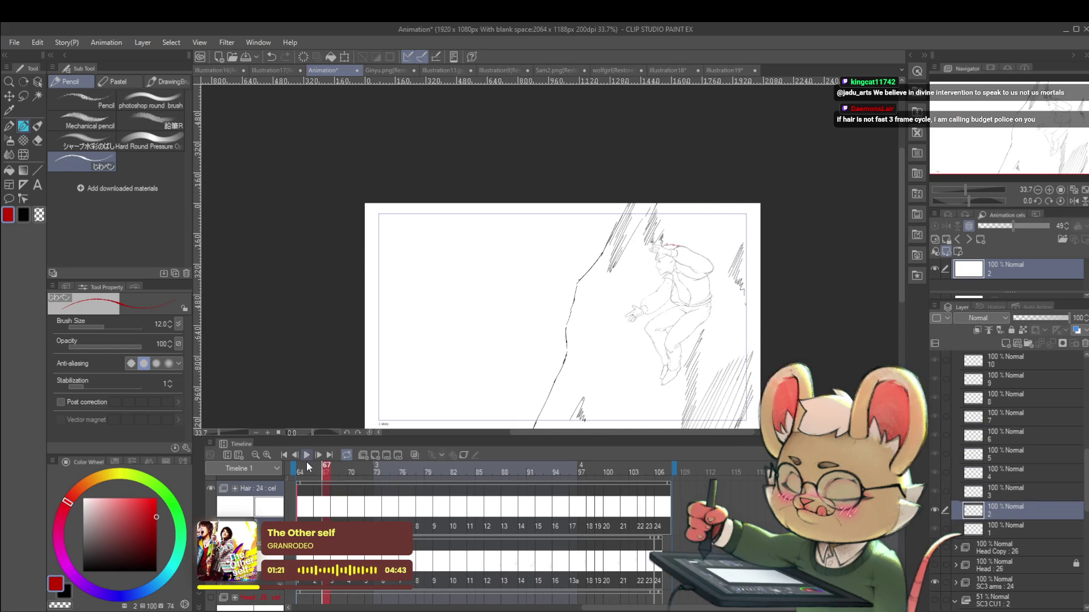
left_click(1074, 200)
scroll(680, 282, "down", 1)
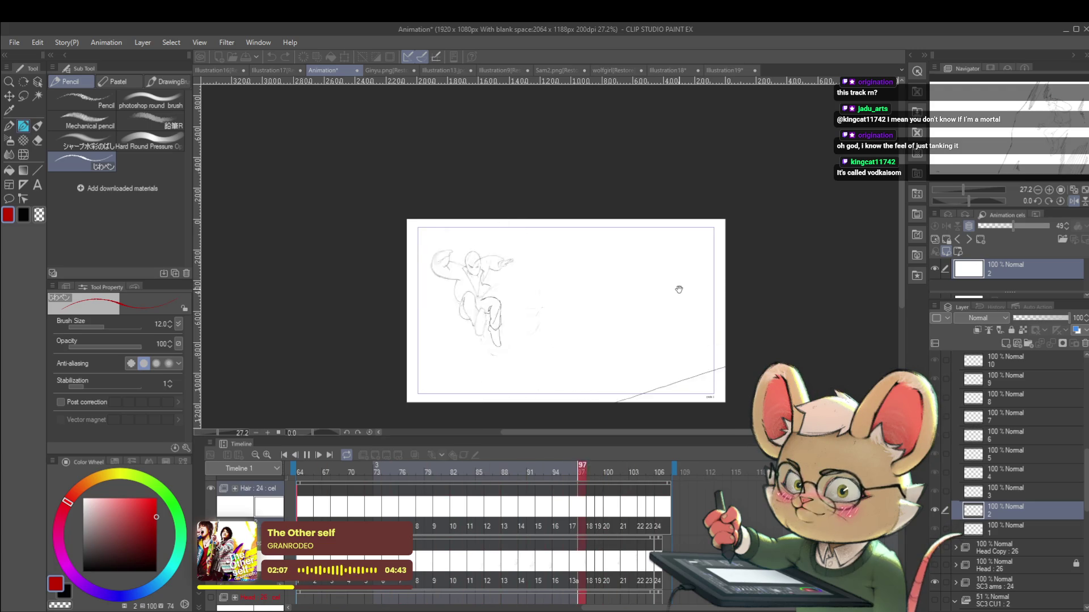
left_click(306, 455)
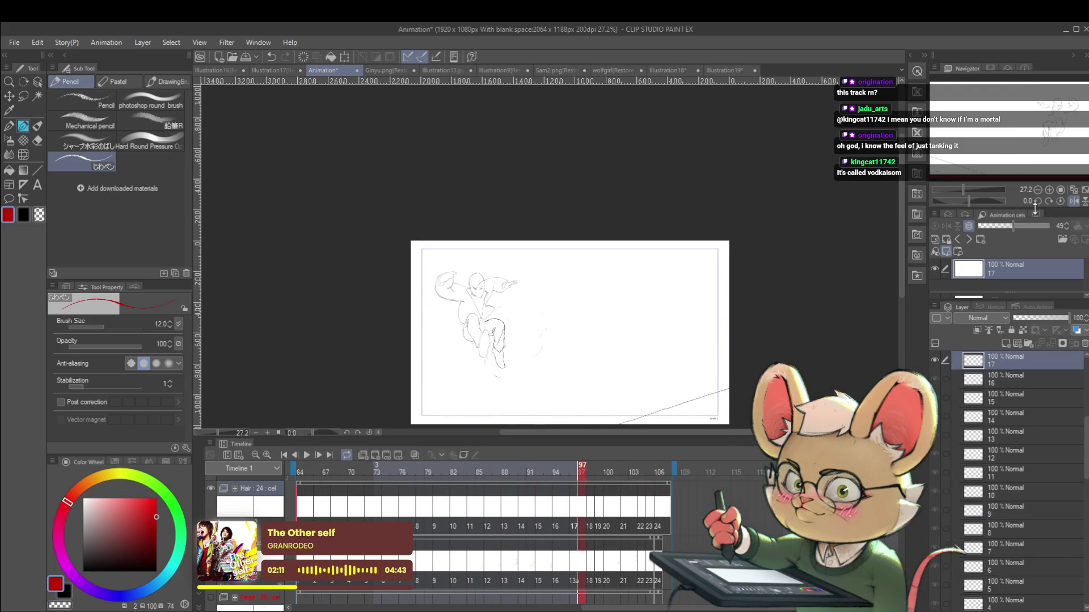
Step: Turn the canvas mirroring off, step back a few drawings and start playback
left_click(1074, 201)
scroll(598, 303, "up", 5)
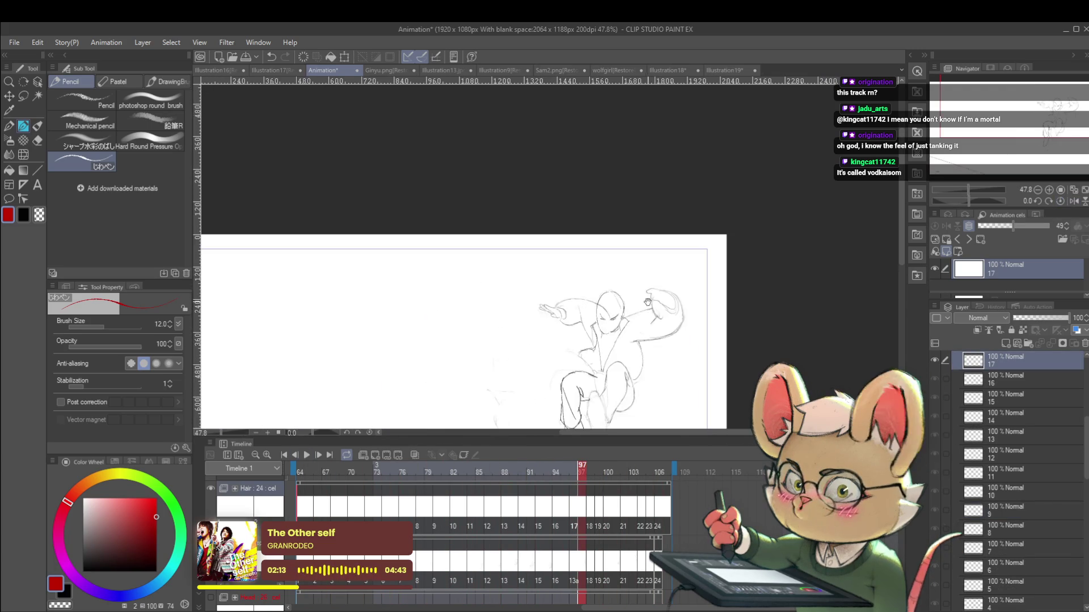
key("Left")
key("Left")
key("Left")
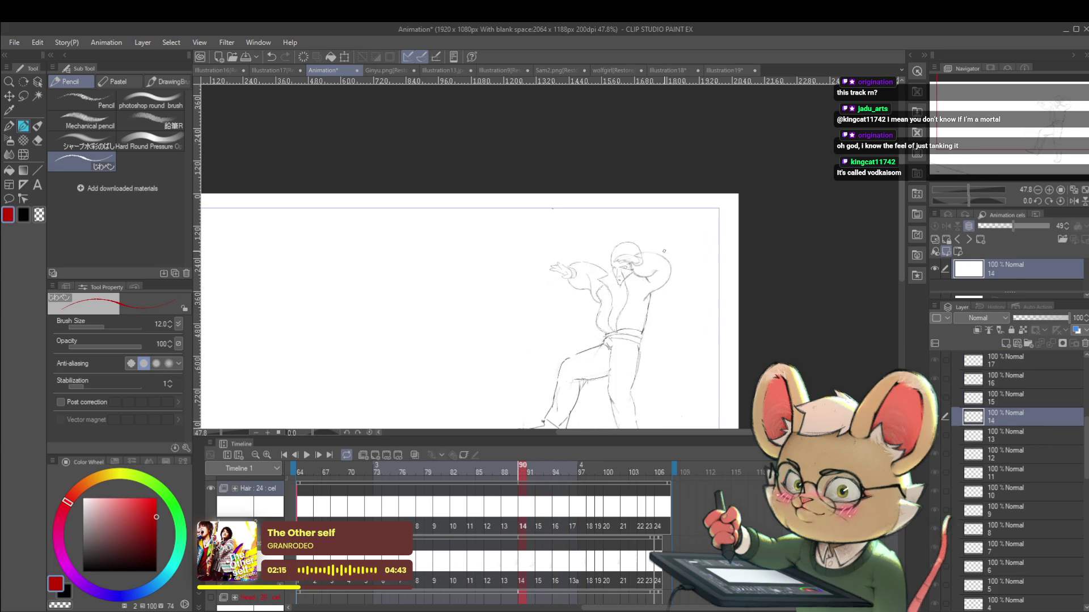
key("Left")
key("Left")
key("Left")
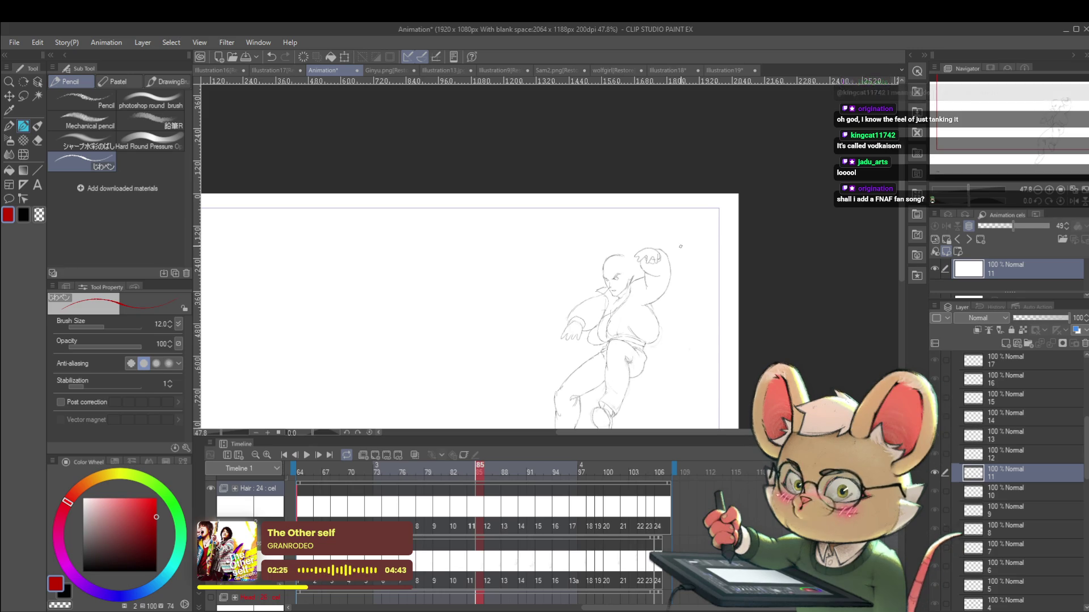
key("space")
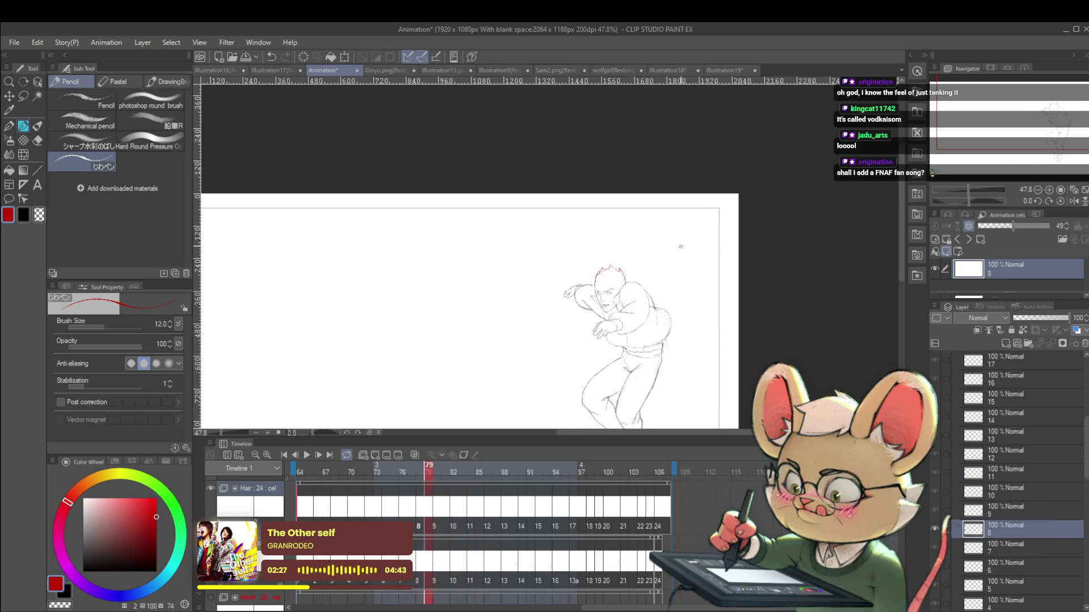
scroll(684, 255, "up", 3)
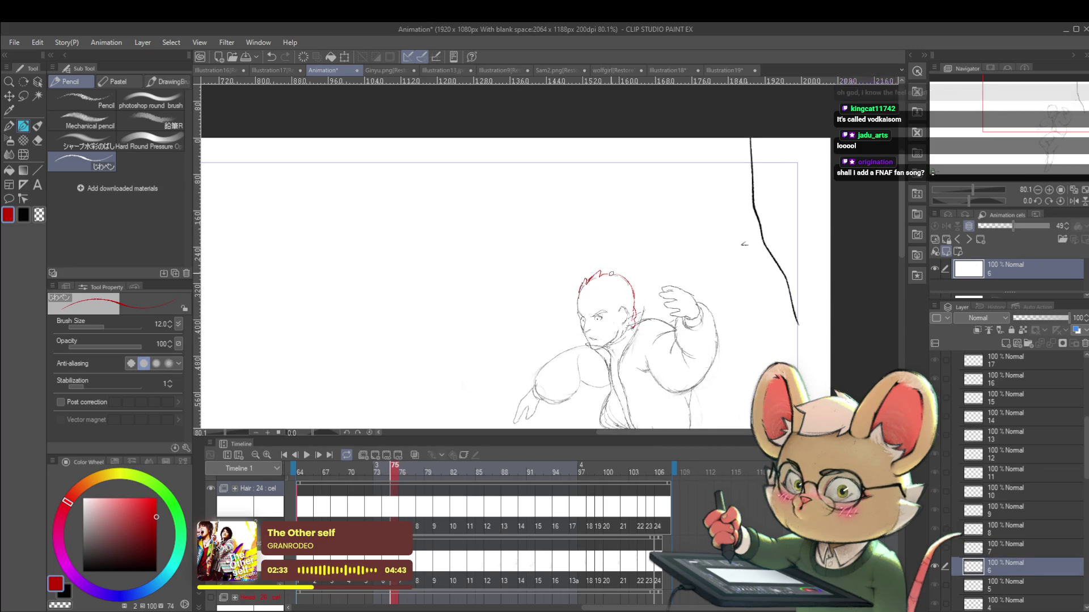
Step: Flip back and forth between cels 7 and 8 to compare the red spiky hair
key("Left")
key("Left")
key("Right")
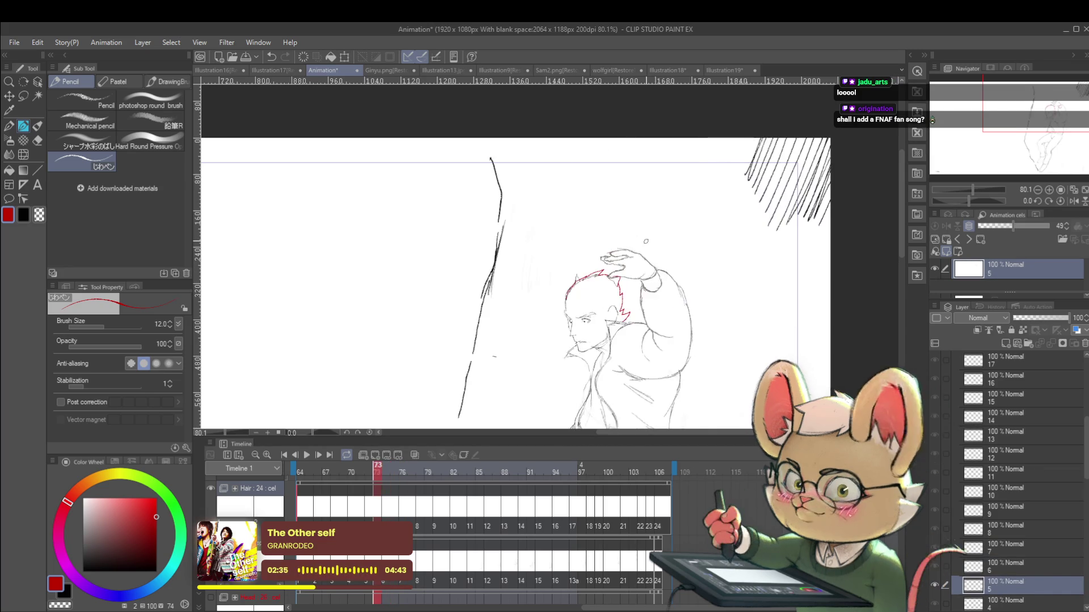
key("Left")
key("Right")
key("Left")
key("Right")
key("Right")
key("Right")
key("Right")
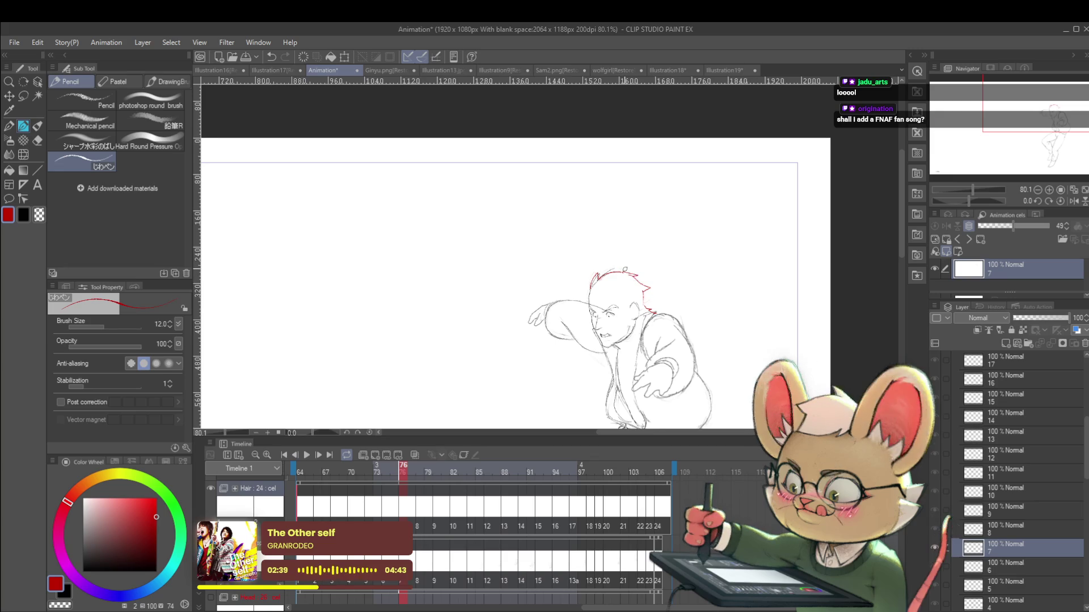
key("Left")
key("Left")
key("Left")
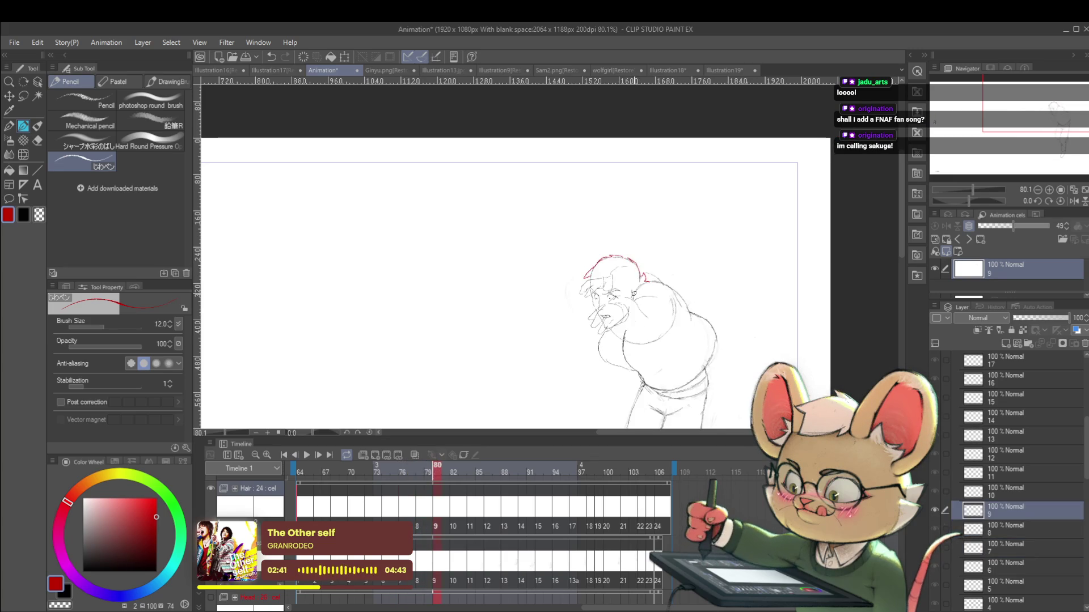
key("Right")
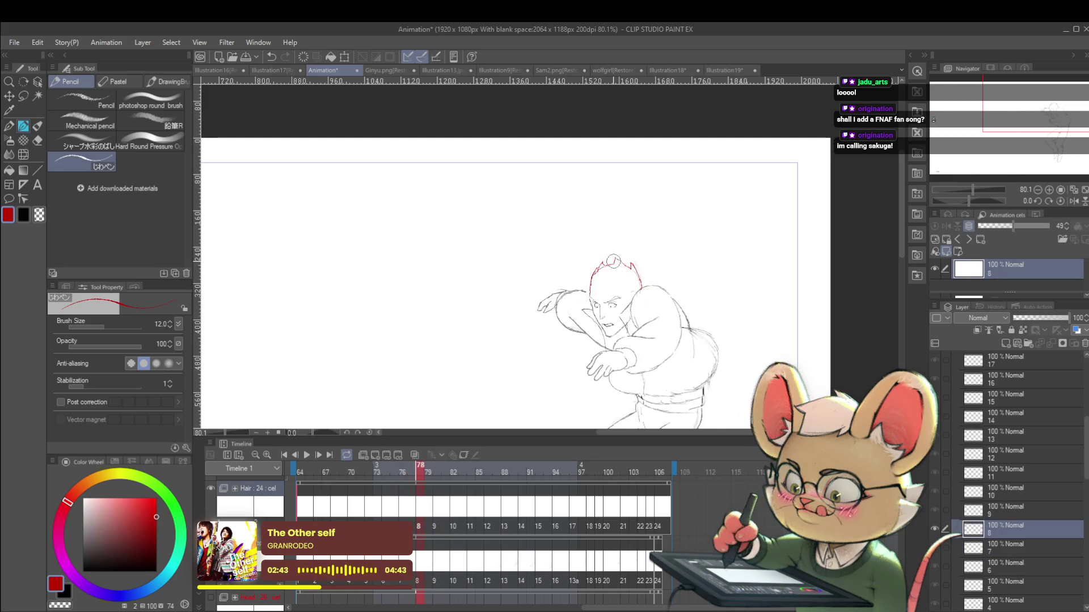
scroll(603, 280, "up", 4)
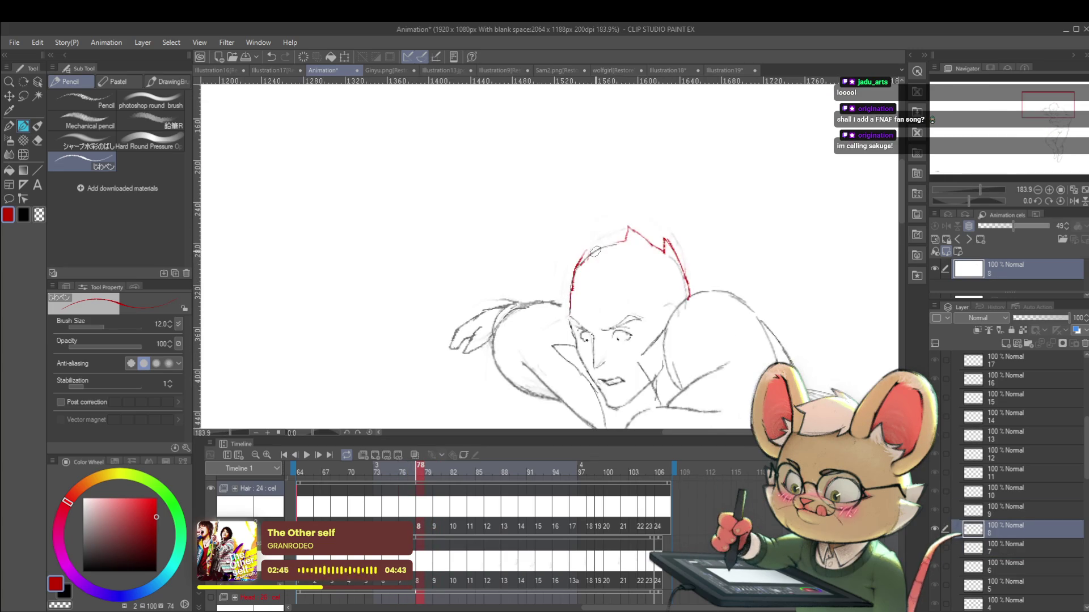
key("Left")
key("Right")
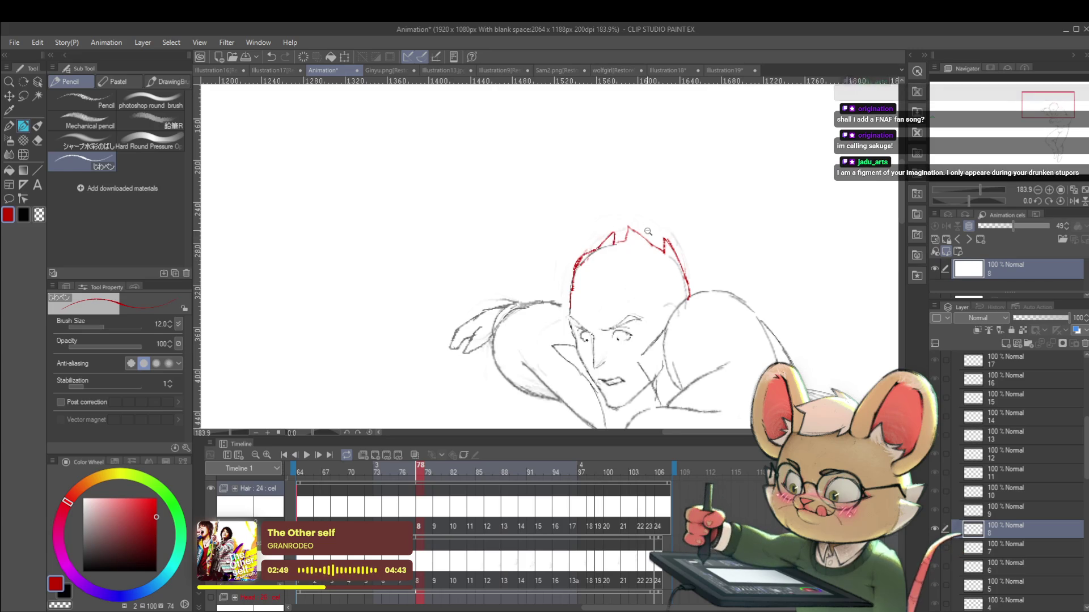
Step: Zoom in and out on the head while alternating cels 7 and 8 to check the hair
scroll(657, 205, "down", 8)
key("Left")
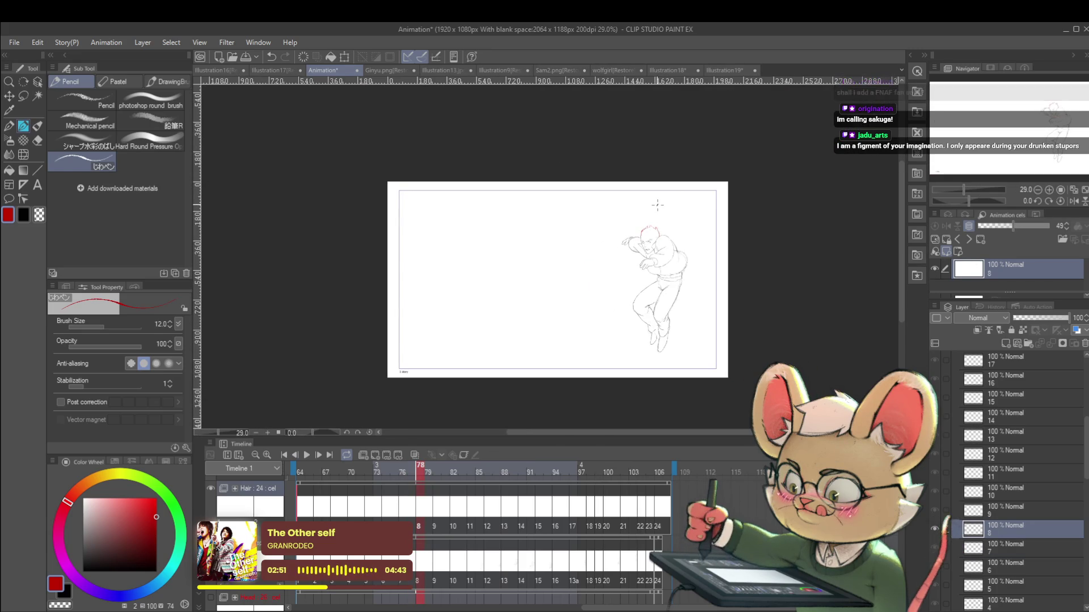
scroll(661, 213, "up", 4)
key("Right")
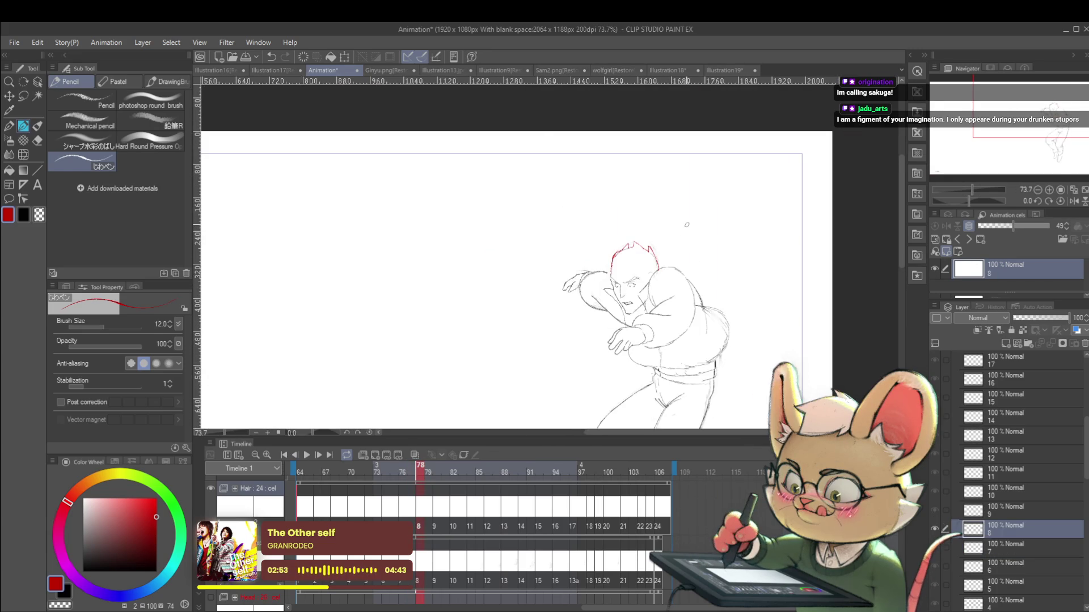
scroll(628, 230, "up", 4)
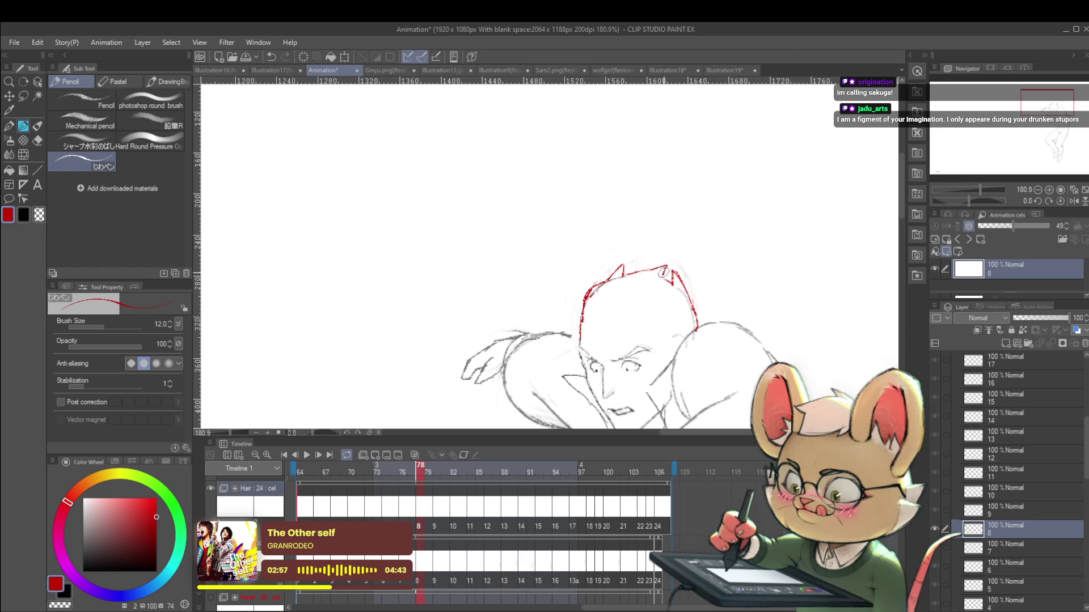
scroll(658, 269, "down", 4)
key("Left")
key("Right")
key("Left")
key("Right")
scroll(680, 280, "up", 3)
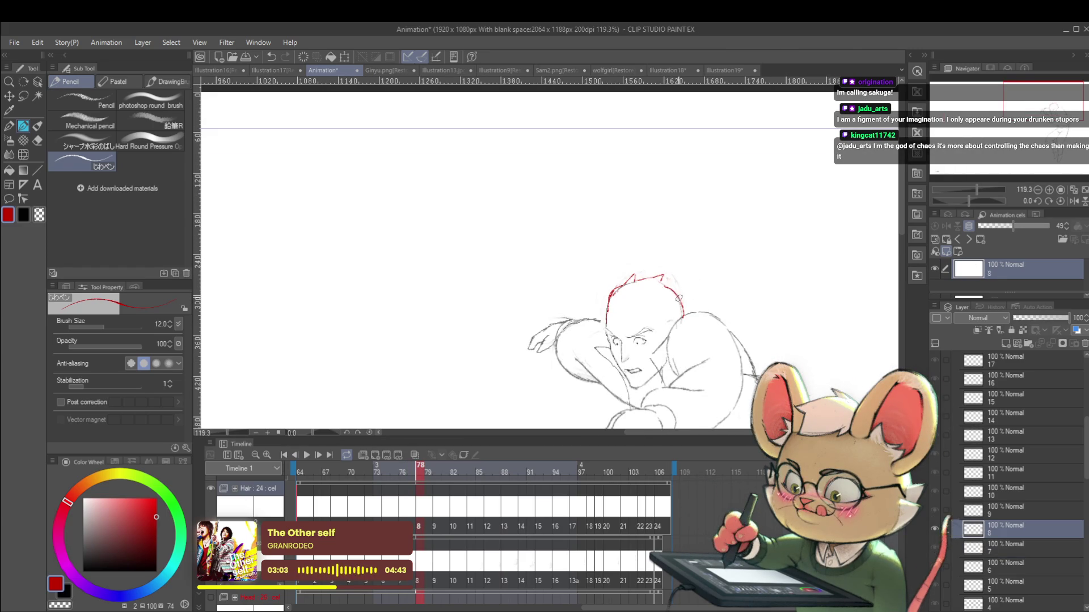
scroll(683, 286, "down", 3)
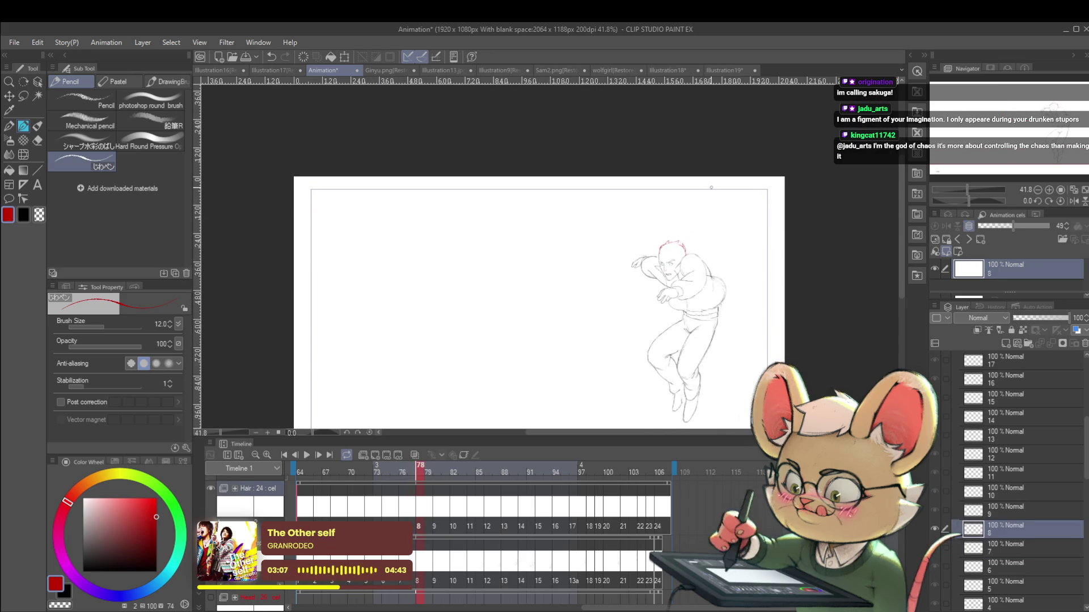
scroll(684, 257, "up", 3)
scroll(700, 206, "down", 3)
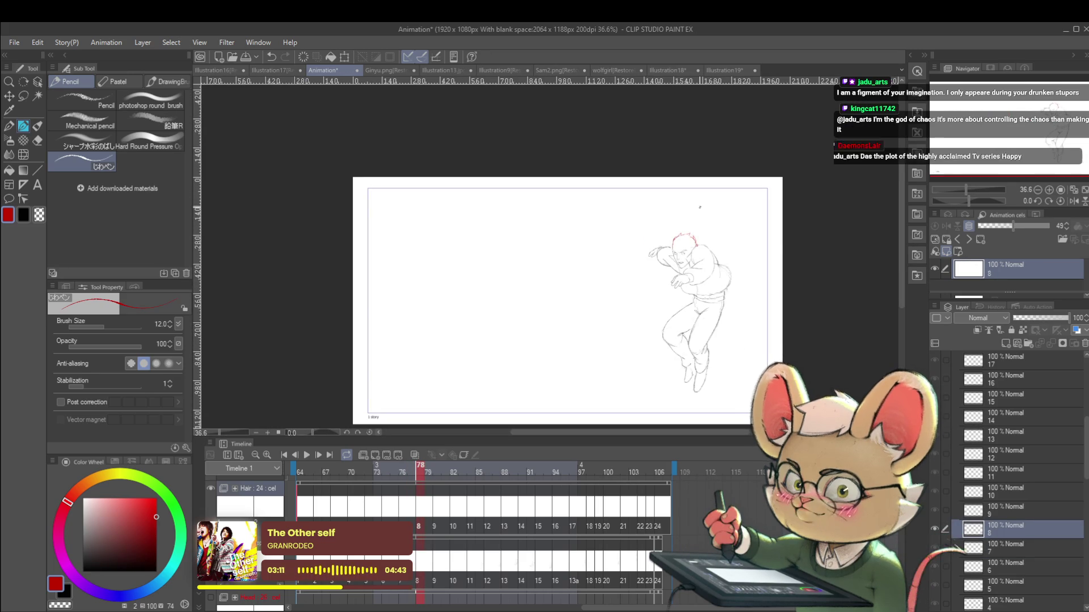
Step: Move ahead to frame 82 on cel 10, showing its untraced pencil head
key("Left")
key("Left")
key("Left")
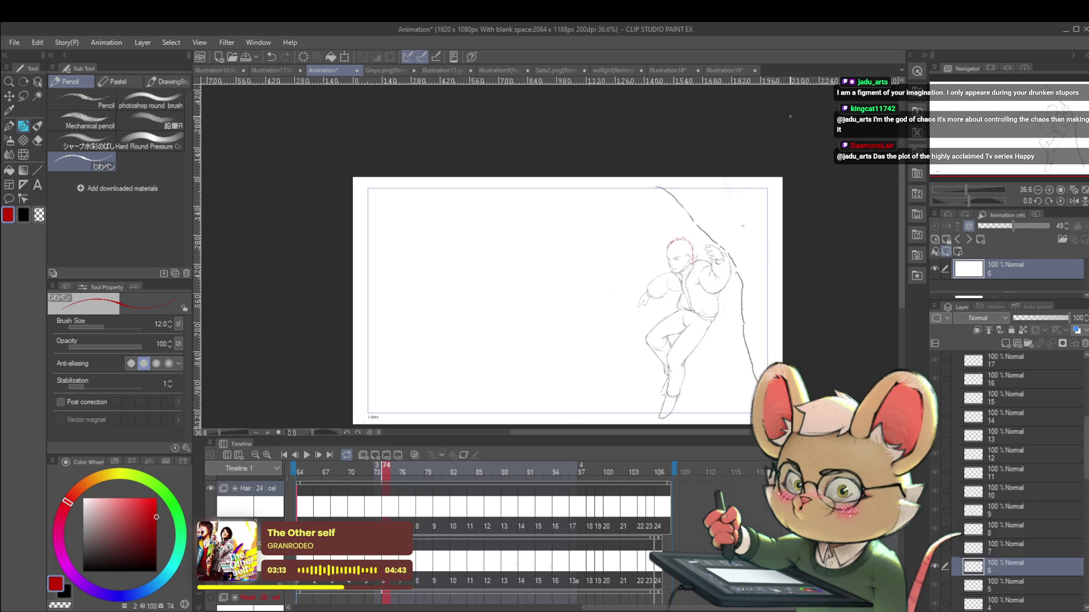
key("Right")
key("Right")
key("Right")
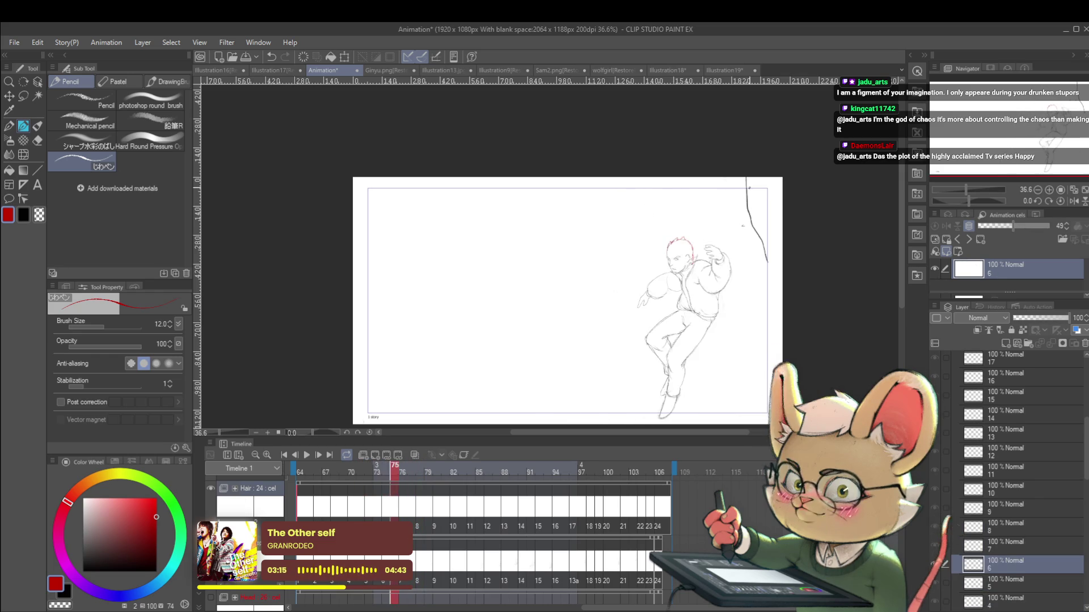
key("Right")
key("Right")
key("Right")
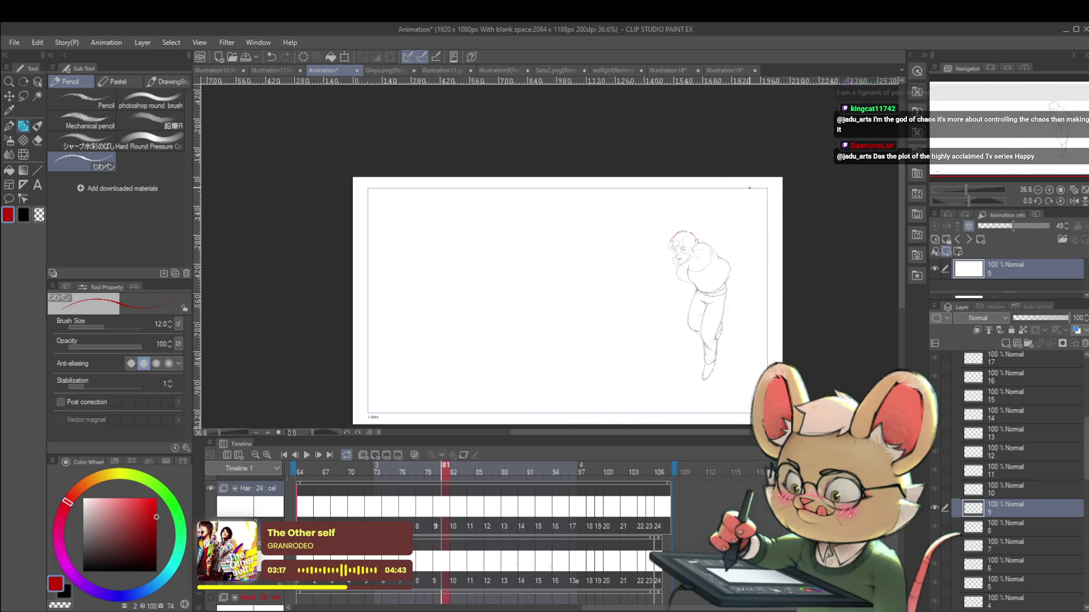
scroll(676, 232, "up", 5)
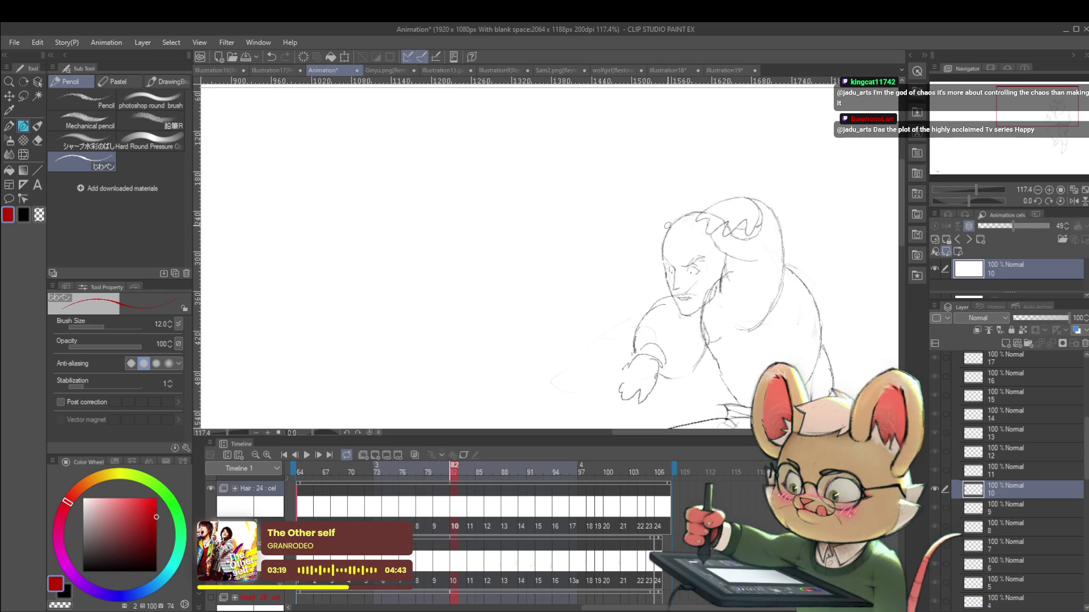
Step: Draw a short red hair stroke at the head's left on cel 10, compare with cel 9, and fit the view
mouse_move(665, 236)
left_mouse_down()
mouse_move(655, 253)
mouse_move(658, 239)
left_mouse_up()
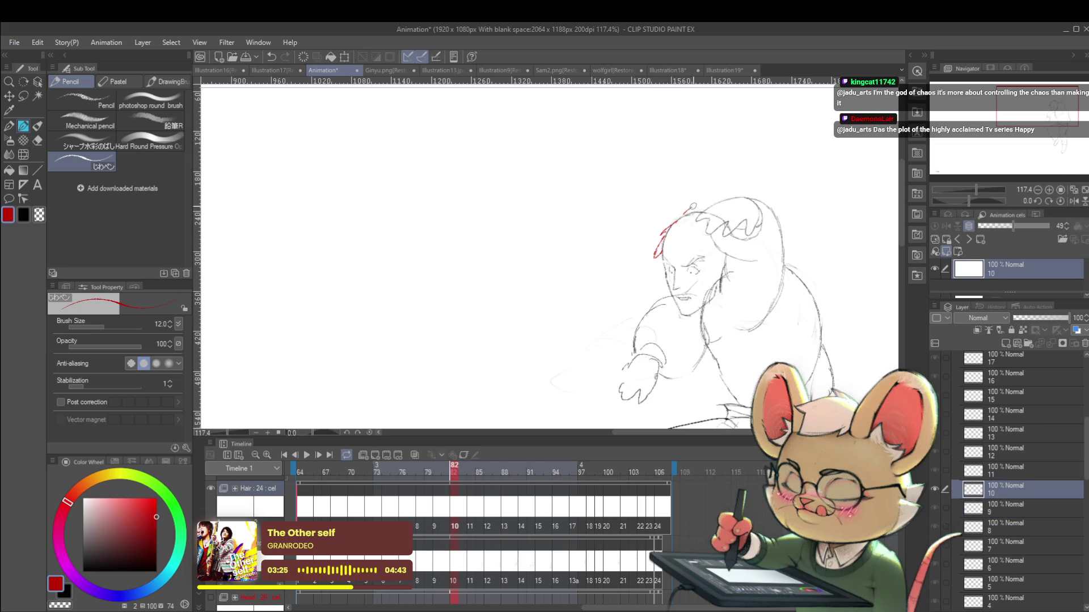
key("Left")
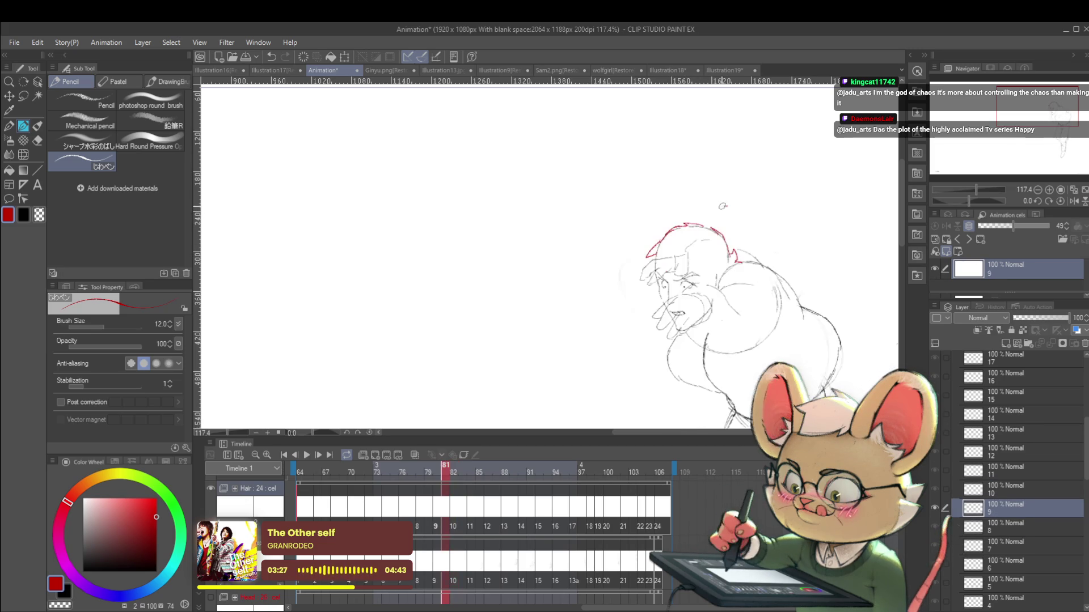
key("Right")
key("Left")
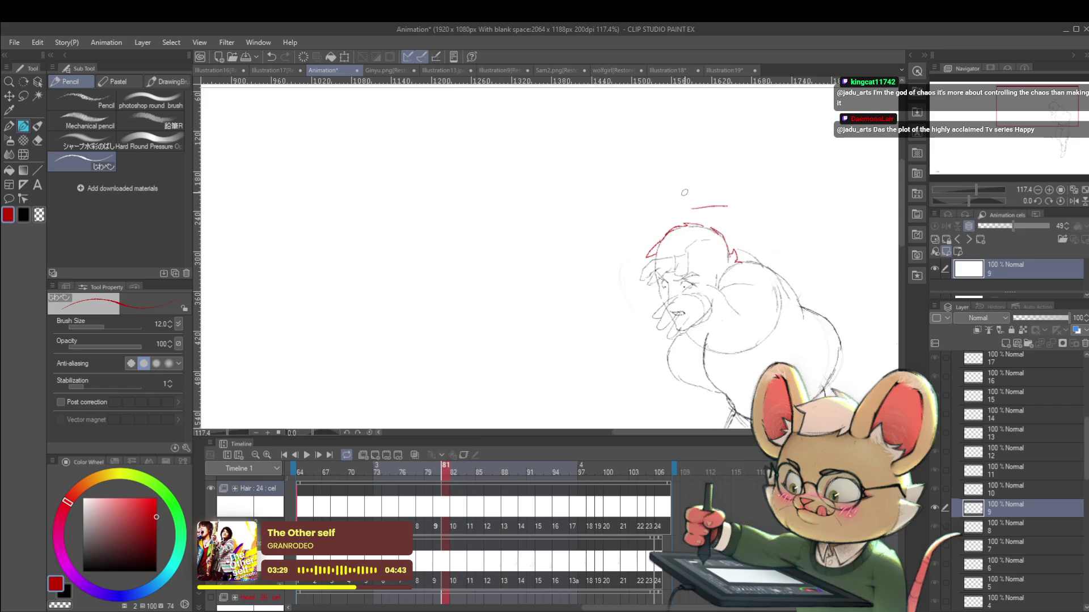
key("ctrl+0")
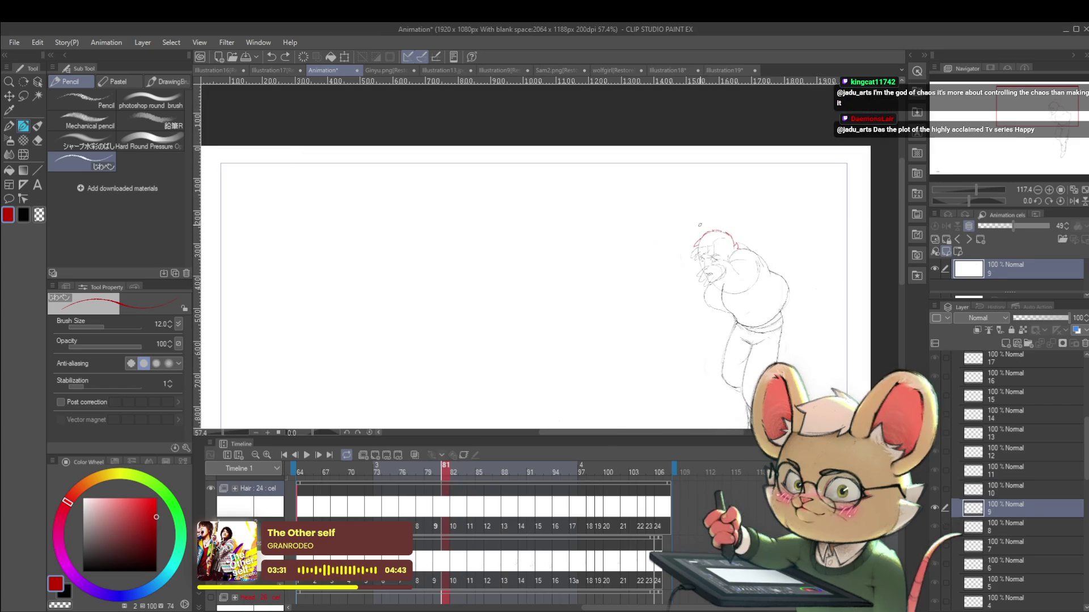
Step: Play the animation with the canvas mirrored horizontally, stop it, then play it again
left_click(310, 457)
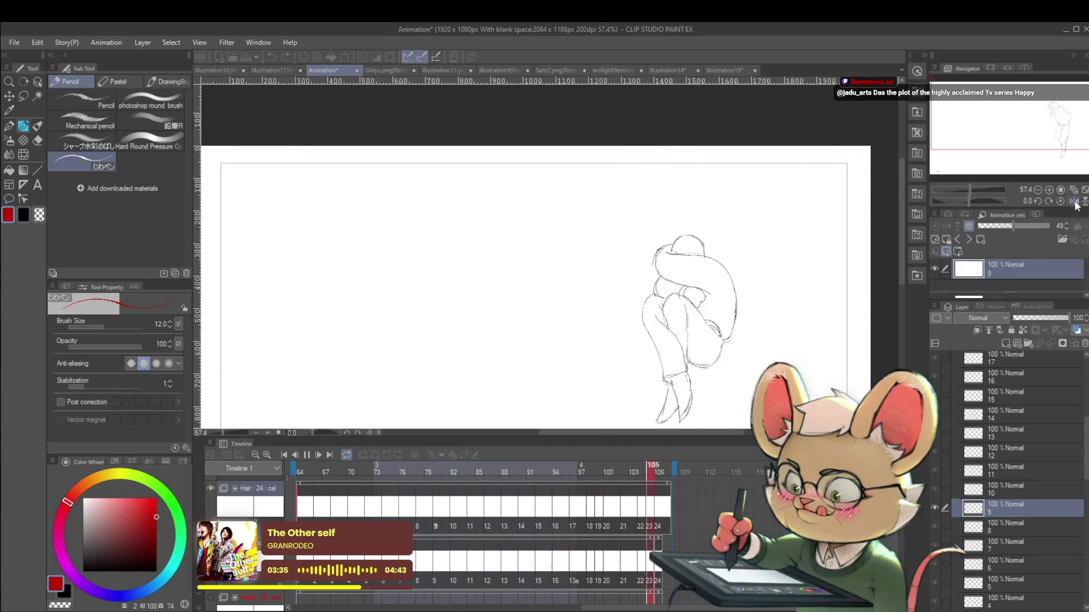
key("h")
scroll(805, 269, "down", 3)
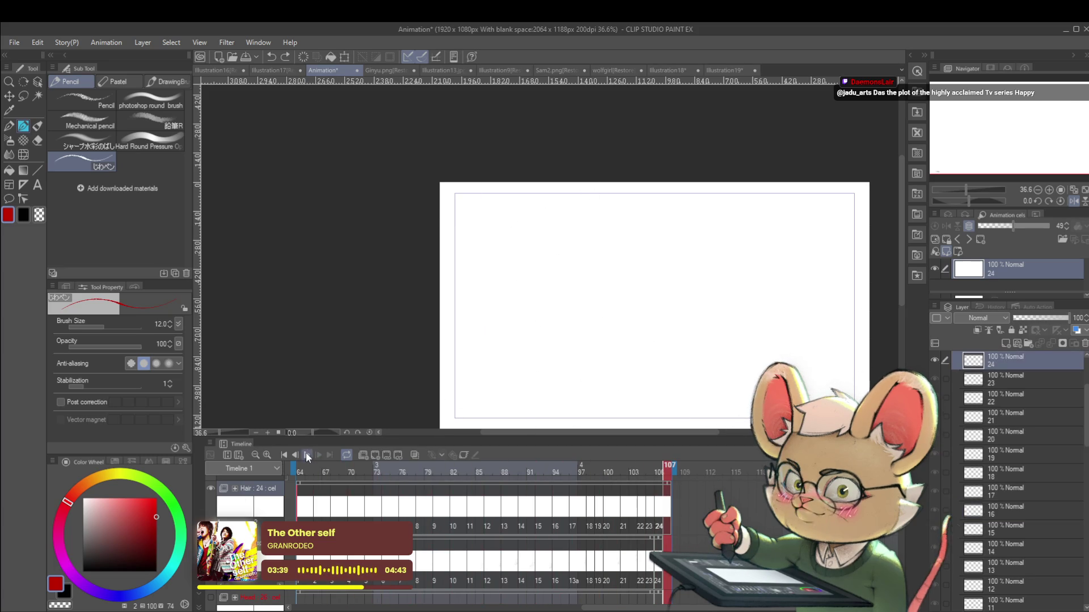
left_click(306, 454)
scroll(543, 237, "up", 3)
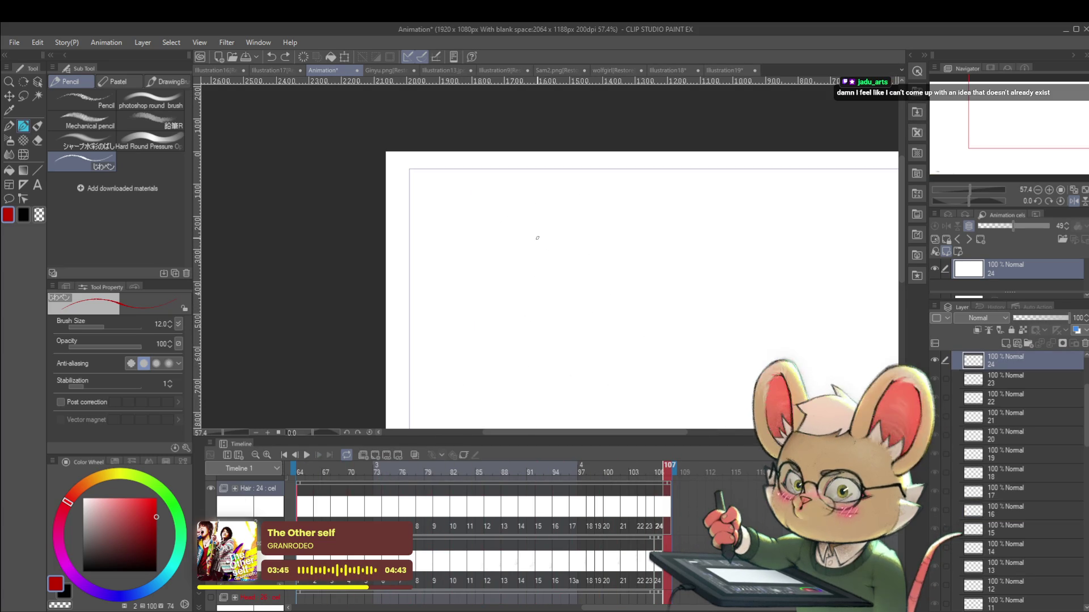
key("space")
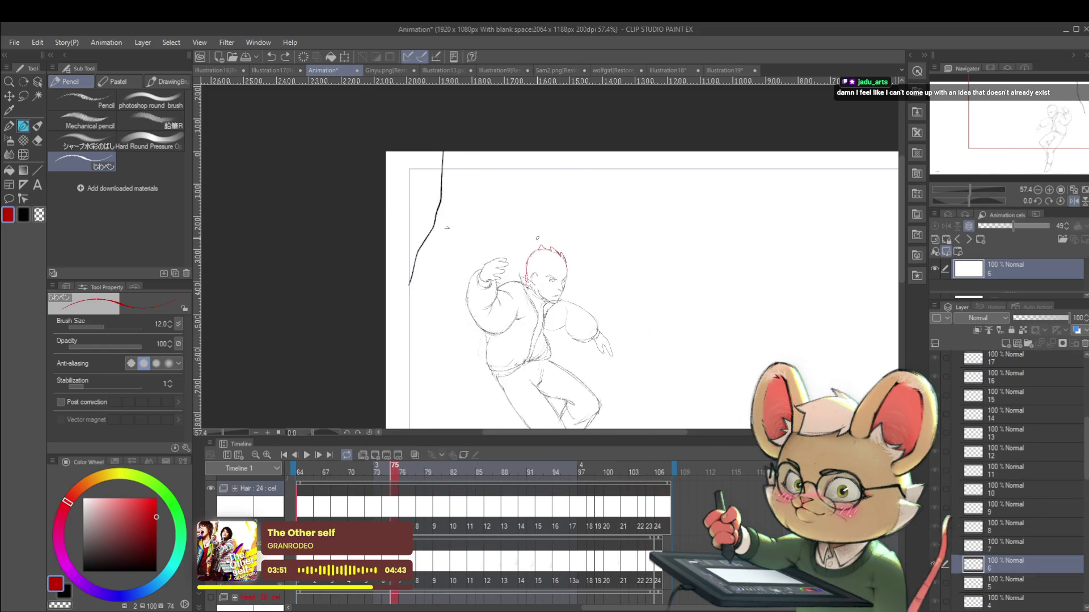
Step: Un-mirror the canvas and zoom into frame 79's red spiky hair
left_click(1074, 201)
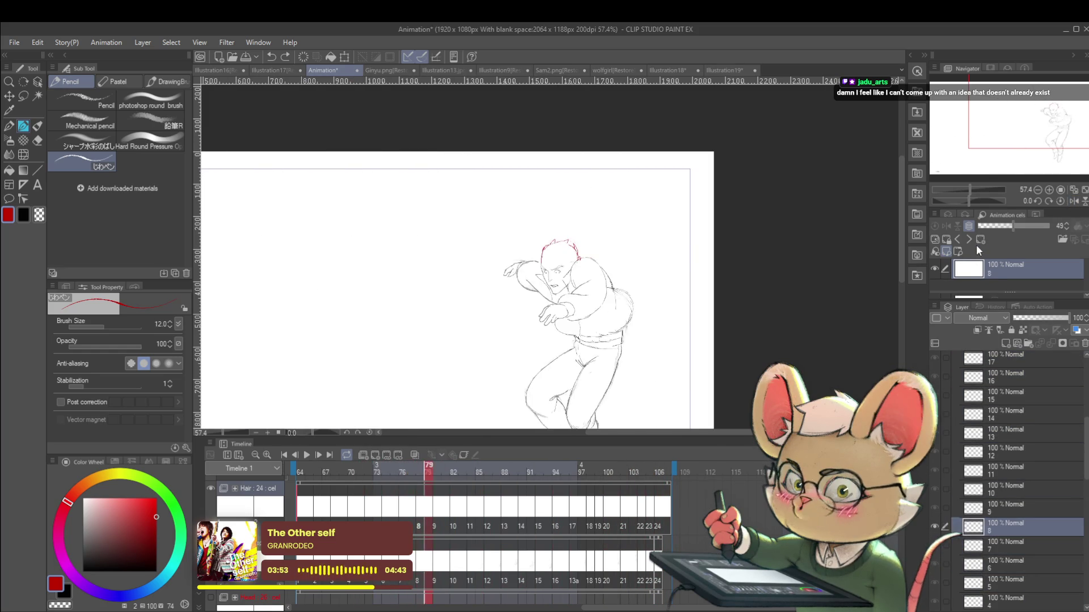
scroll(558, 249, "up", 4)
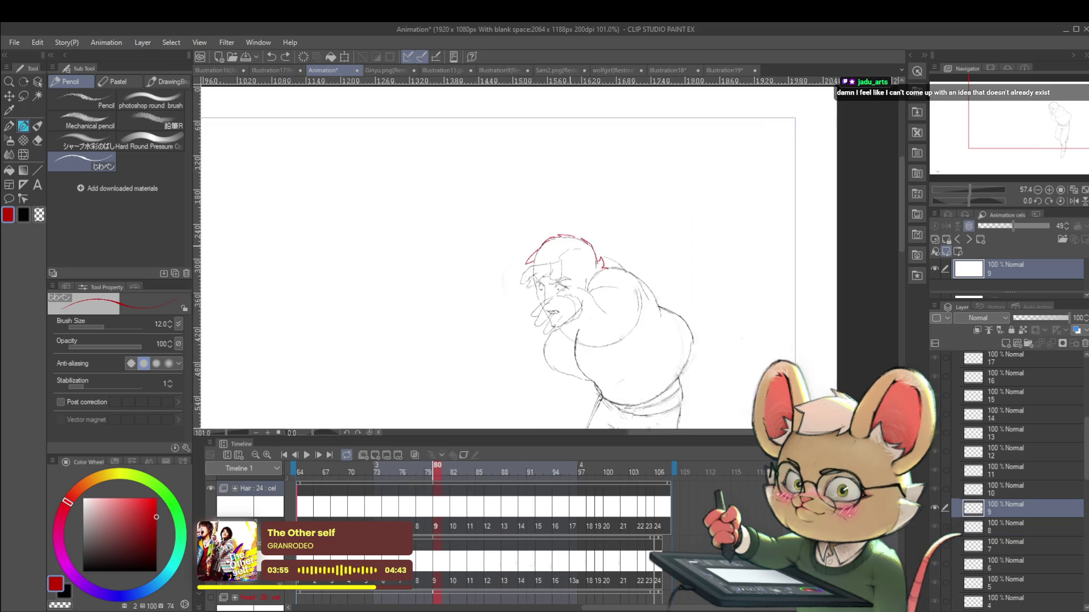
scroll(523, 272, "up", 3)
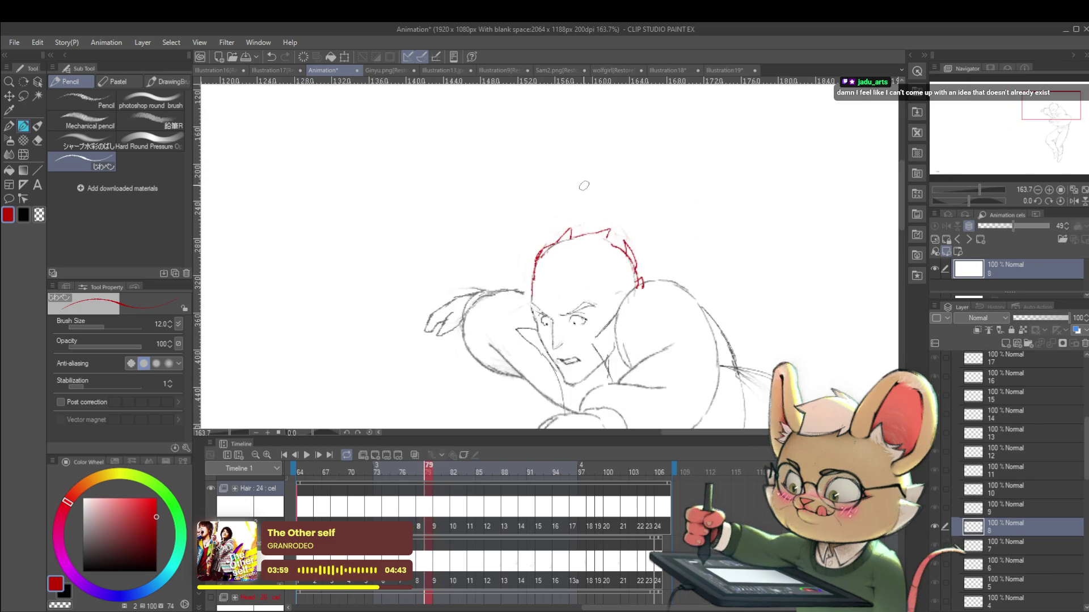
Step: On cel 10, undo the earlier red strokes and test a straight red line left of the head
key("Right")
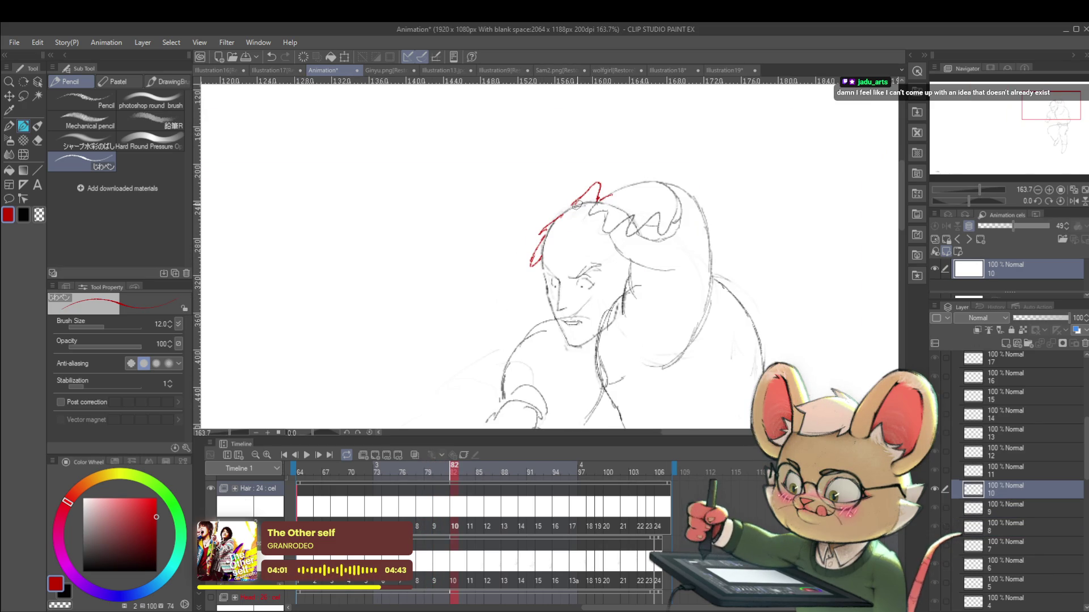
key("ctrl+z")
key("Left")
key("Right")
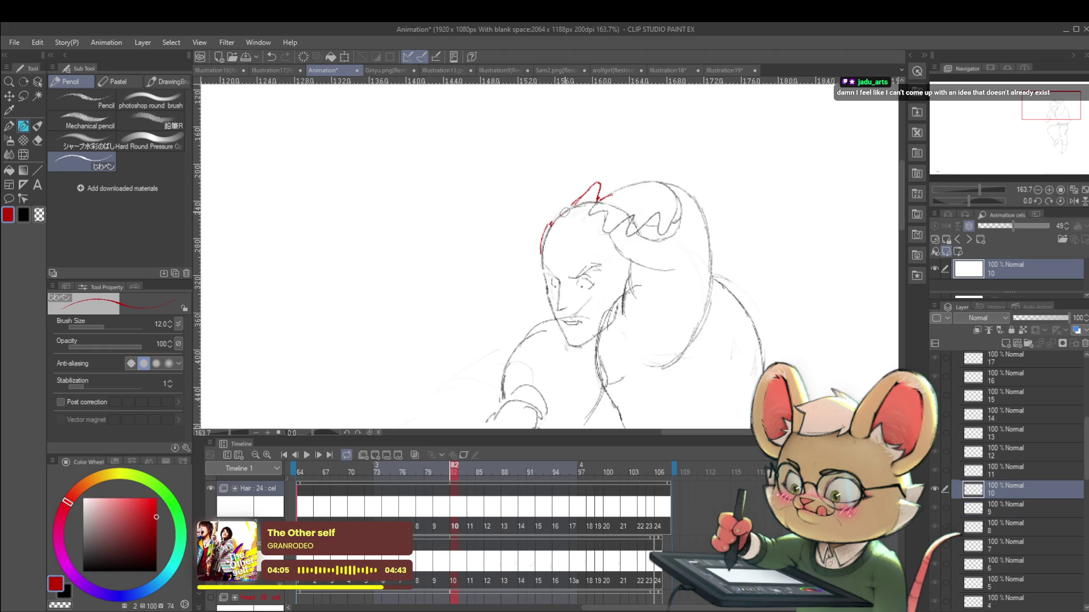
key("ctrl+z")
left_click_drag(543, 214, 542, 255)
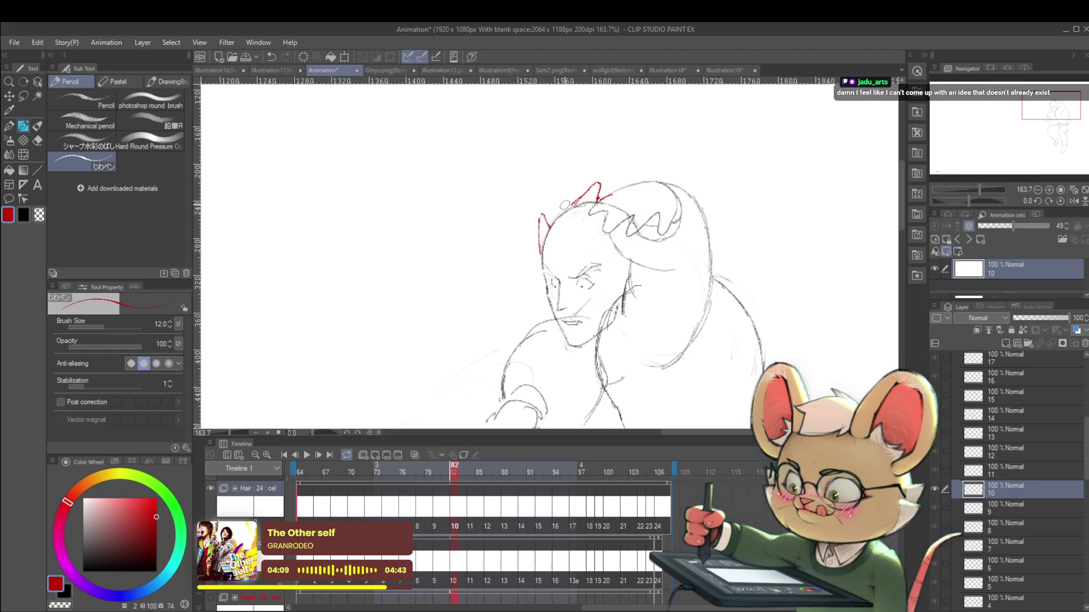
key("Left")
key("Right")
key("Left")
key("Right")
key("ctrl+z")
Step: Draw an inverted-V red hair spike at the left of cel 10's head
left_click_drag(541, 255, 543, 246)
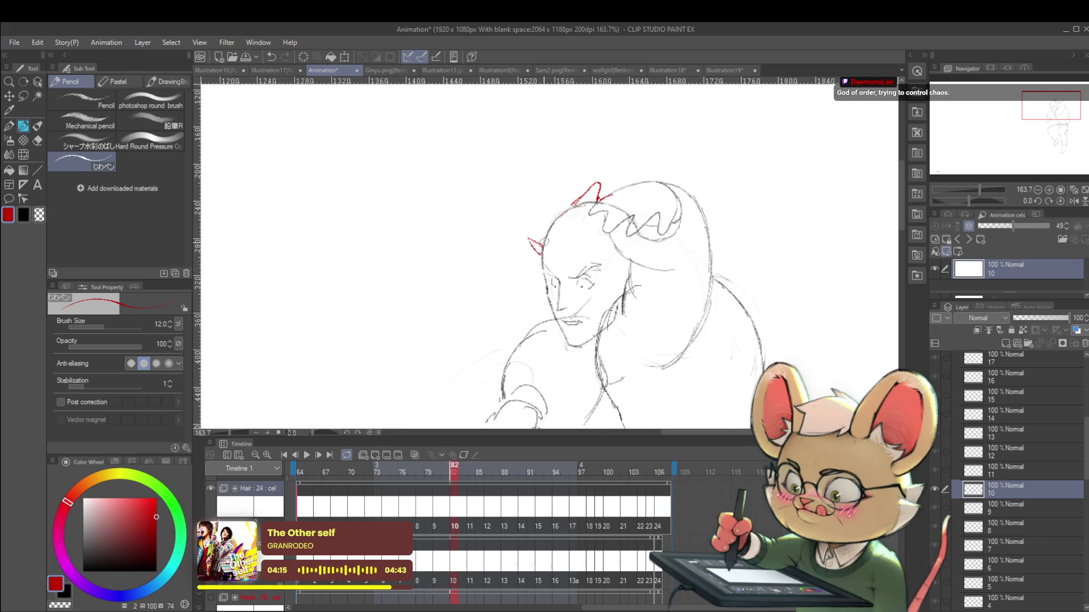
key("ctrl+z")
key("Left")
key("Right")
key("Left")
key("Right")
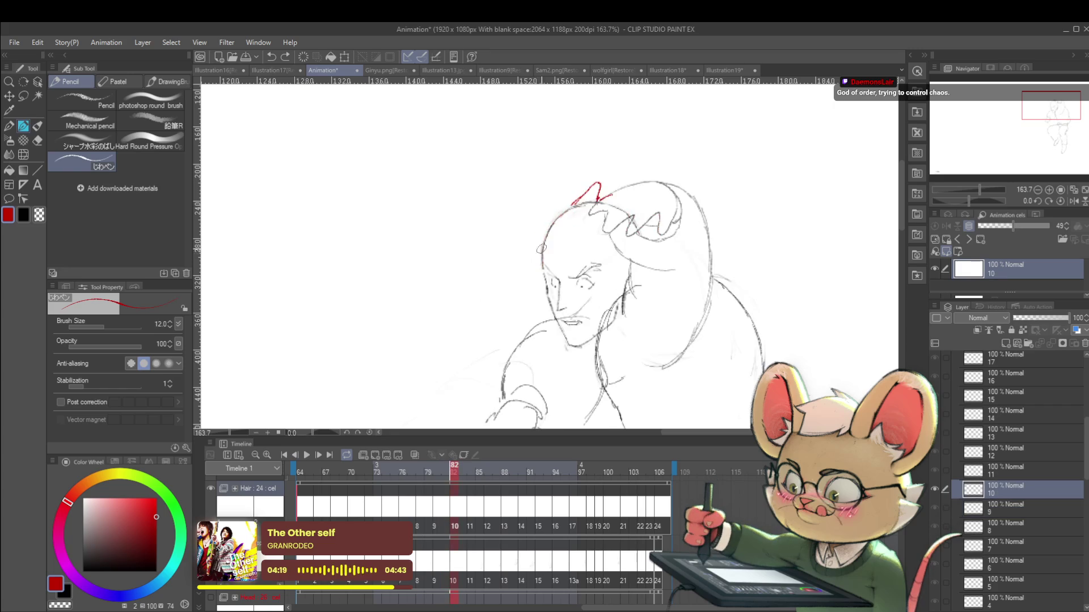
left_click_drag(529, 239, 526, 228)
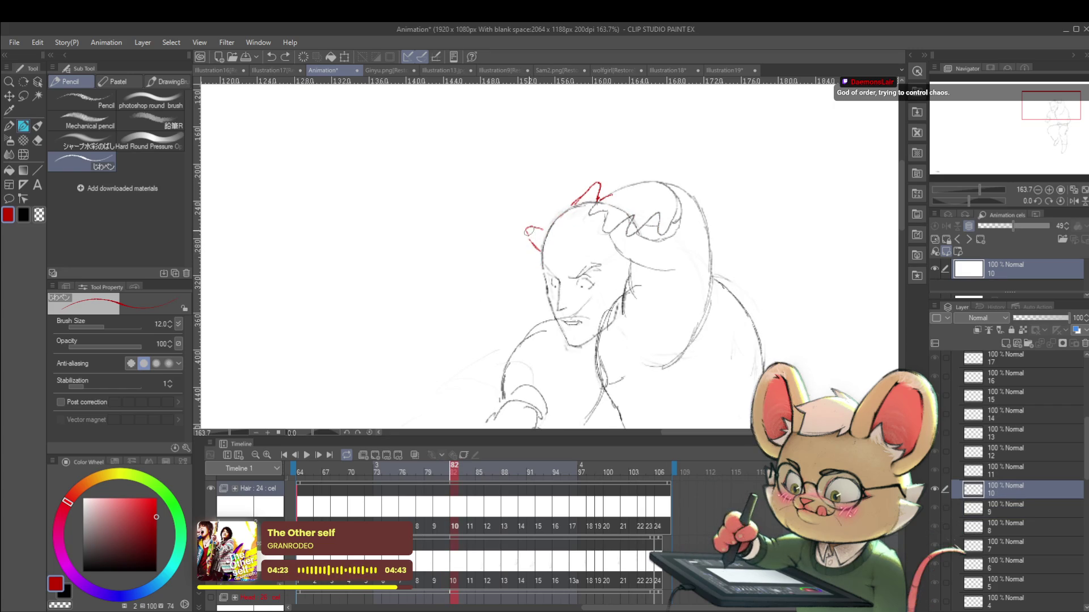
mouse_move(528, 229)
left_mouse_down()
mouse_move(544, 238)
mouse_move(534, 248)
left_mouse_up()
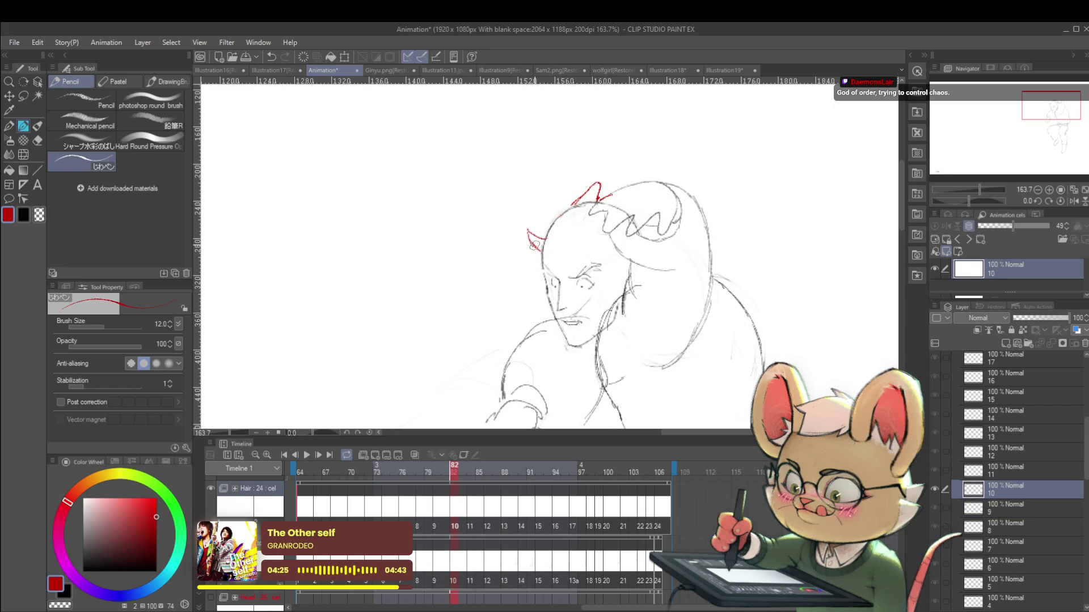
key("Left")
key("Right")
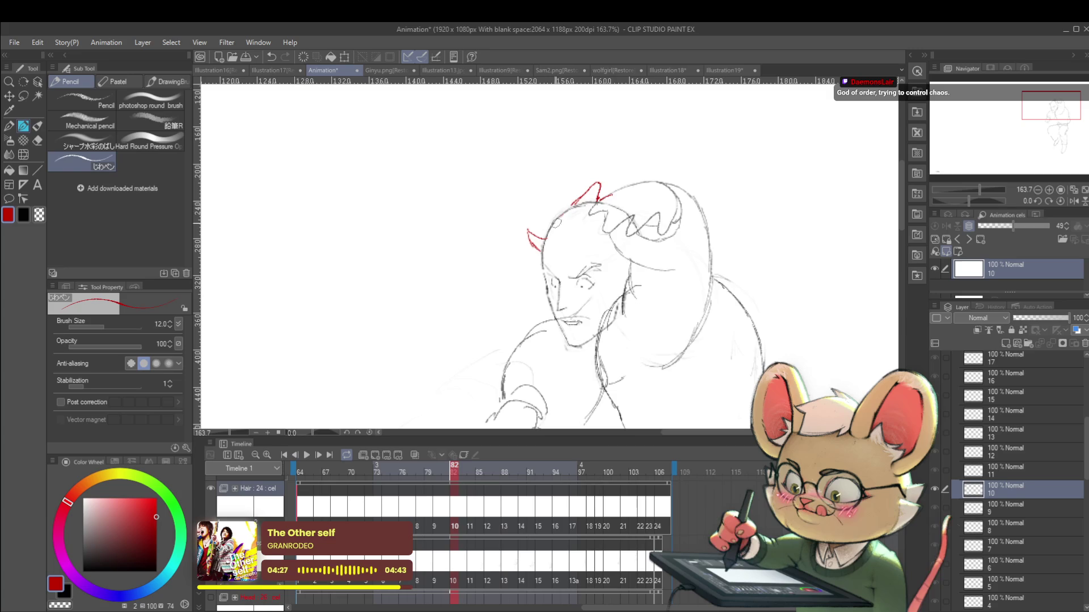
Step: Step back through cels 8, 7 and 4, then return to frame 82 zoomed in
key("Left")
key("Left")
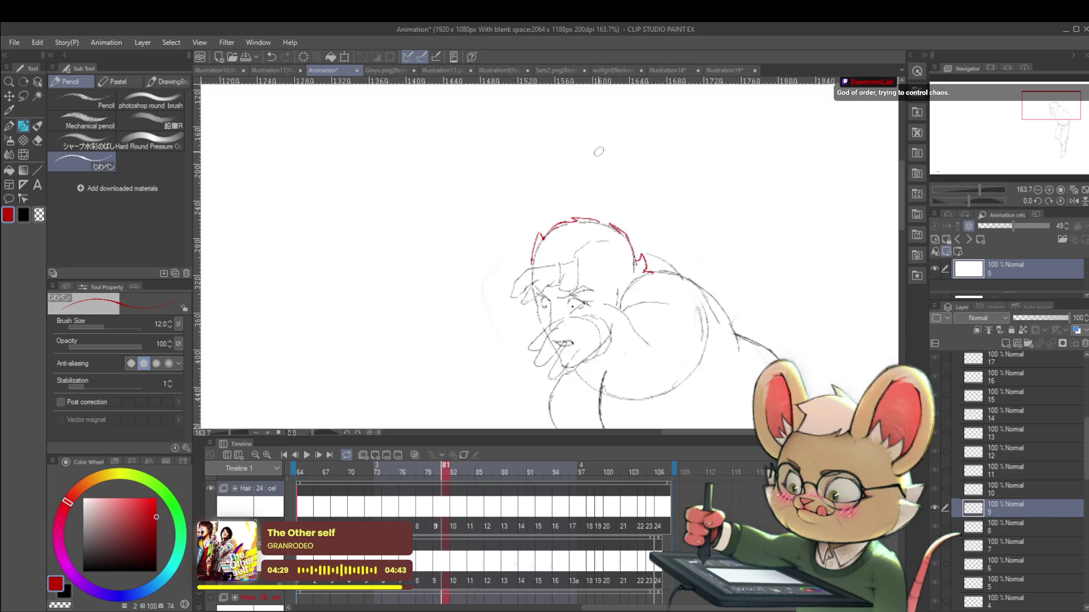
key("Left")
scroll(595, 211, "down", 5)
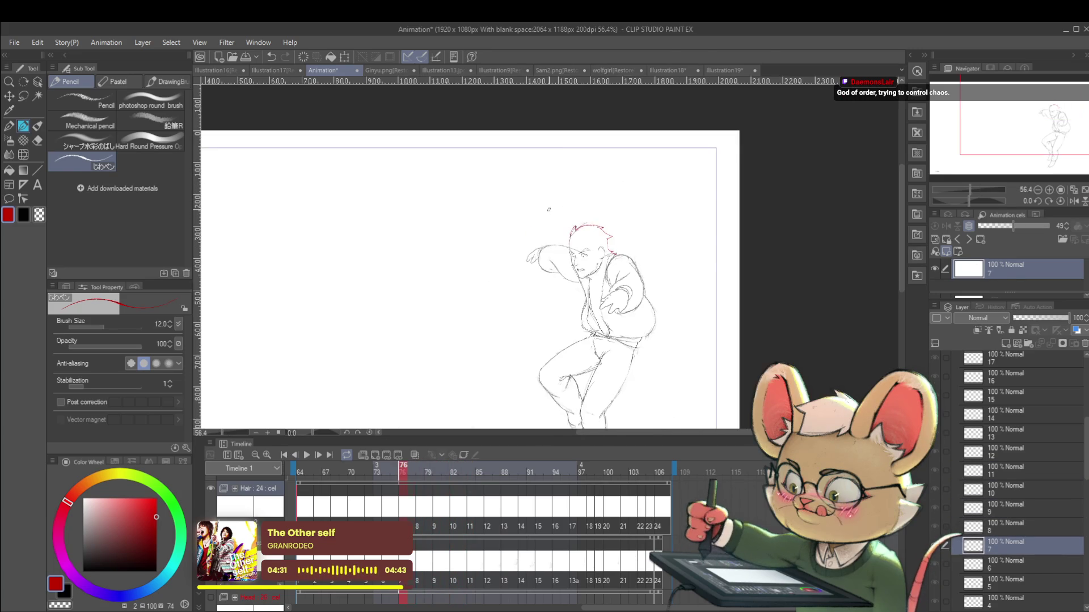
key("Left")
key("Left")
key("Left")
key("Right")
key("Right")
key("Right")
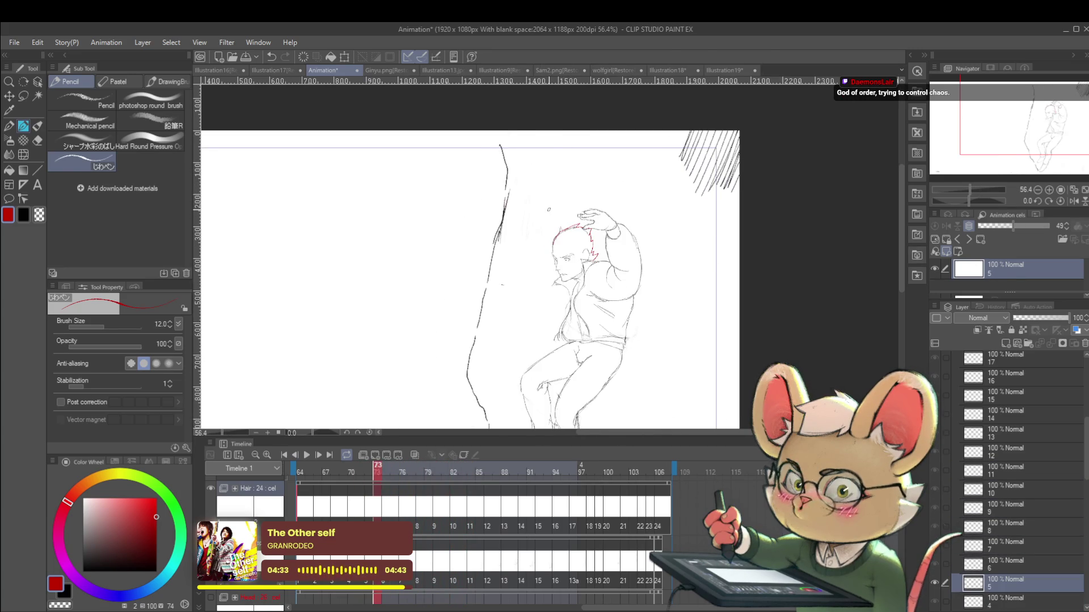
key("Right")
key("Right")
scroll(594, 207, "up", 4)
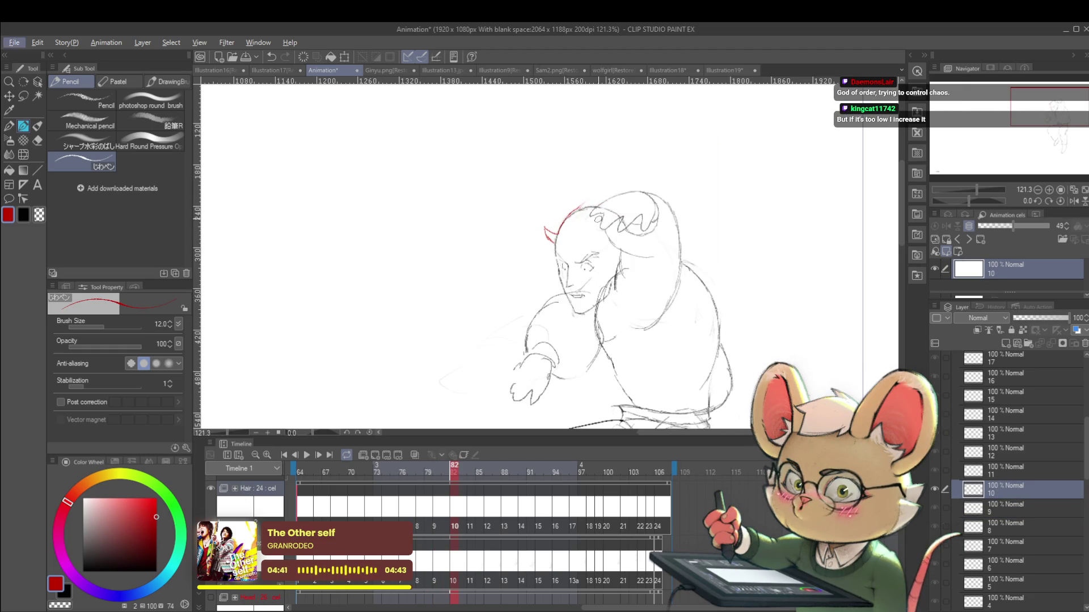
Step: Play the animation zoomed out, stop on frame 70, then zoom in and step to frame 72, cel 5
scroll(656, 275, "down", 4)
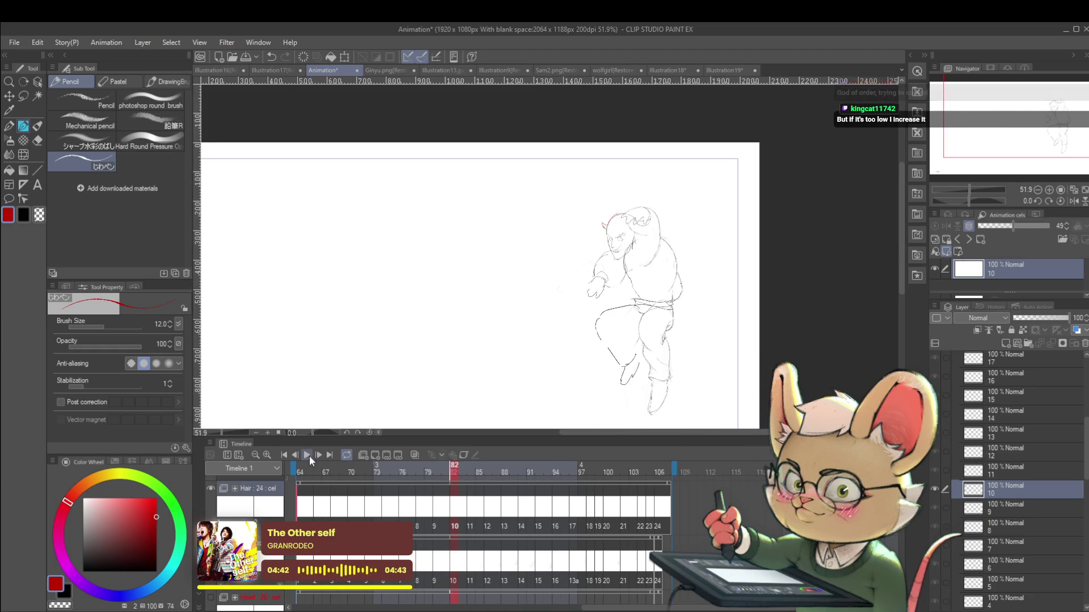
left_click(306, 456)
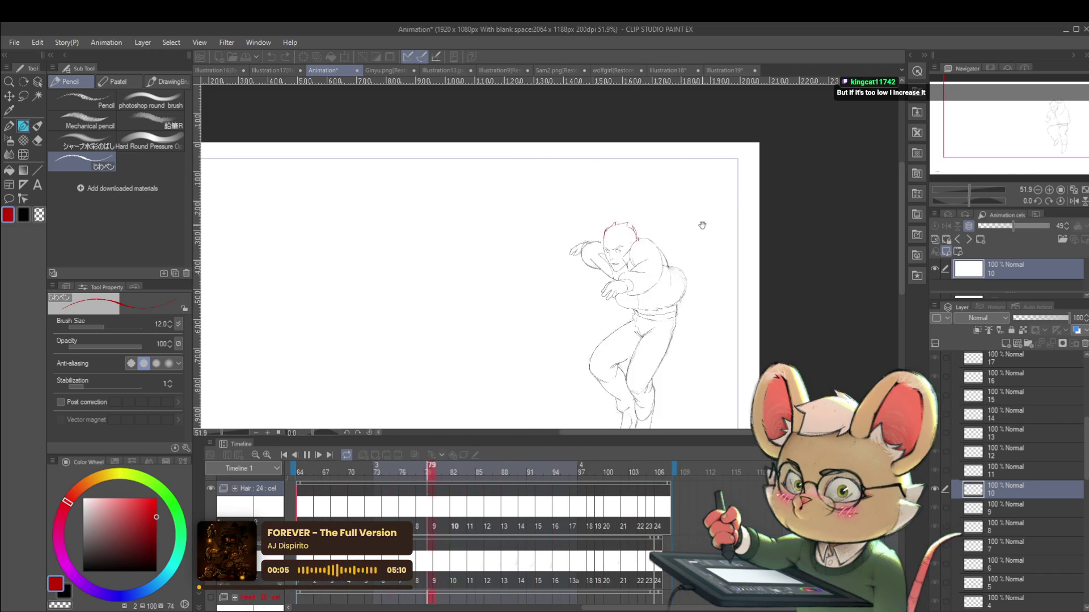
left_click(306, 457)
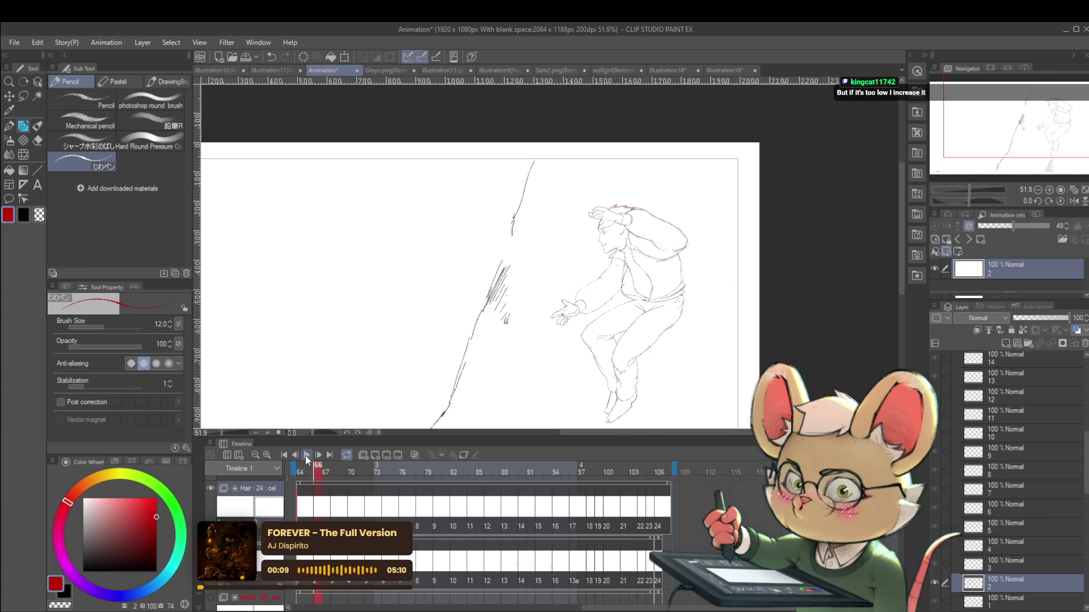
left_click(307, 457)
scroll(616, 203, "up", 4)
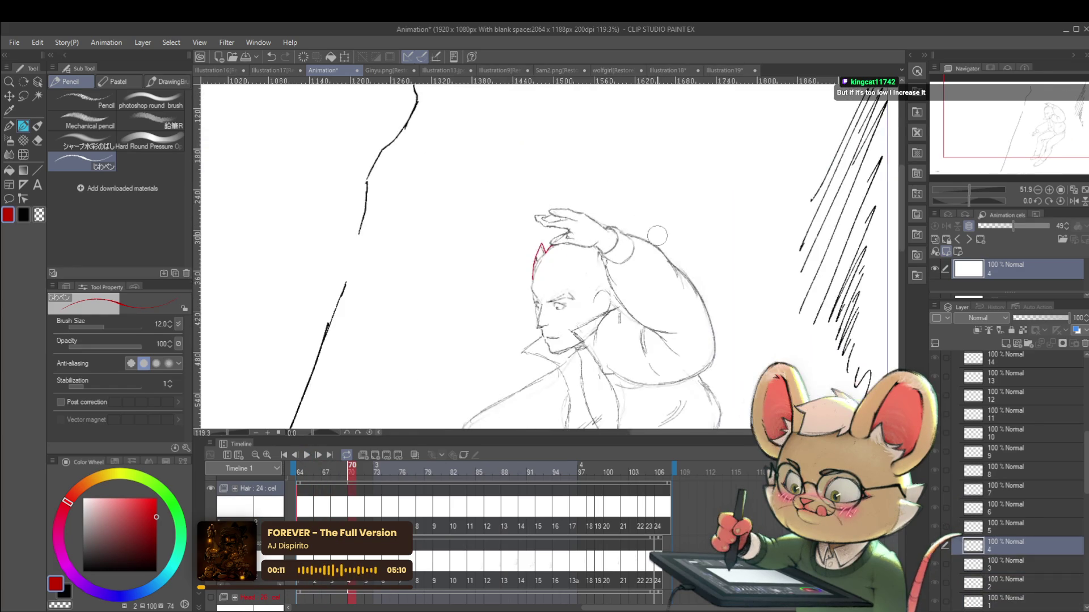
key("Right")
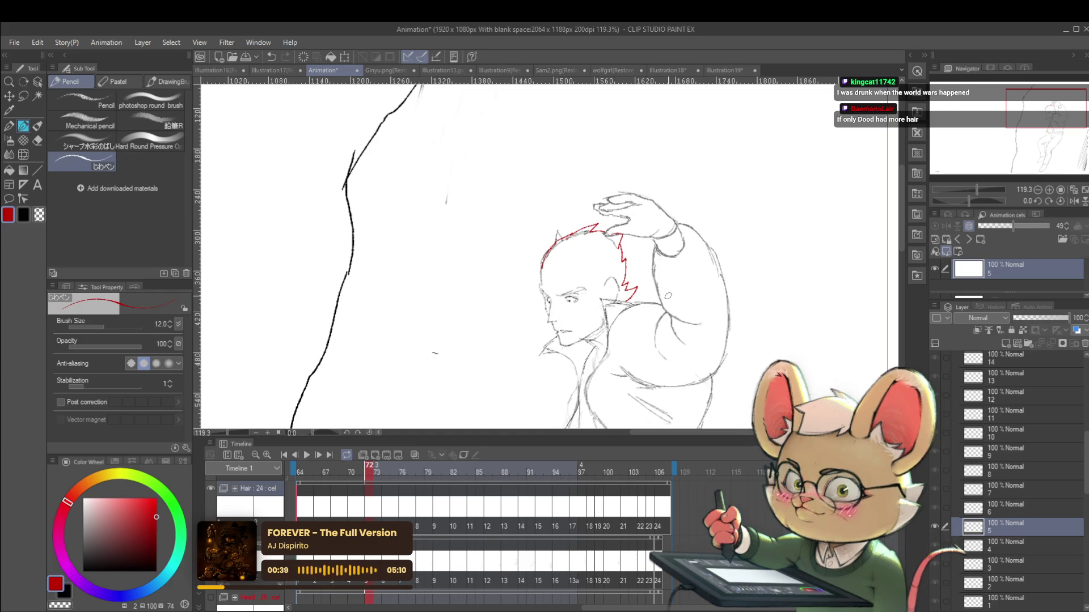
Step: Flip through frames 71 to 74 to compare the poses around cel 5
key("period")
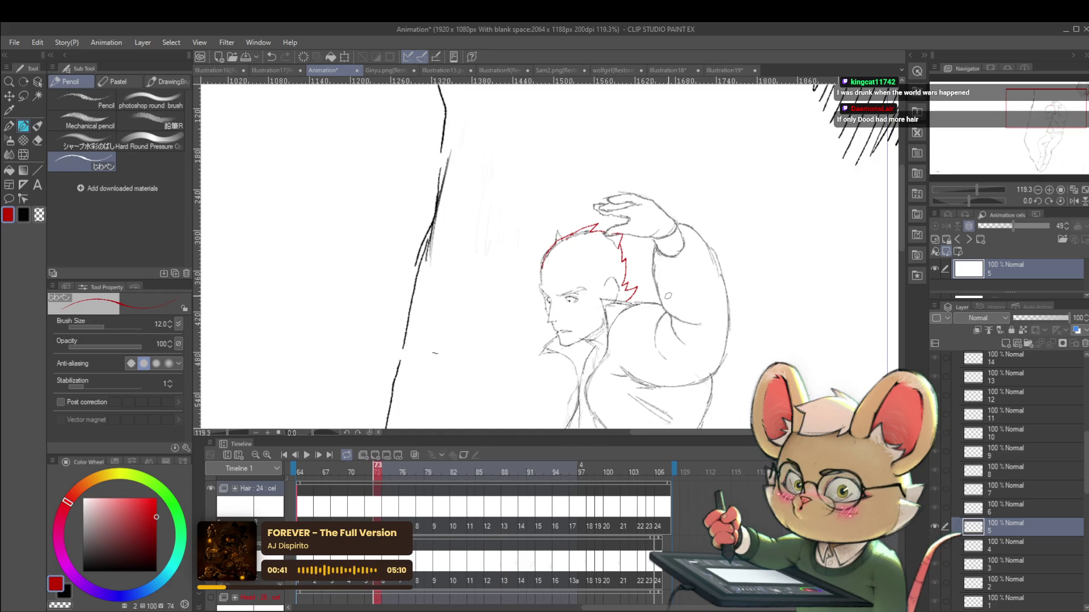
key("period")
key("period")
key("comma")
key("period")
key("comma")
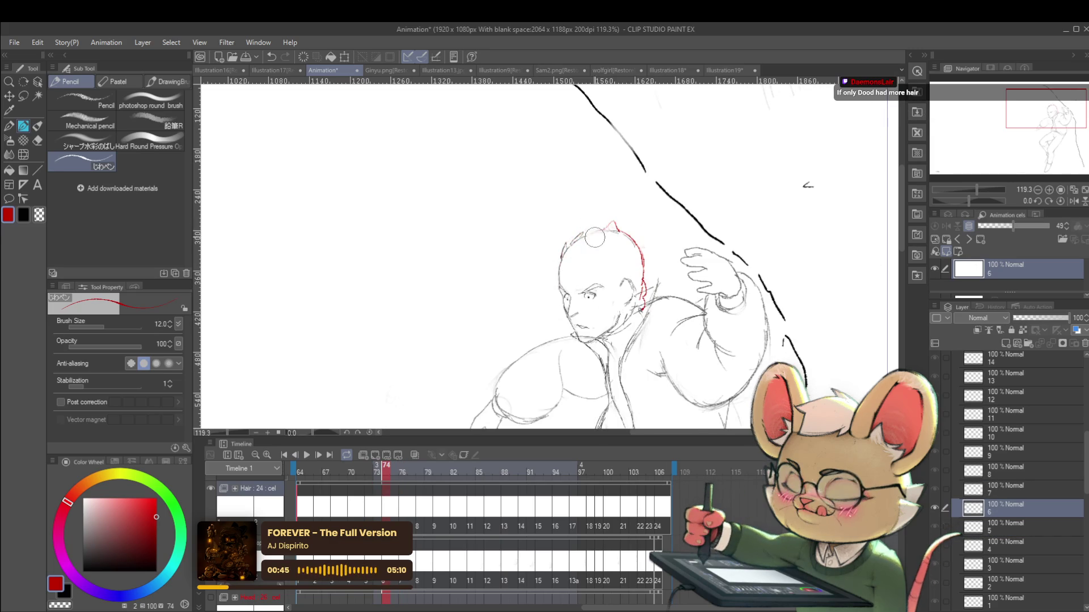
key("comma")
key("comma")
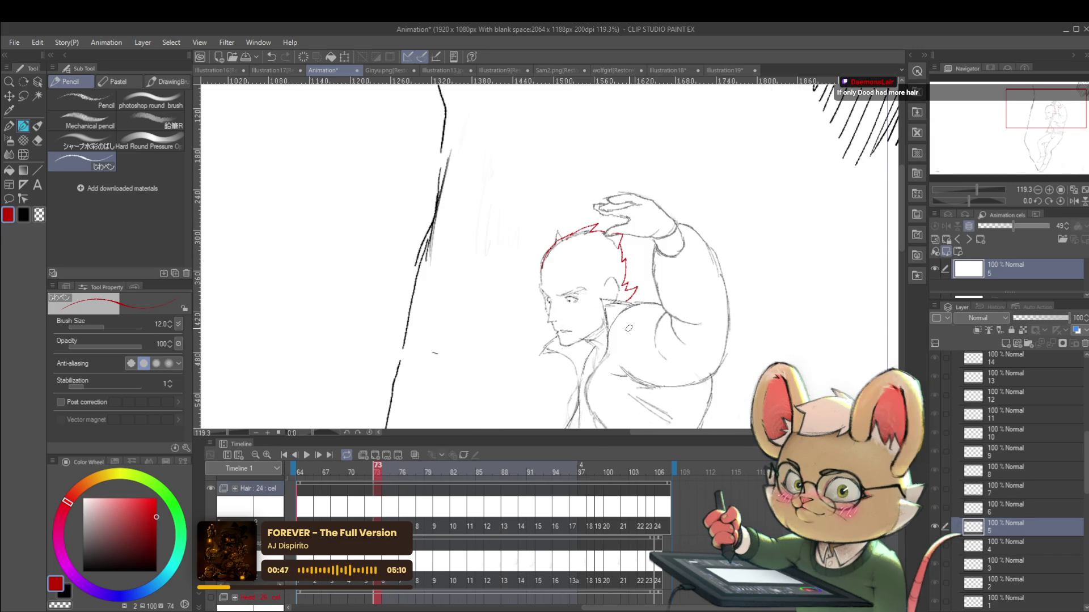
key("period")
key("comma")
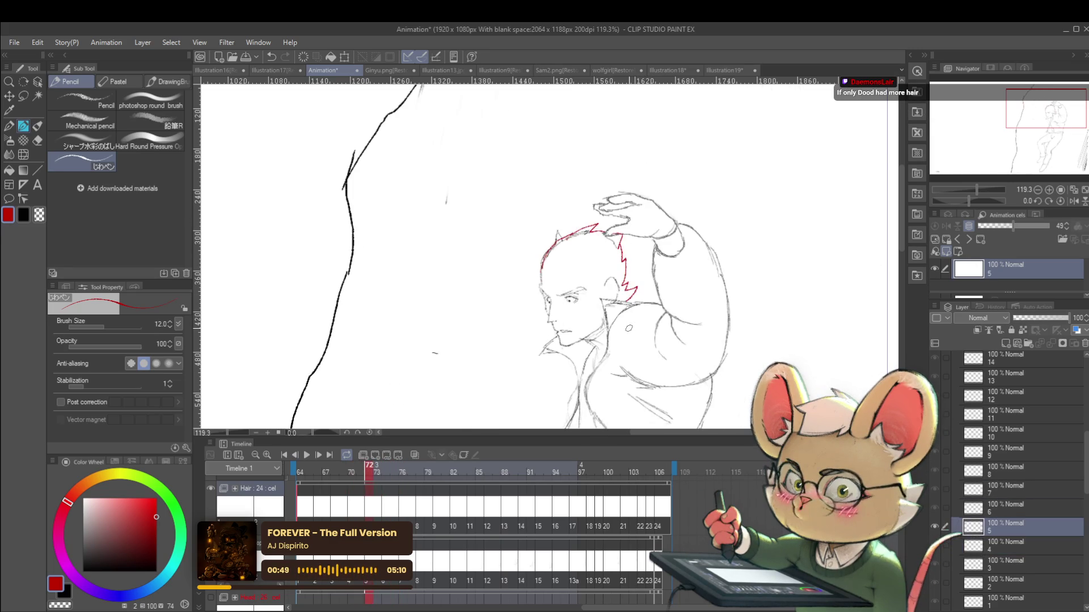
key("period")
key("comma")
key("comma")
key("period")
key("period")
key("comma")
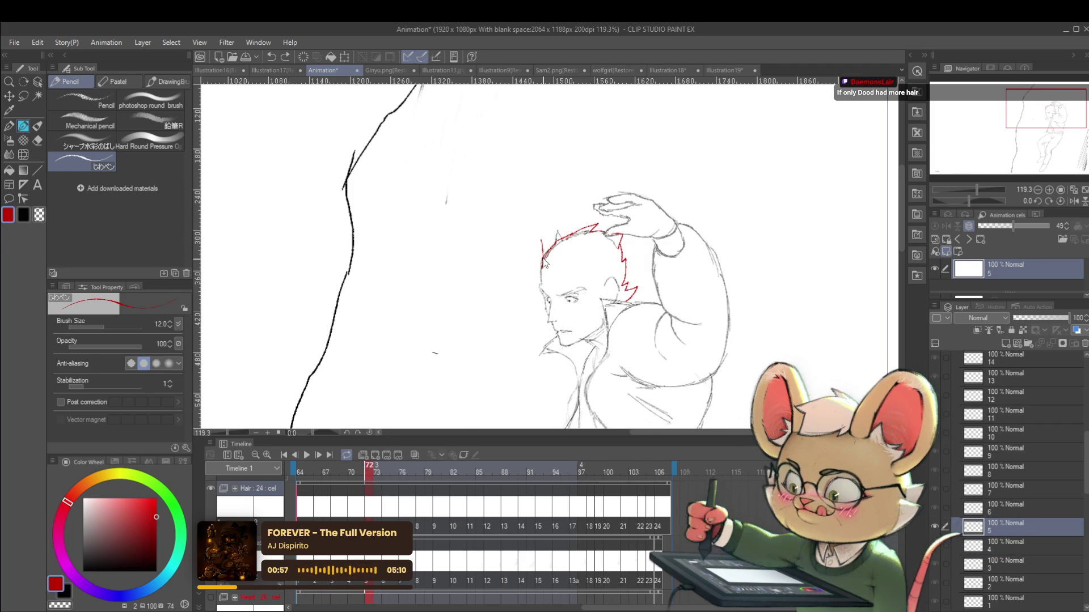
Step: Add a short red stroke and an upward spike at cel 5's hairline left tip, comparing neighbouring cels
mouse_move(543, 259)
left_mouse_down()
mouse_move(537, 243)
mouse_move(546, 260)
left_mouse_up()
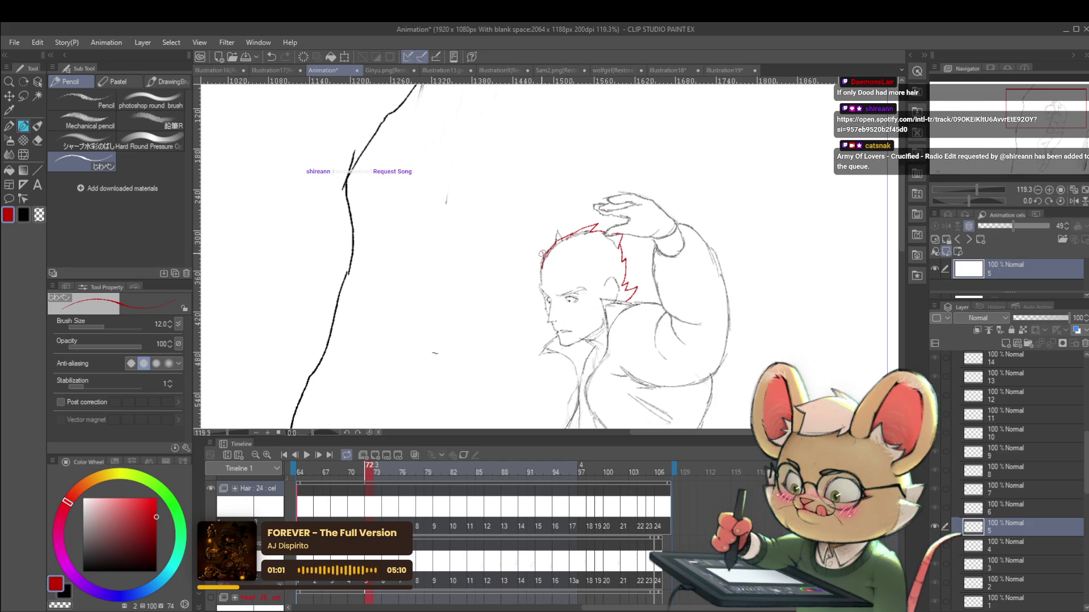
left_click_drag(542, 252, 542, 235)
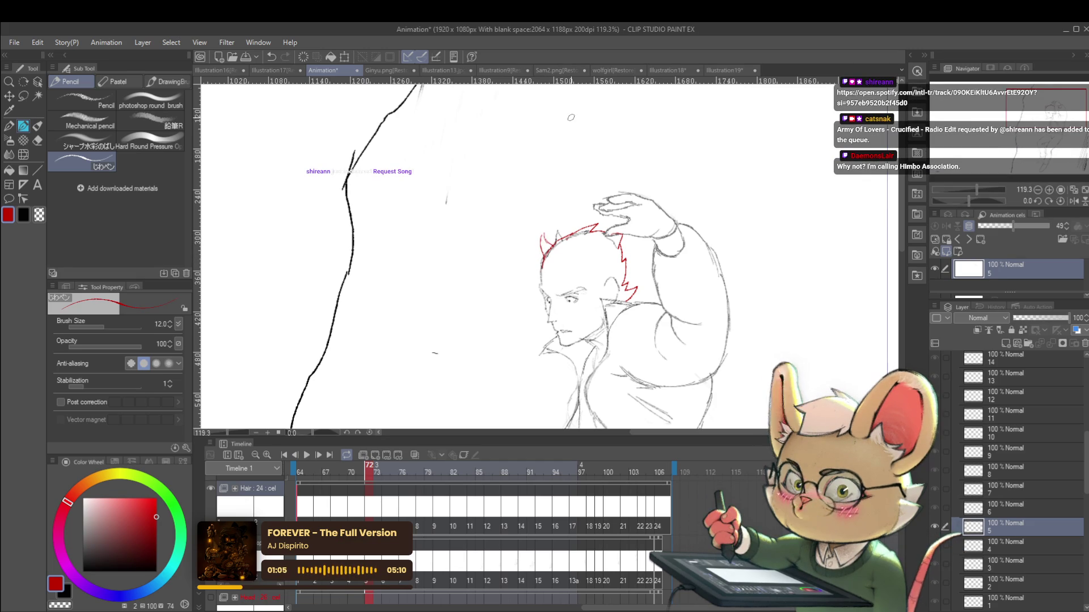
key("alt+bracketleft")
key("alt+bracketright")
key("alt+bracketleft")
key("alt+bracketright")
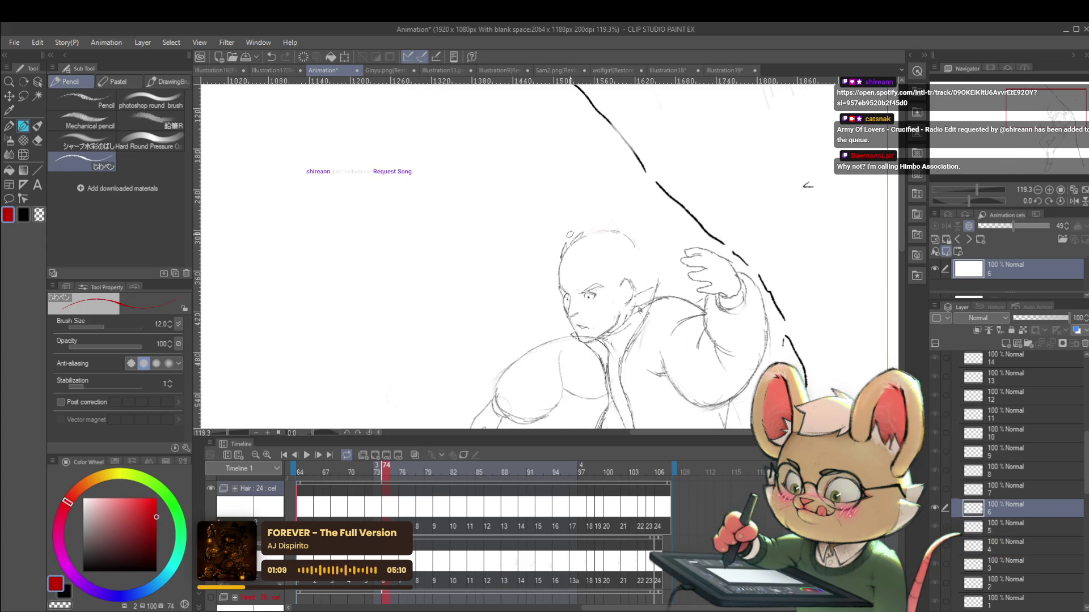
Step: Turn on onion skin and draw a red hair stroke down cel 6's head outline
scroll(557, 259, "up", 3)
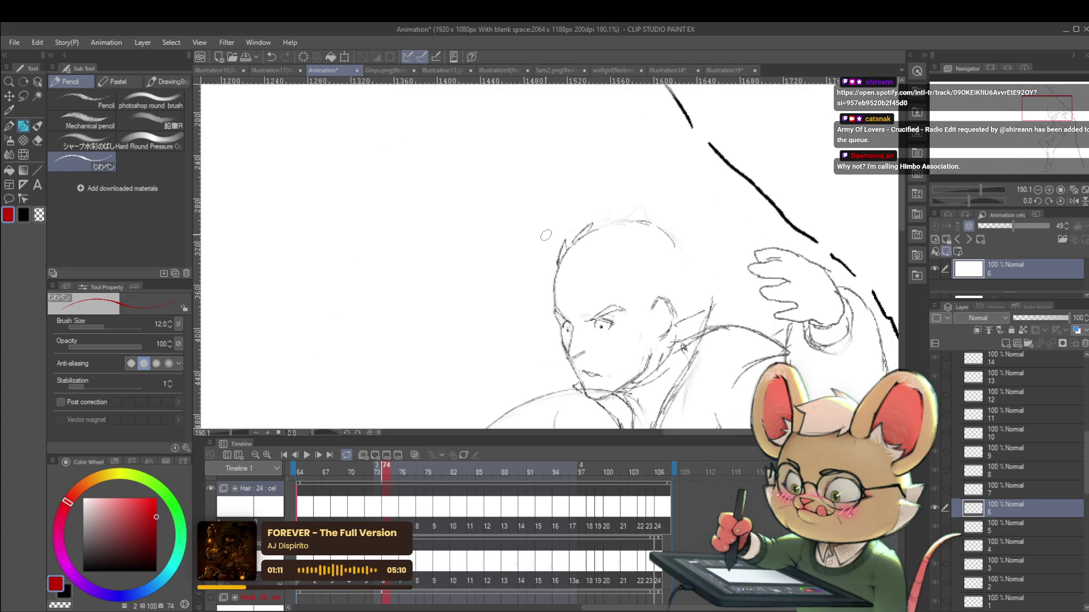
key("o")
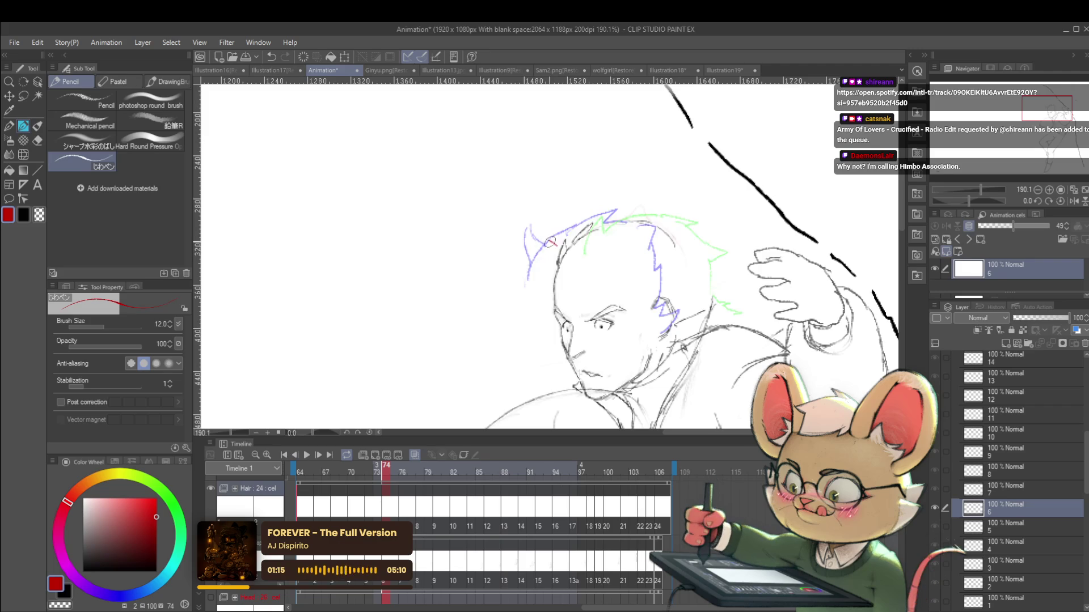
left_click_drag(548, 245, 559, 242)
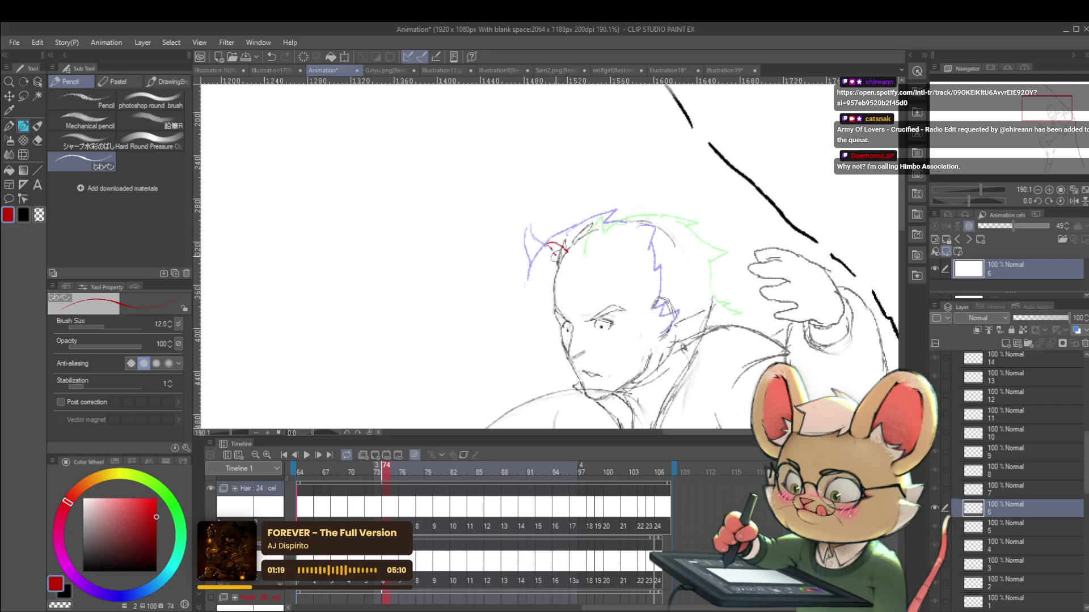
left_click_drag(549, 245, 559, 271)
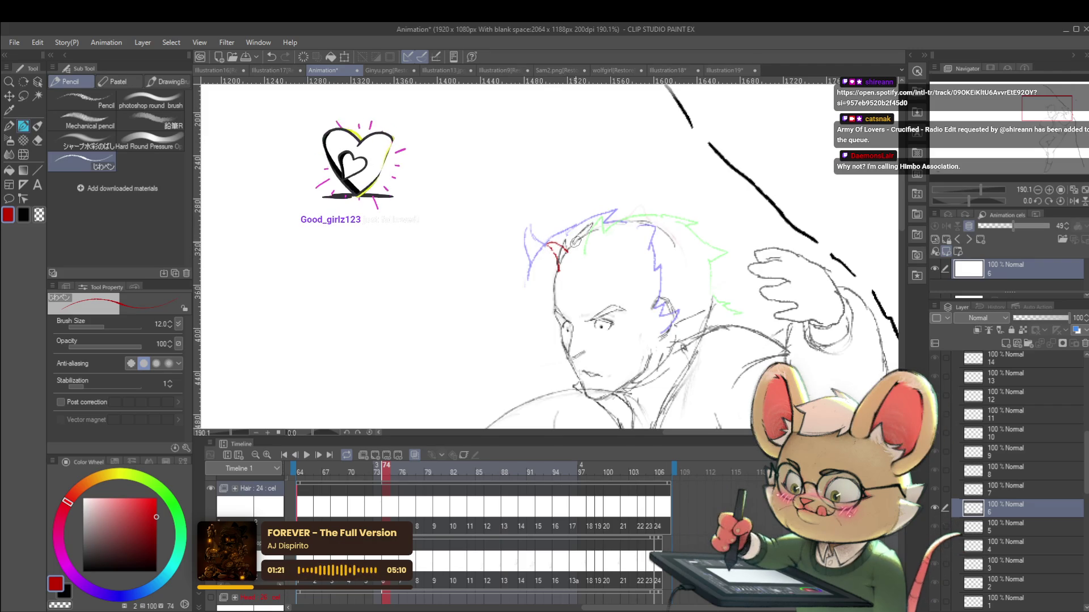
Step: Compare the hair across frames 73 and 74, undo the new strokes, and move to frame 76
key("ctrl+Left")
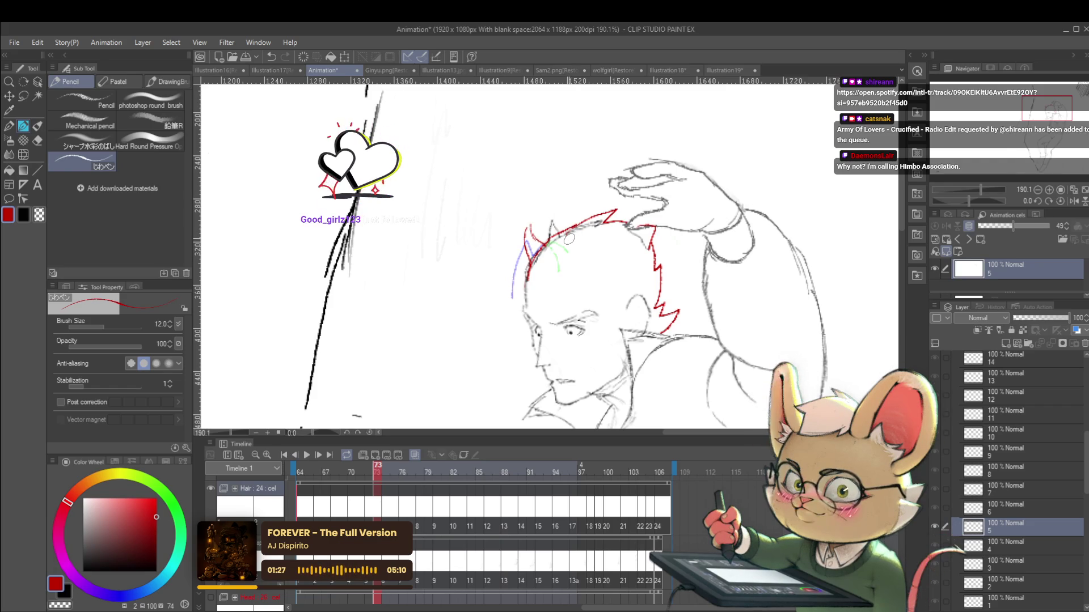
key("ctrl+Right")
key("ctrl+Right")
key("ctrl+Left")
key("ctrl+Left")
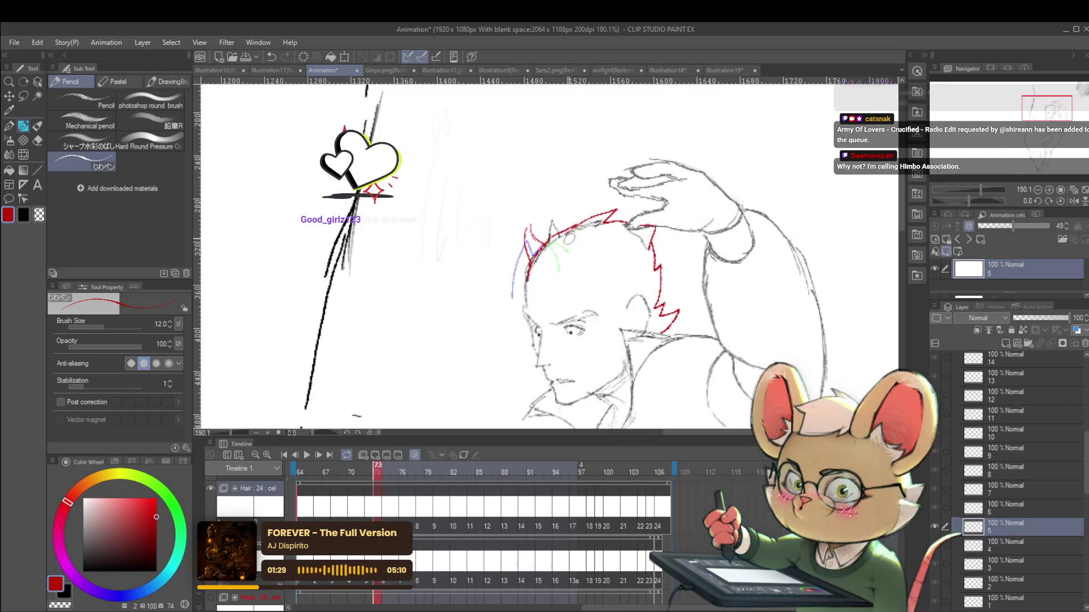
key("ctrl+Right")
key("ctrl+Left")
key("ctrl+Right")
key("ctrl+Left")
key("ctrl+Right")
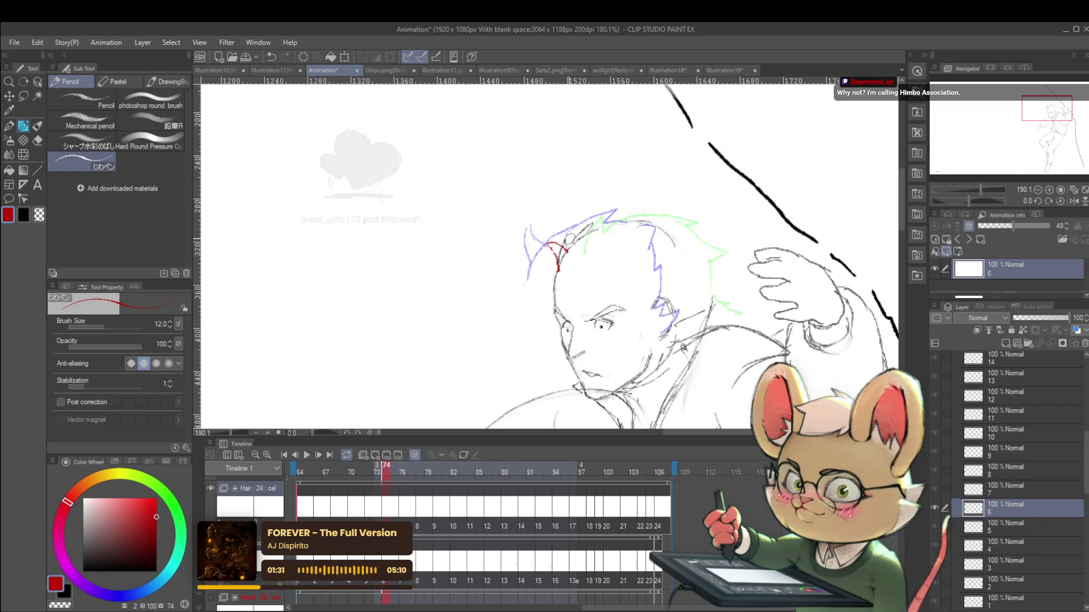
key("ctrl+z")
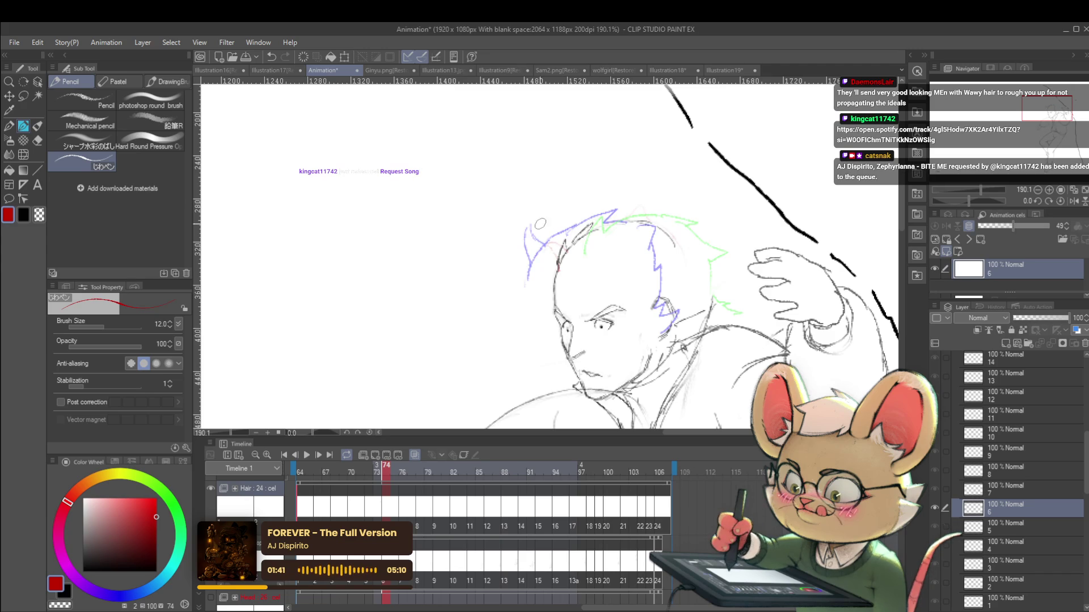
key("Right")
key("Left")
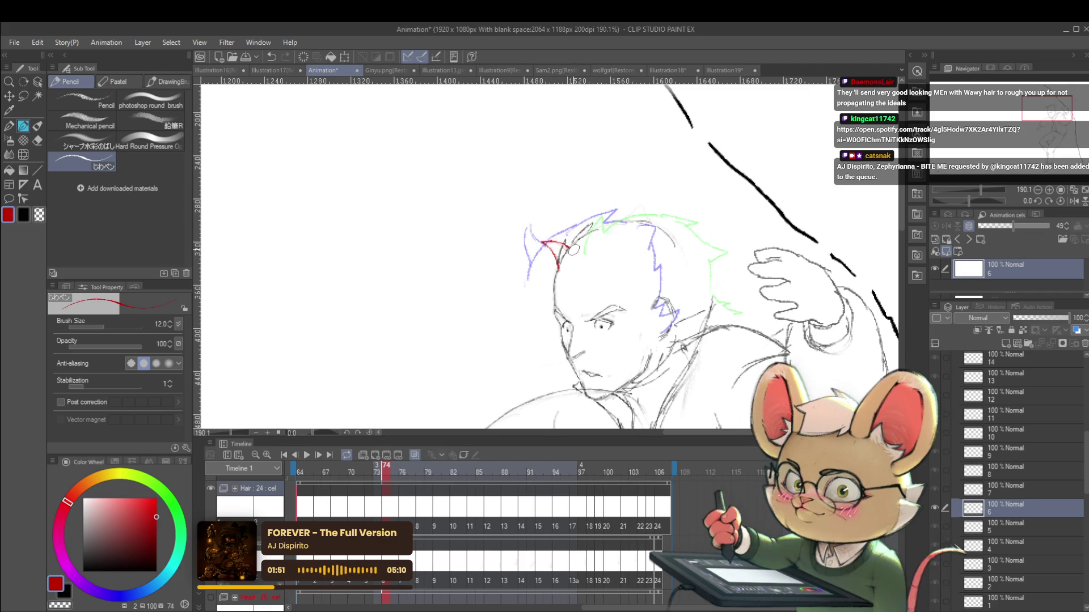
key("Right")
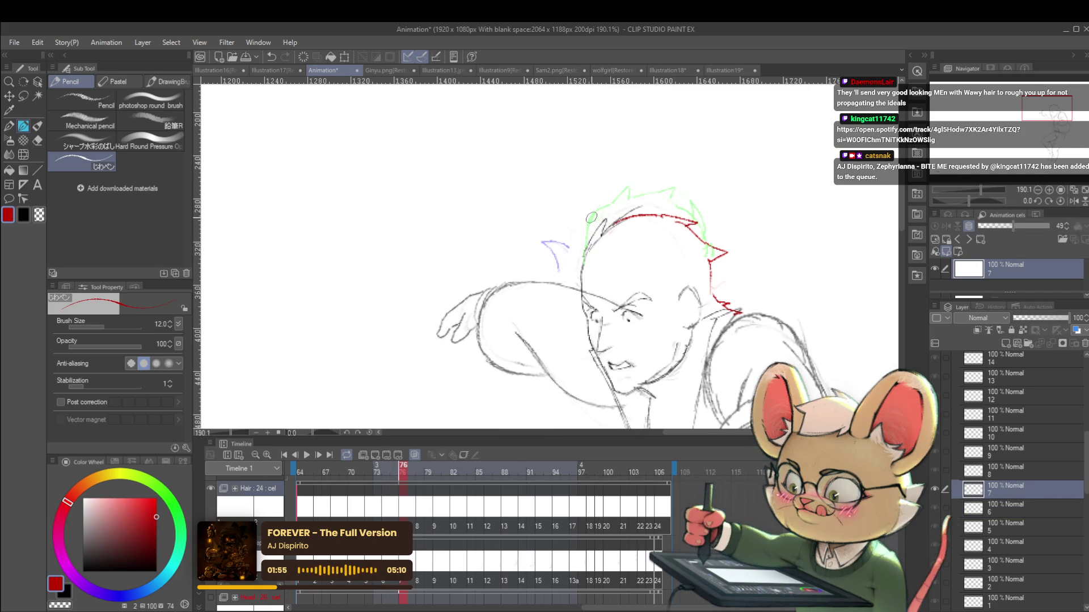
Step: Add two short red strokes along cel 7's hairline, then undo part of the left one
left_click_drag(602, 227, 585, 234)
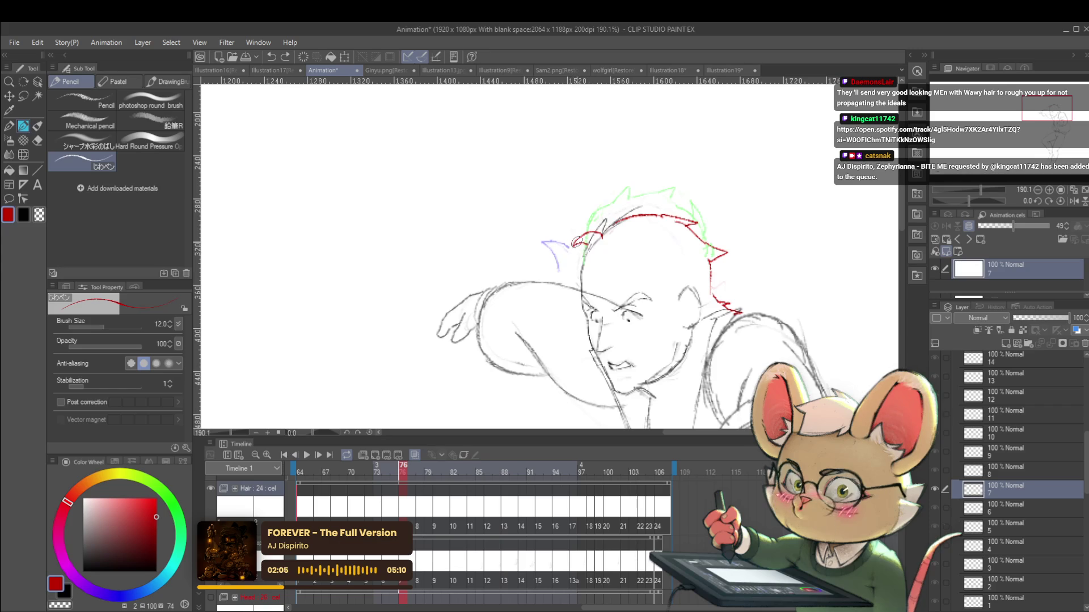
left_click_drag(573, 244, 583, 252)
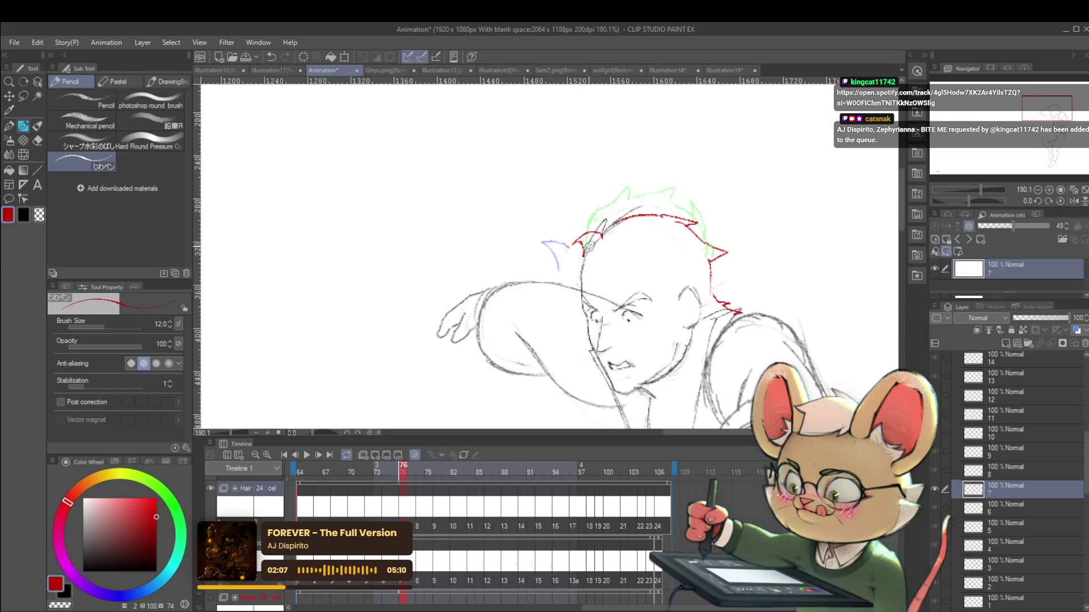
key("Right")
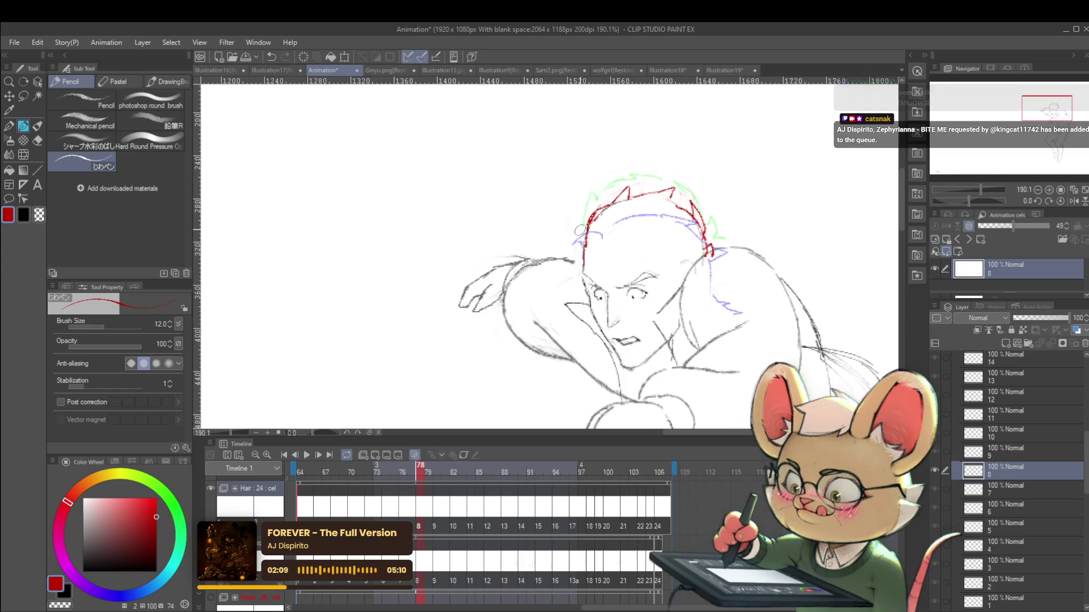
key("ctrl+z")
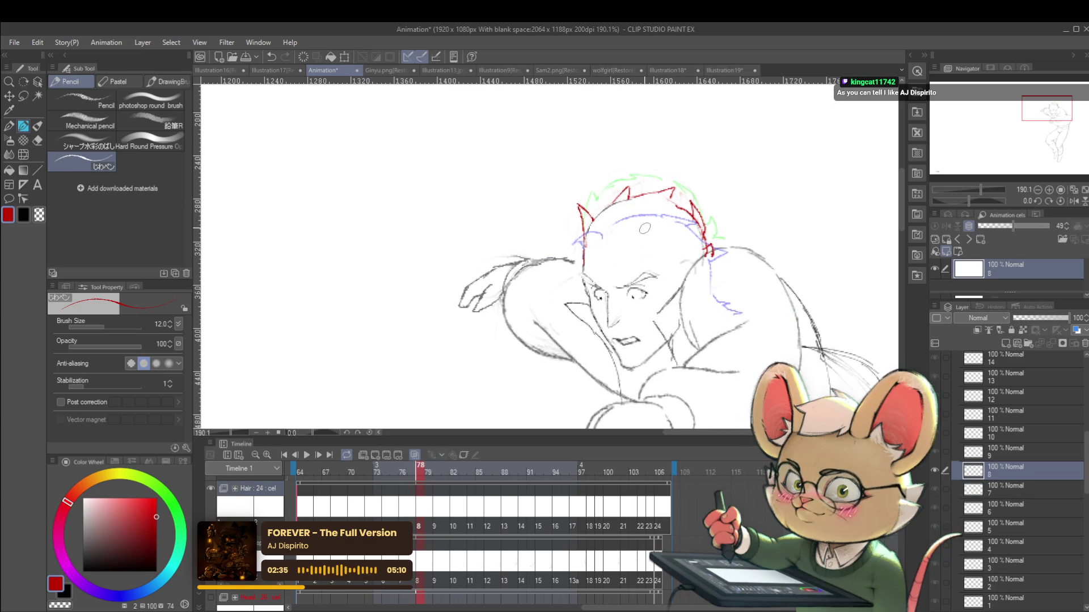
Step: Compare neighbouring frames, zoom out and play the animation to preview the motion
key("ctrl+Left")
key("ctrl+Right")
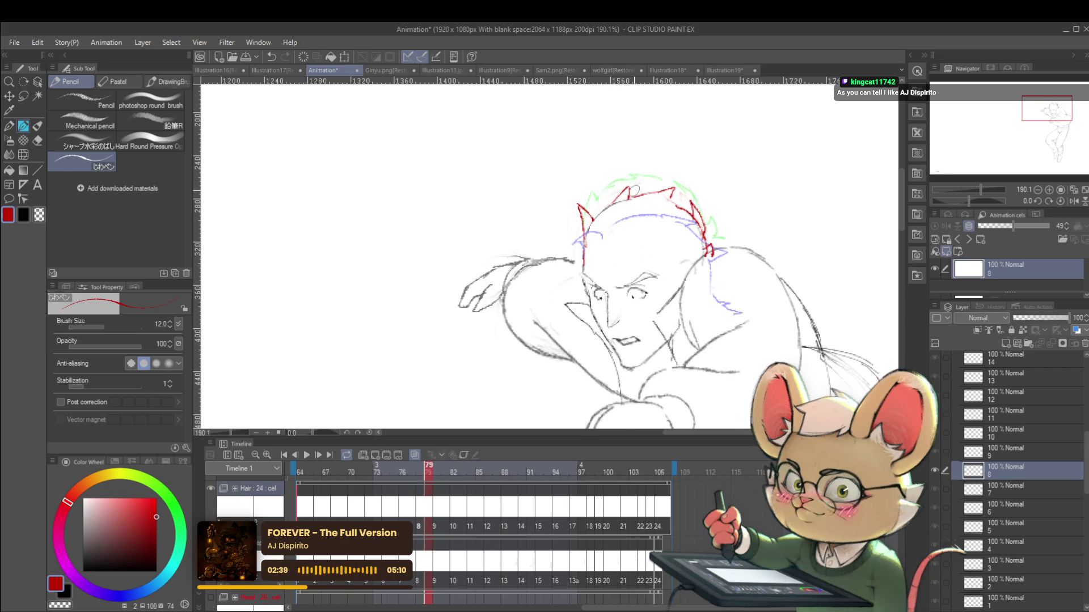
key("ctrl+Right")
key("ctrl+Right")
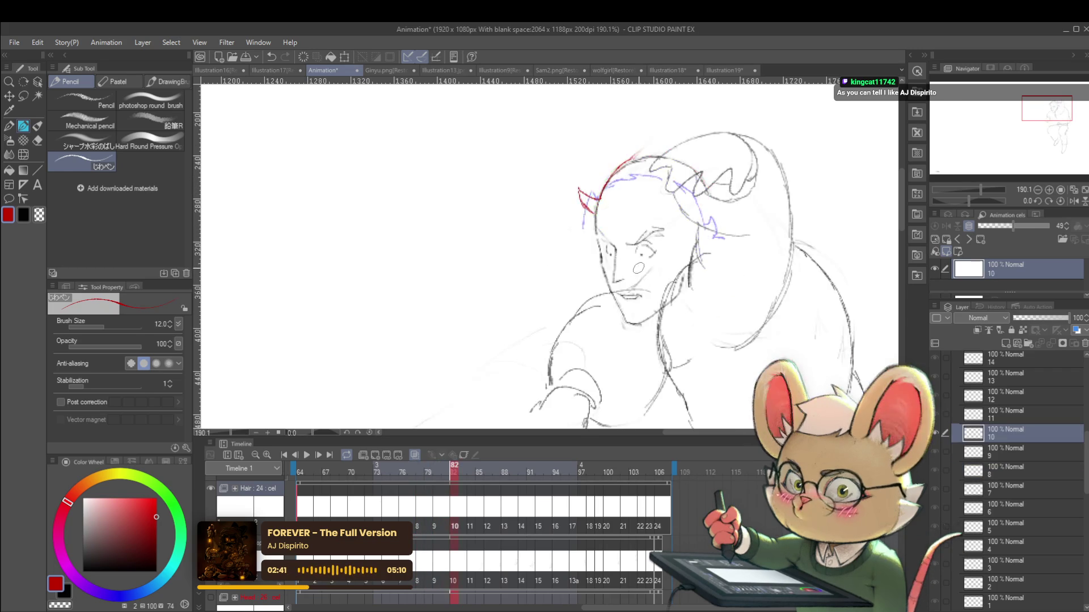
scroll(647, 292, "down", 5)
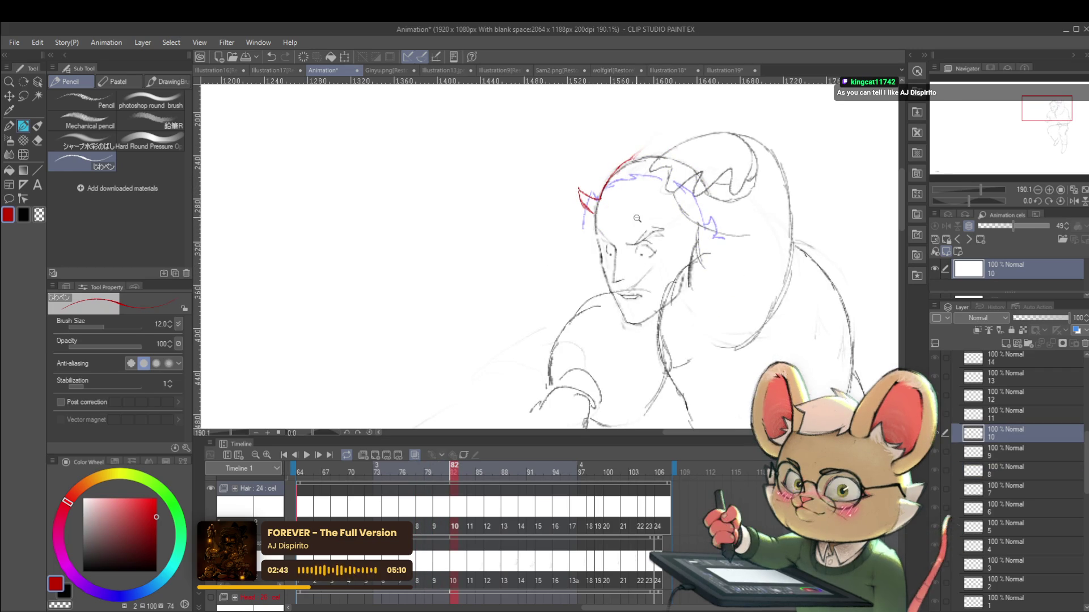
key("Return")
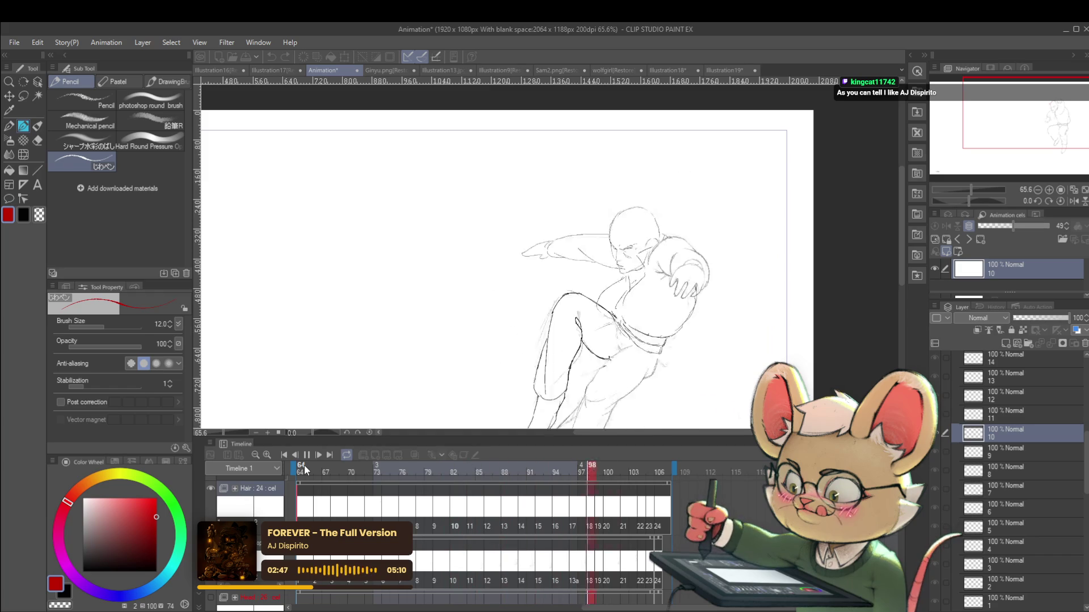
Step: Stop playback and step through frames 73 to 78, landing zoomed in on cel 7
left_click(307, 456)
key("Left")
key("Left")
key("Left")
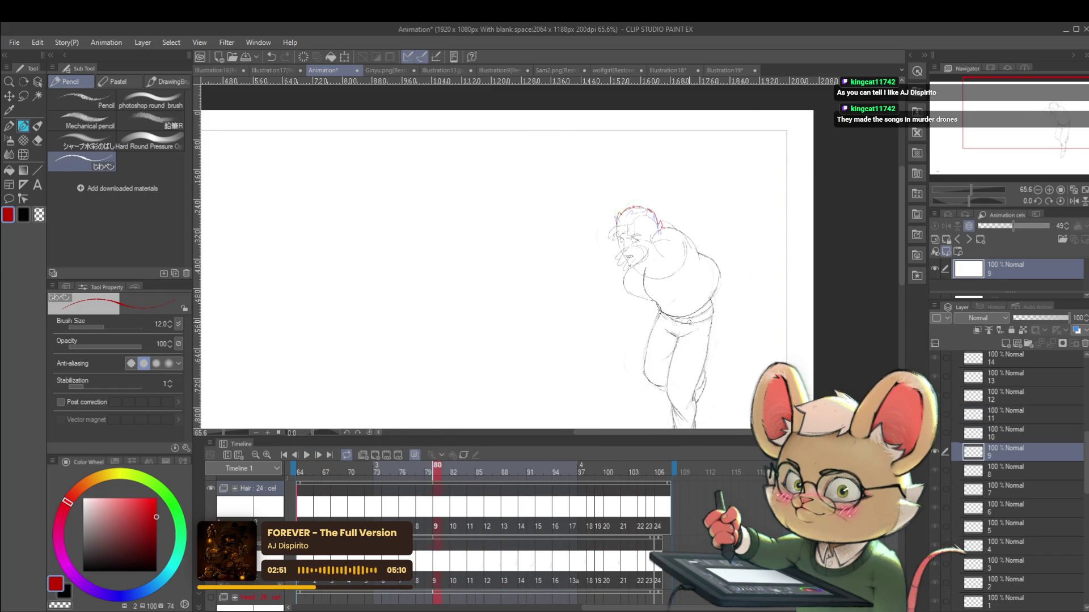
key("Left")
key("Left")
key("Right")
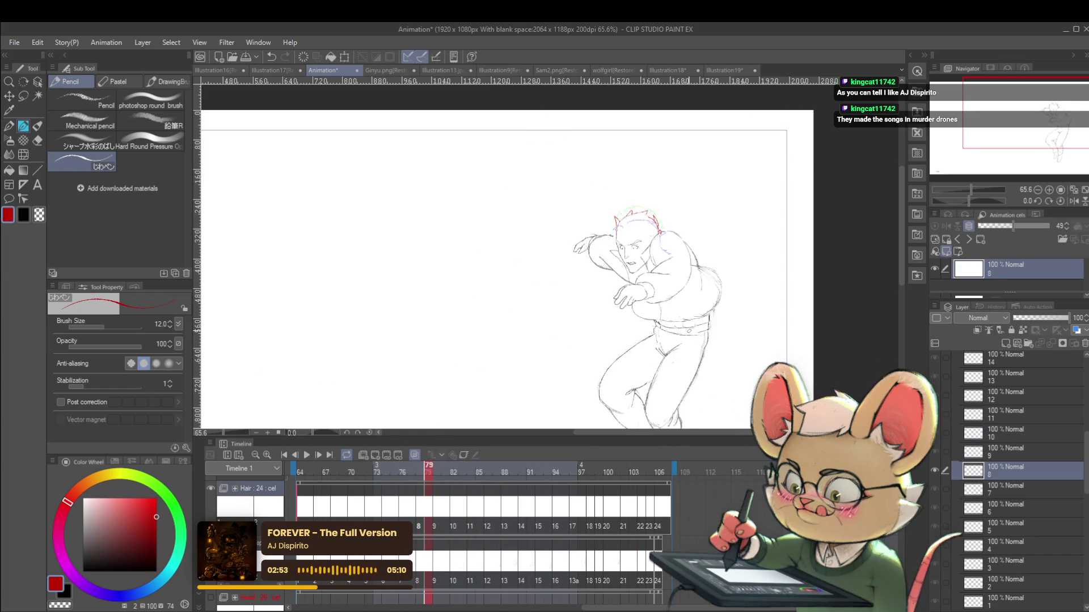
scroll(620, 219, "up", 4)
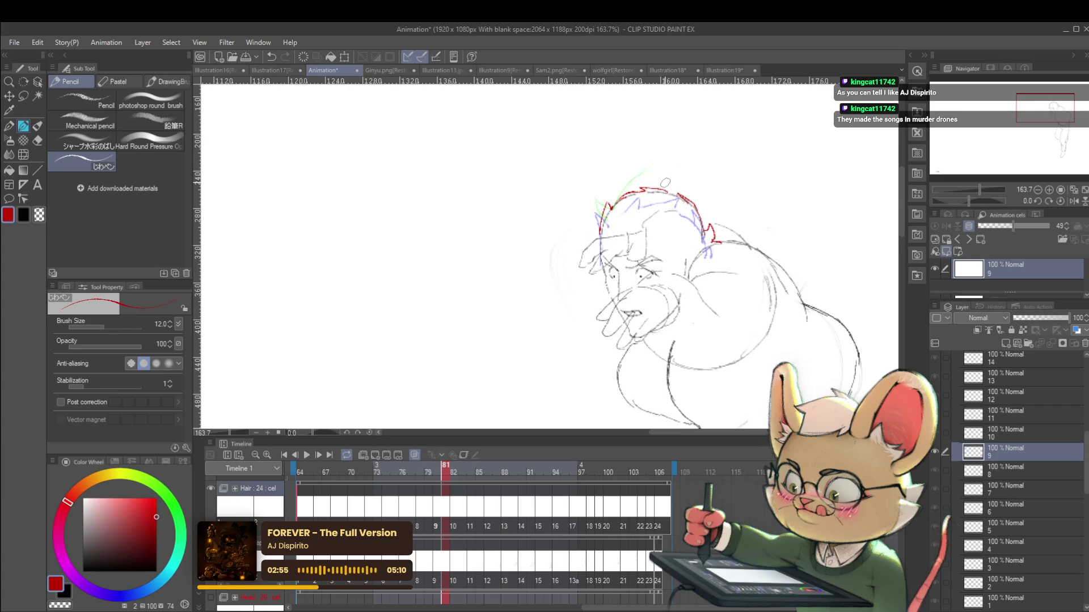
key("Left")
key("Left")
key("Left")
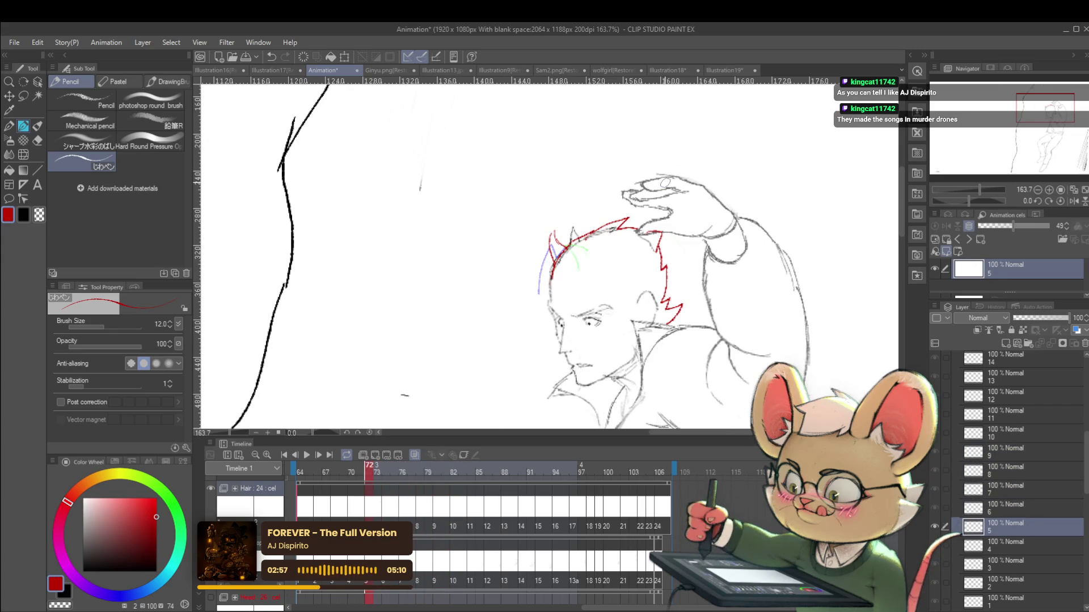
key("Right")
key("Right")
key("Right")
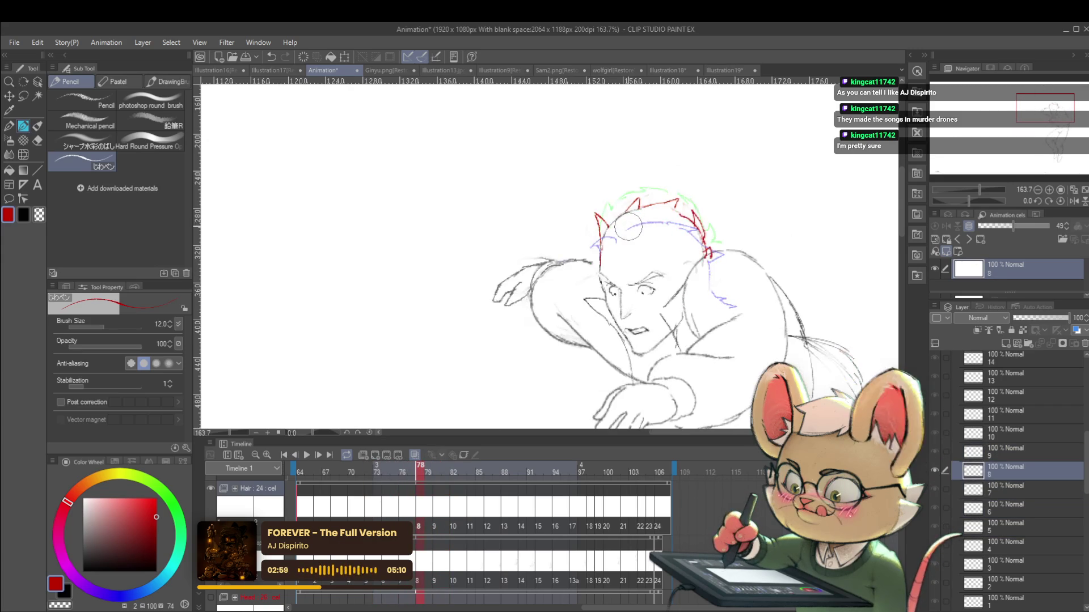
key("Left")
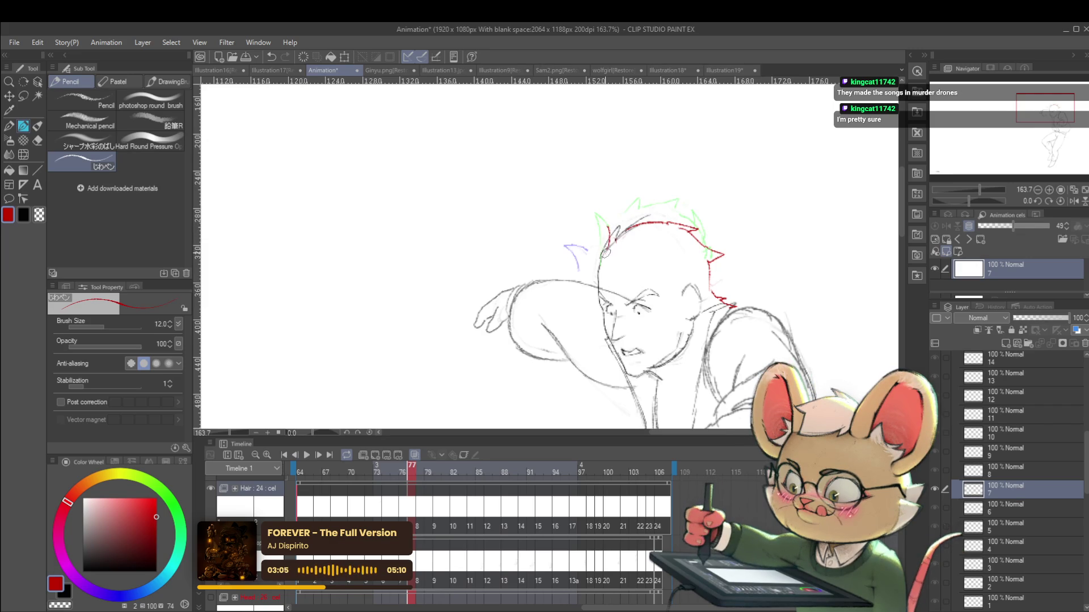
Step: Redraw cel 7's left red hair end as one smooth curve, then try and undo a stroke on cel 8
left_click_drag(612, 228, 602, 255)
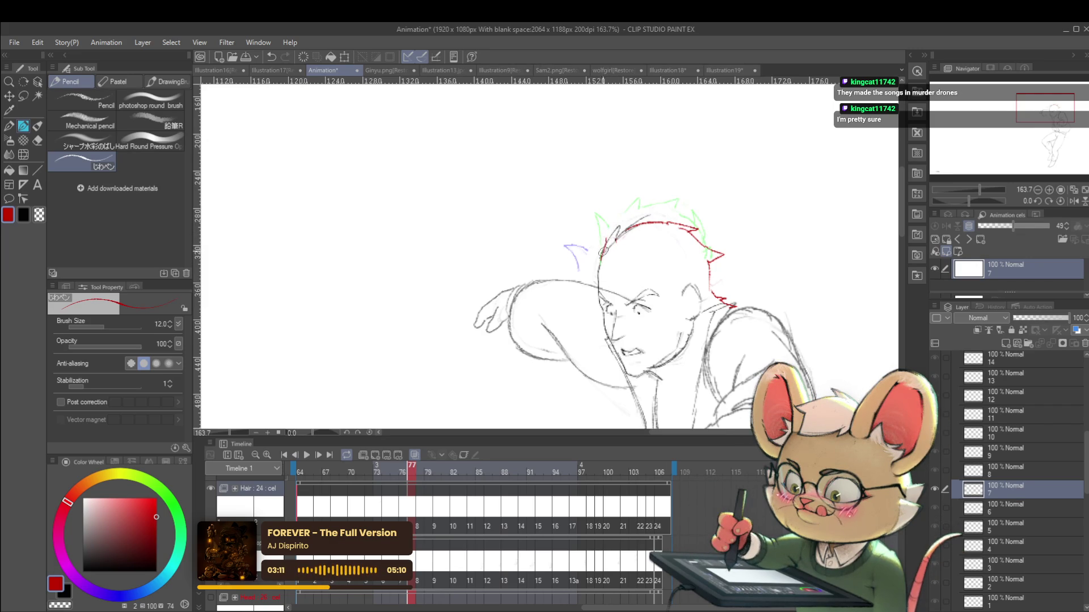
left_click_drag(618, 225, 601, 259)
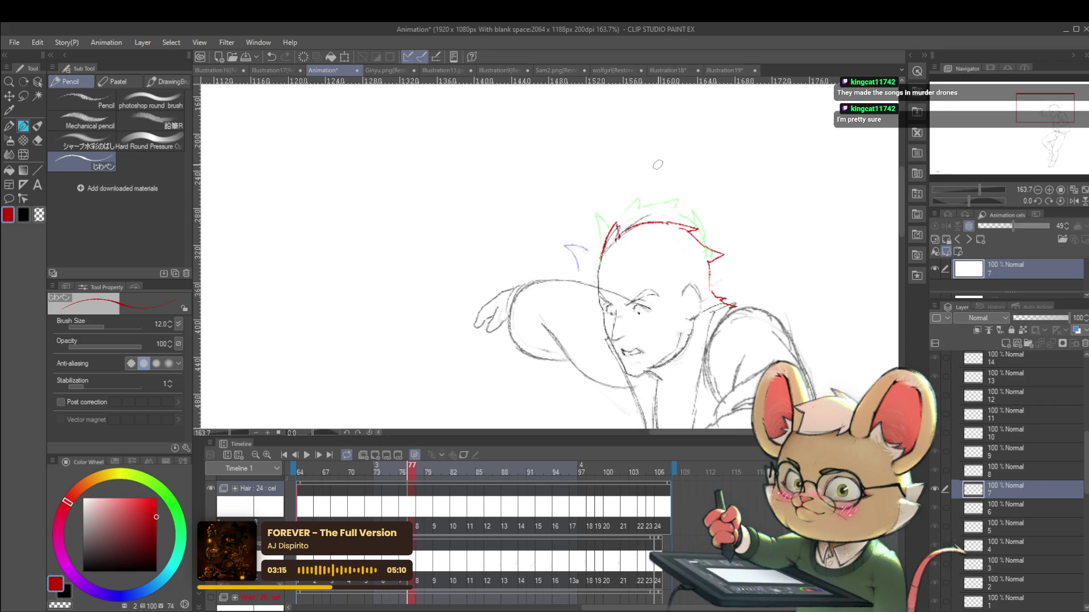
key("Right")
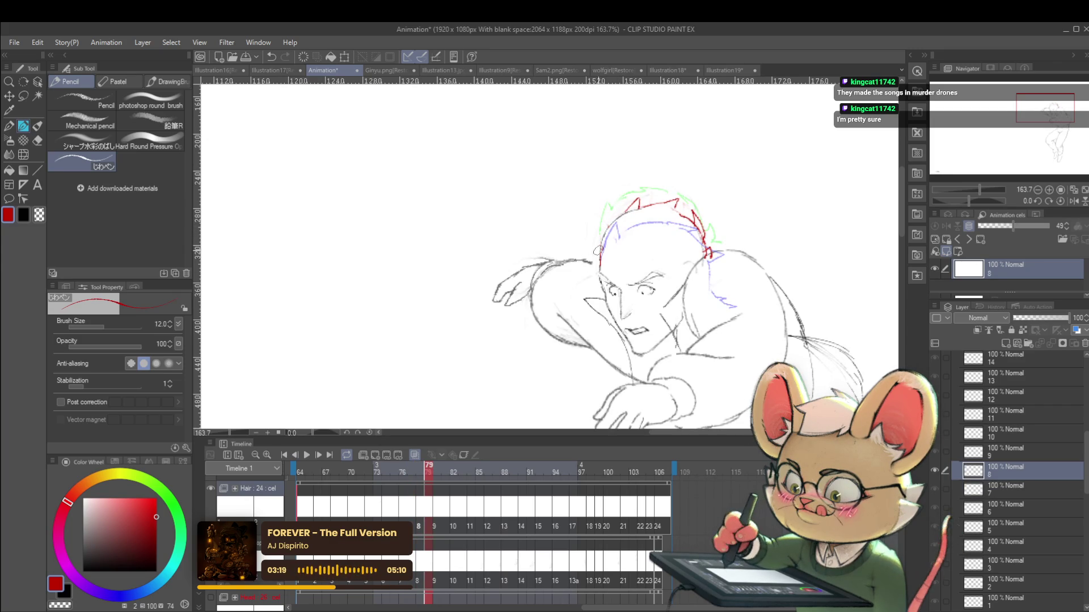
left_click_drag(593, 248, 612, 215)
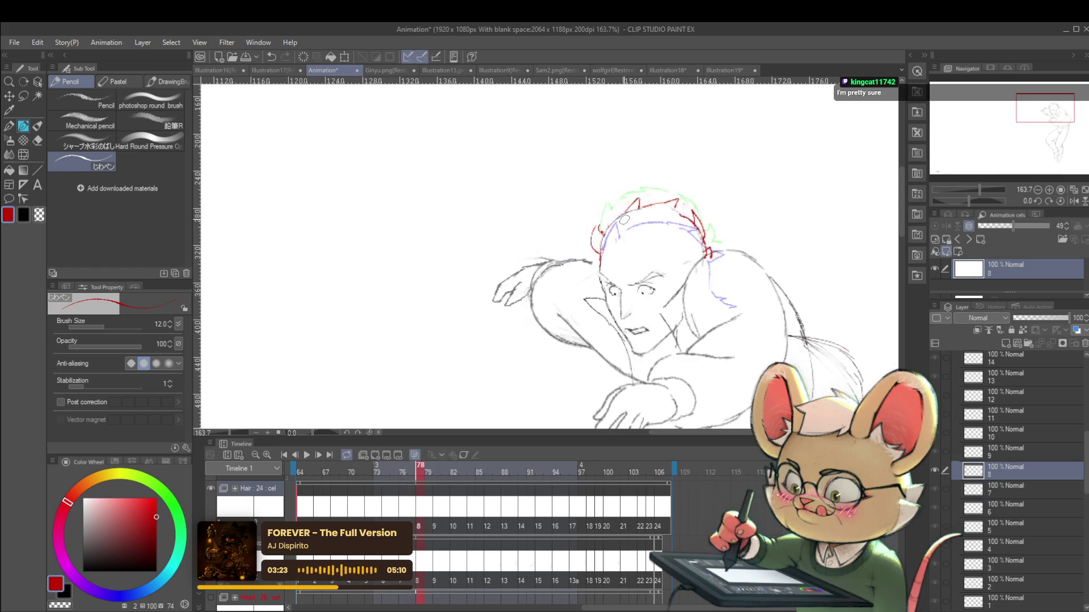
key("period")
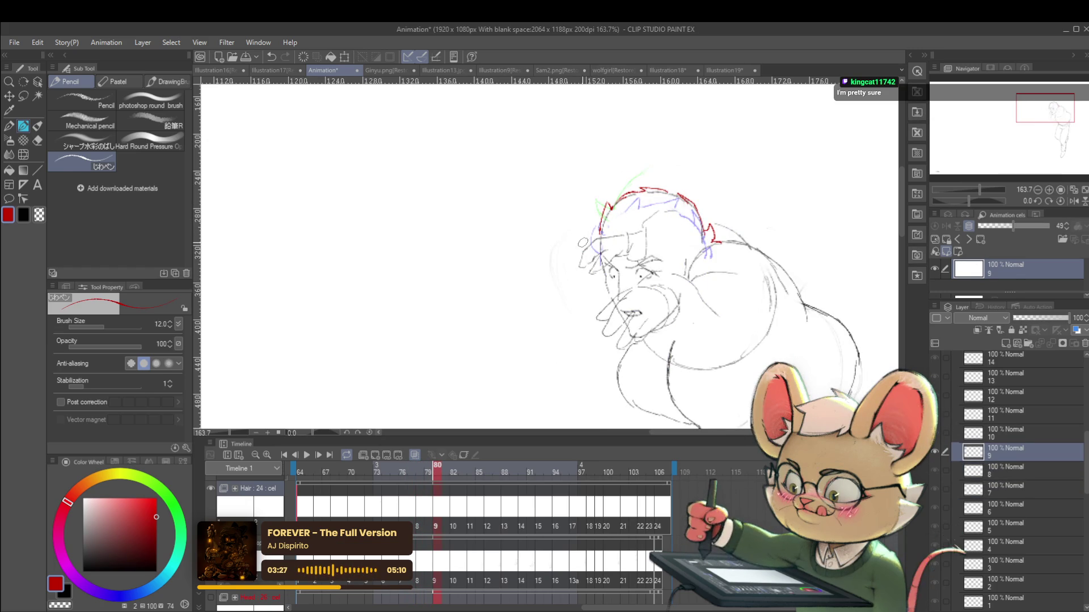
key("ctrl+z")
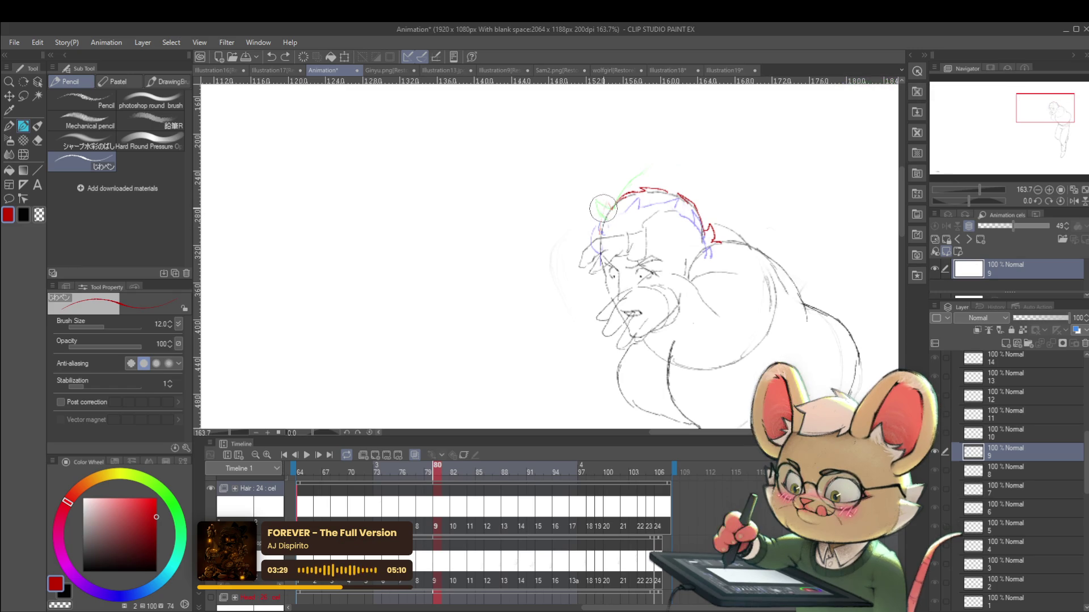
Step: Draw a red forehead hair stroke on cel 9 and a red spike at the head's left on cel 10
left_click_drag(603, 220, 598, 232)
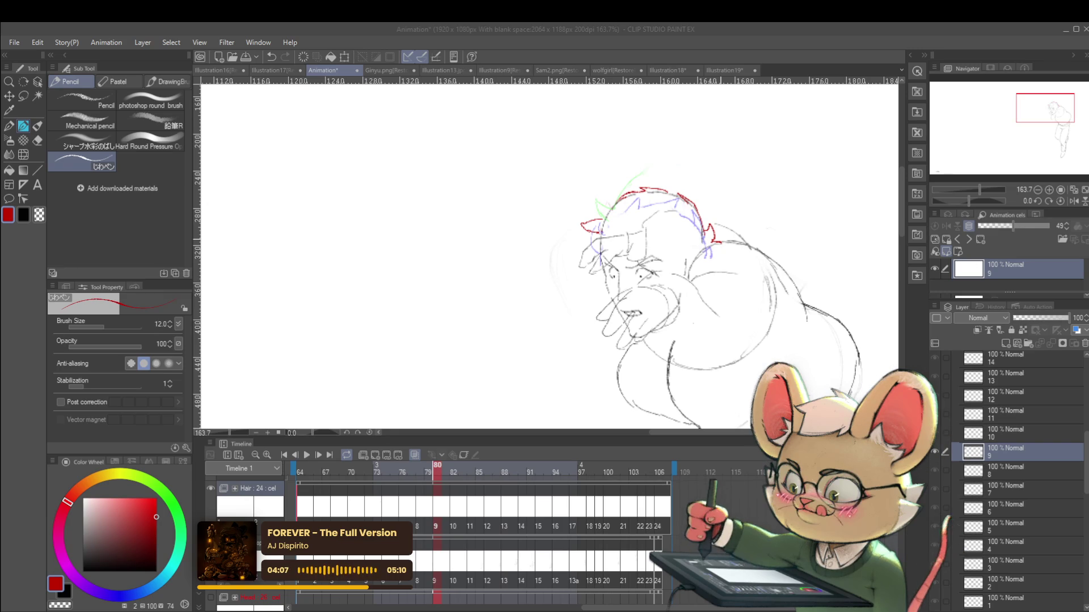
scroll(755, 242, "down", 2)
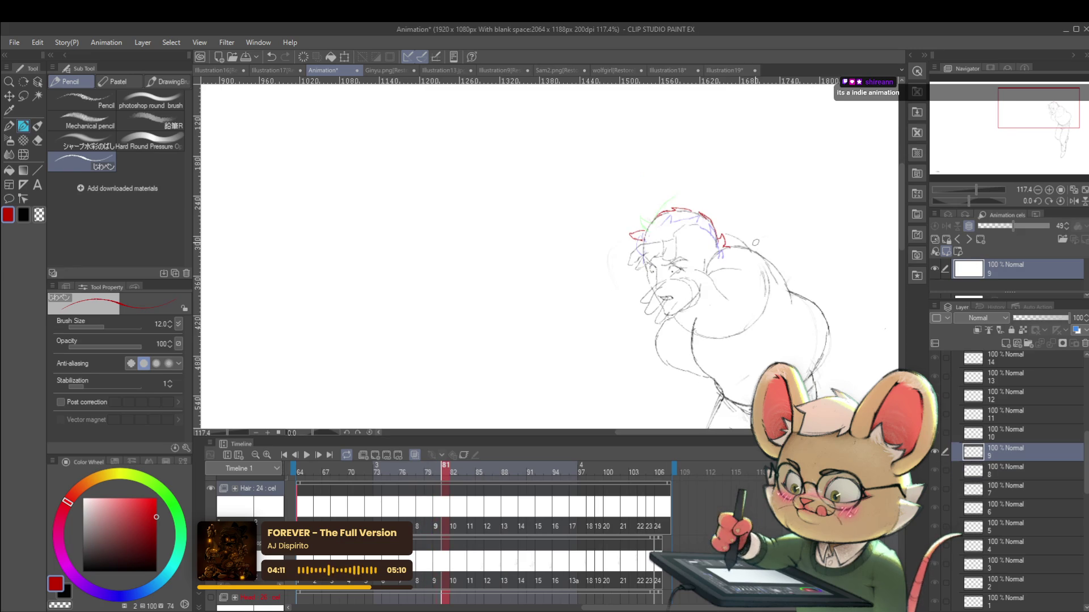
key("Right")
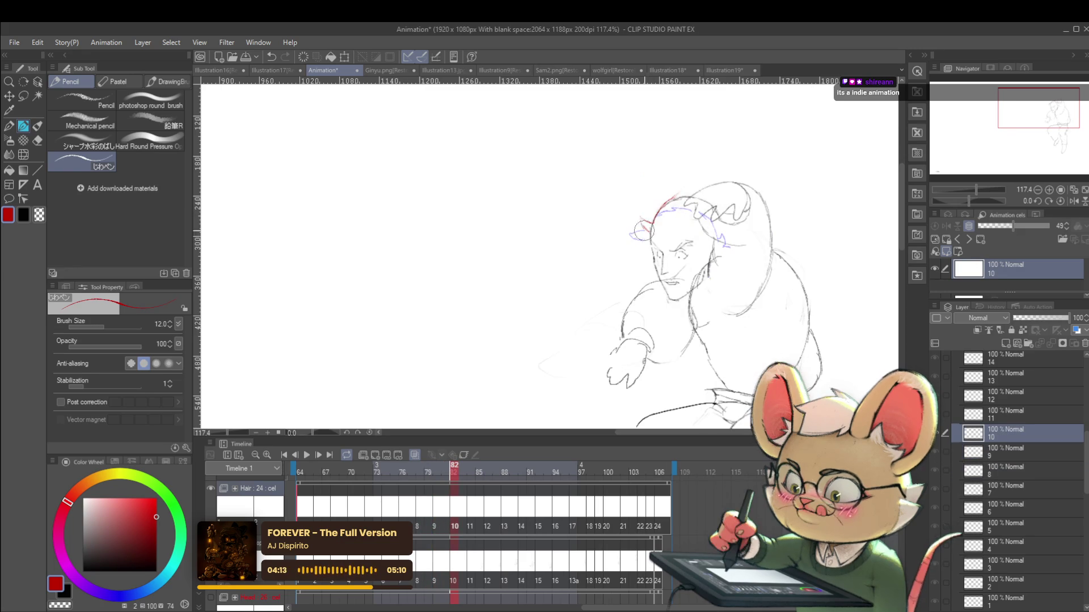
left_click_drag(651, 210, 650, 236)
key("Left")
key("Right")
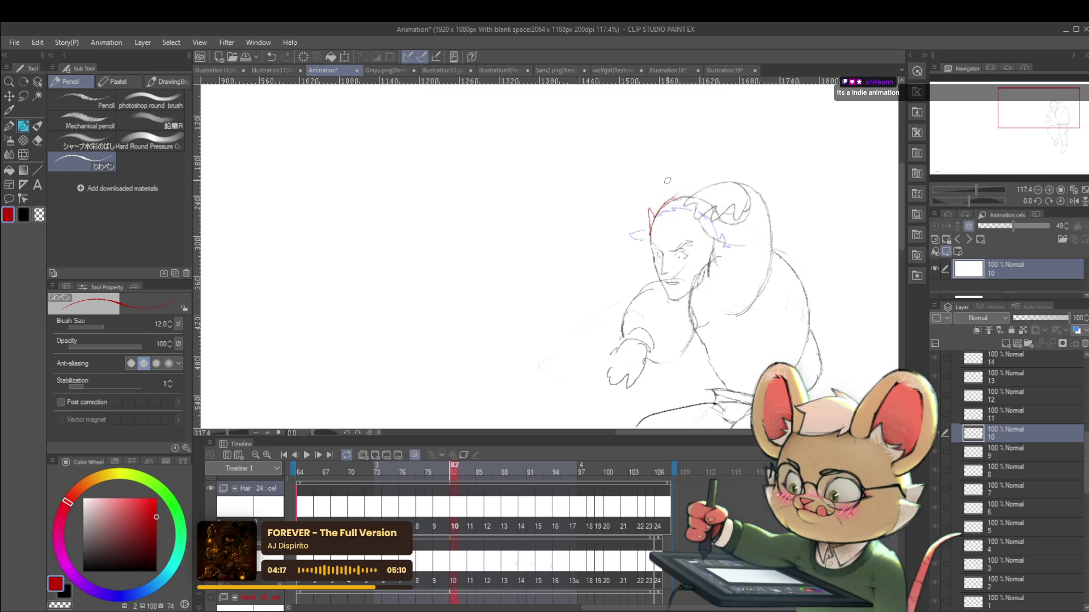
key("Right")
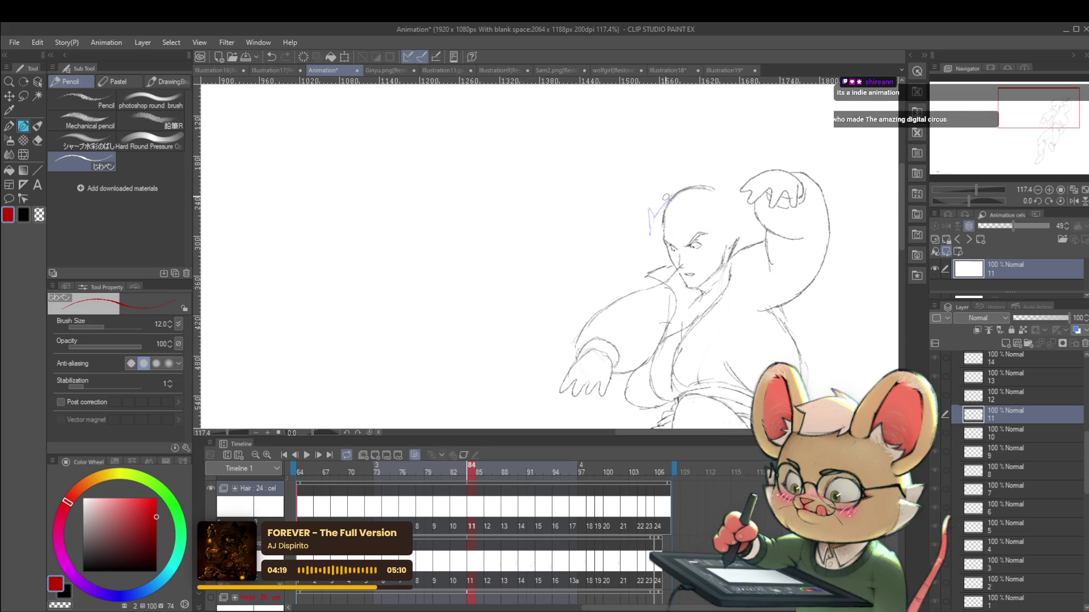
Step: Sketch a short red hair stroke above the head on cel 11, then undo the stray strokes
mouse_move(673, 183)
left_mouse_down()
mouse_move(666, 200)
mouse_move(673, 188)
left_mouse_up()
key("Right")
key("Right")
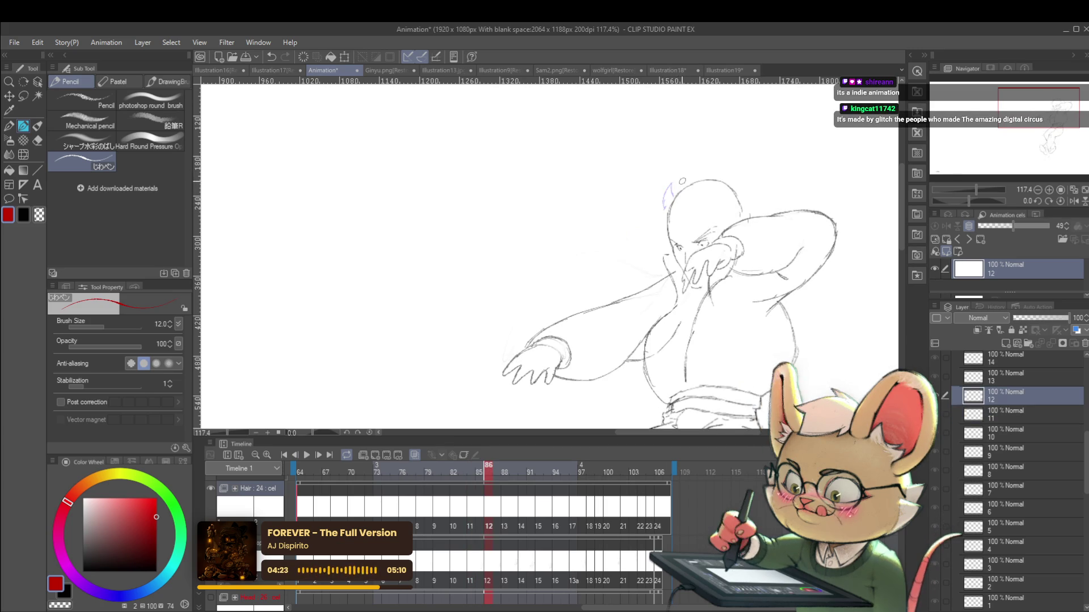
key("ctrl+z")
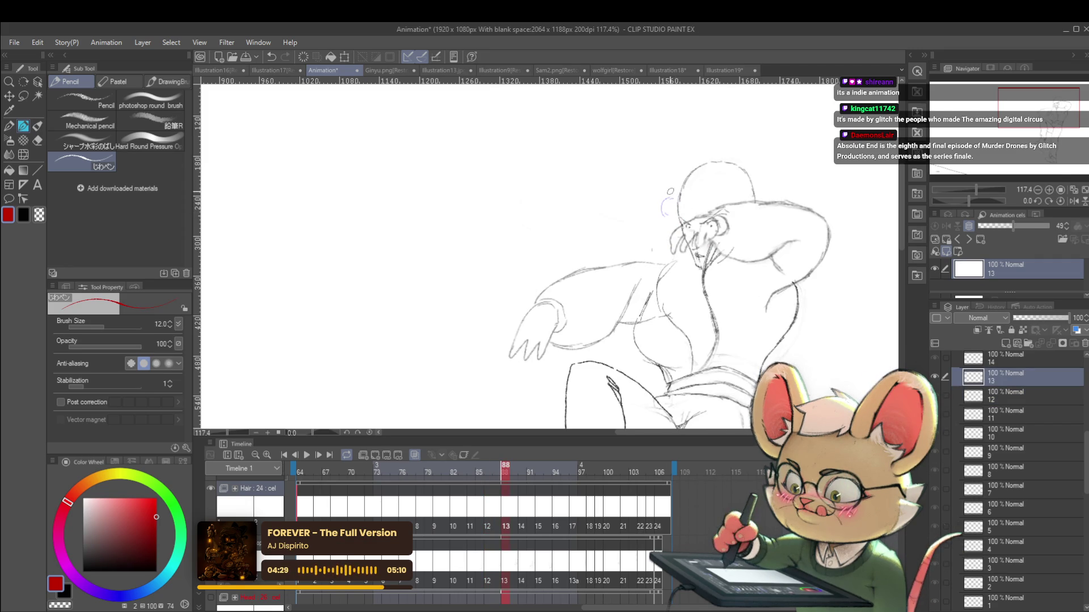
key("ctrl+z")
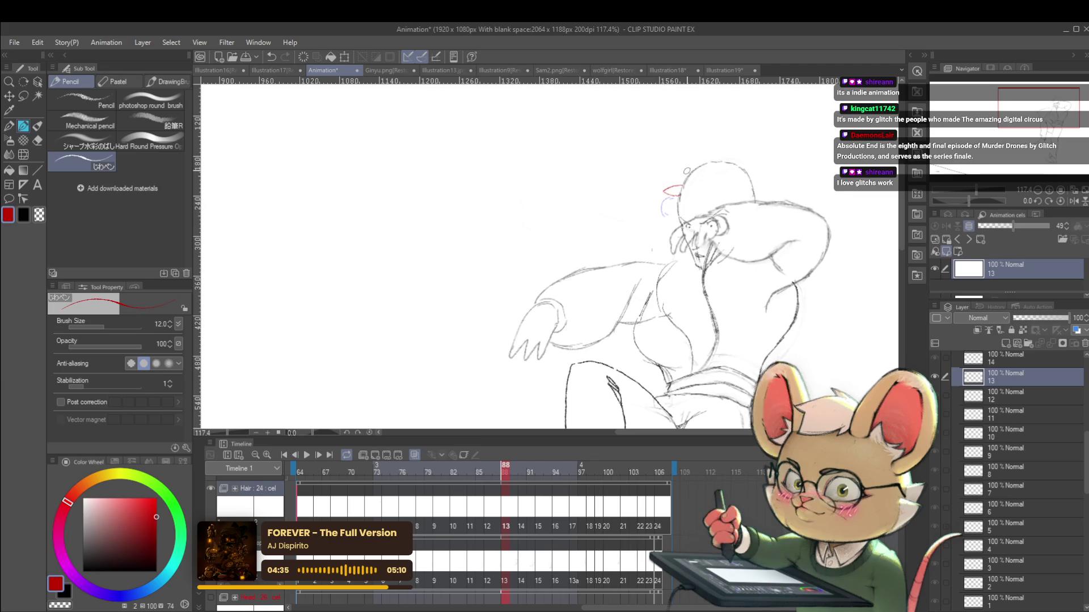
Step: Step through cels 14–15, return to cel 10 at frame 82, and fit the page to the window
key("Right")
key("Right")
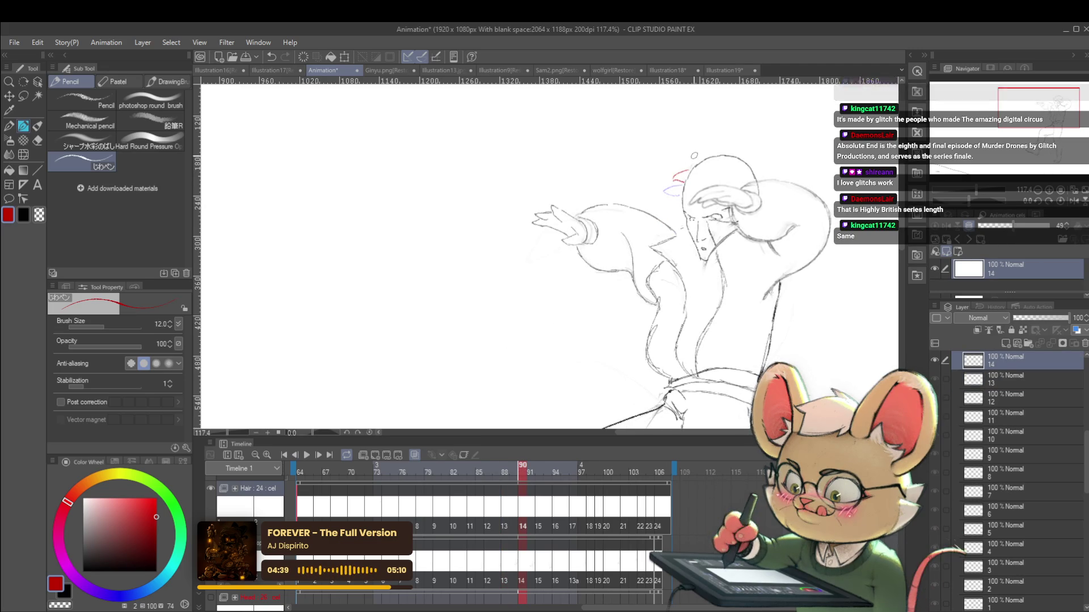
key("Right")
key("Right")
key("Left")
key("Left")
key("Left")
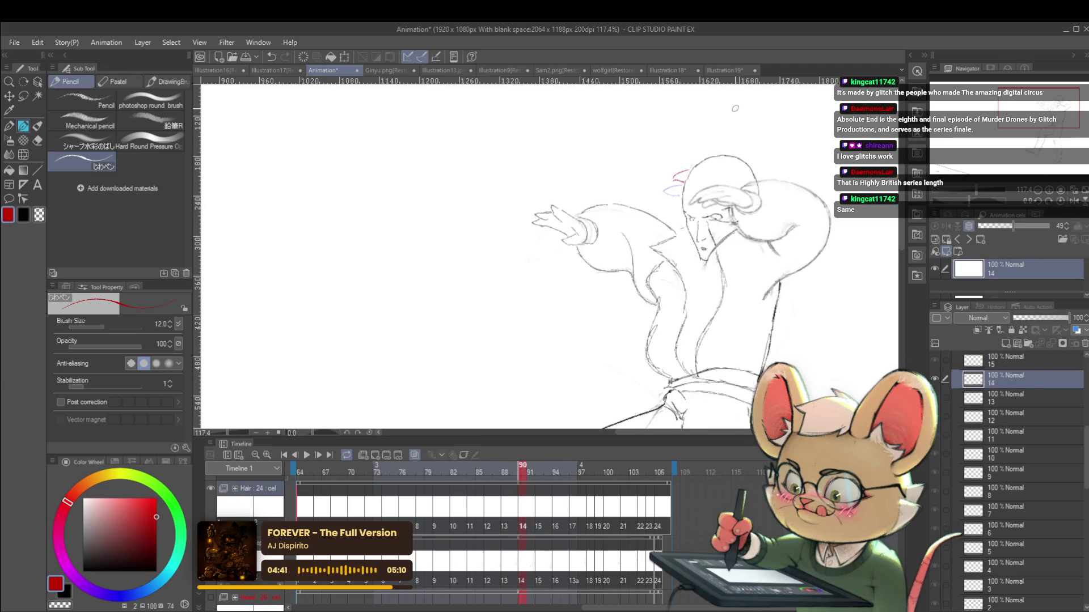
key("ctrl+0")
Step: Play the animation, flip the canvas view horizontally, then pause playback at frame 77
left_click(307, 456)
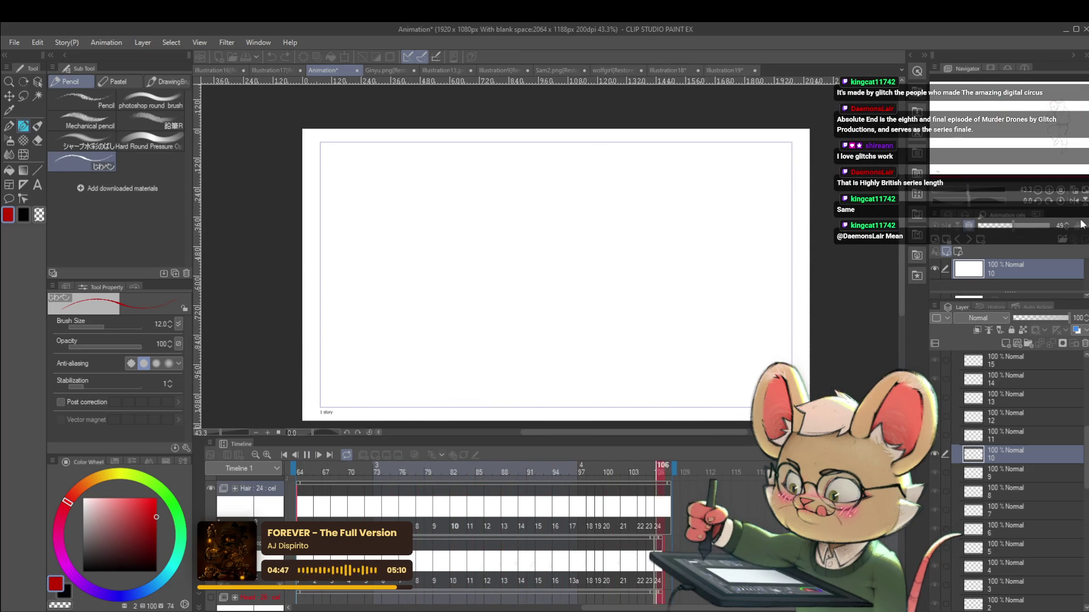
left_click(1069, 202)
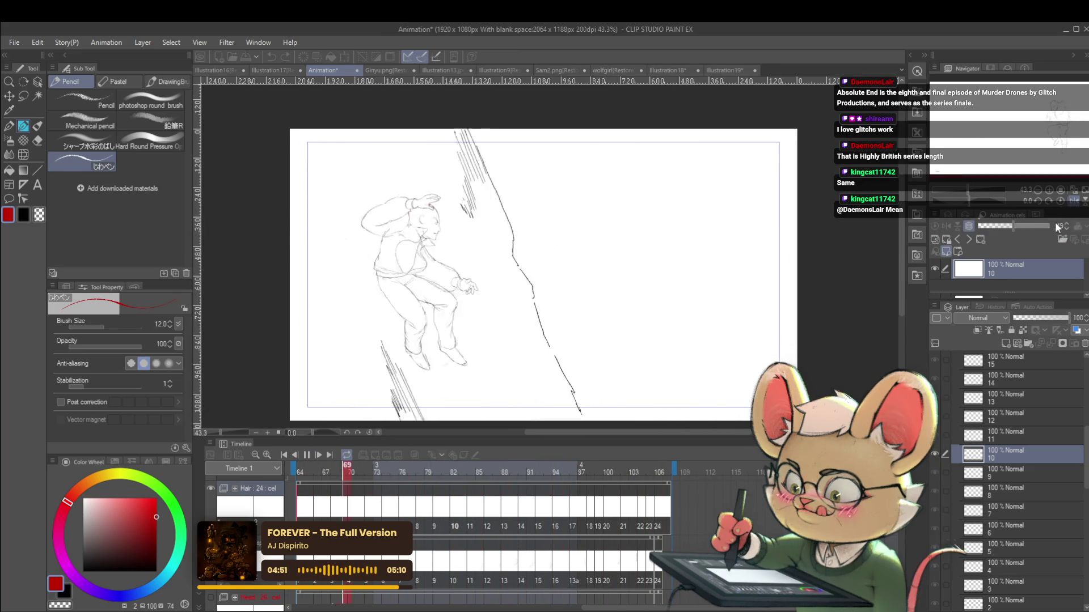
left_click(306, 456)
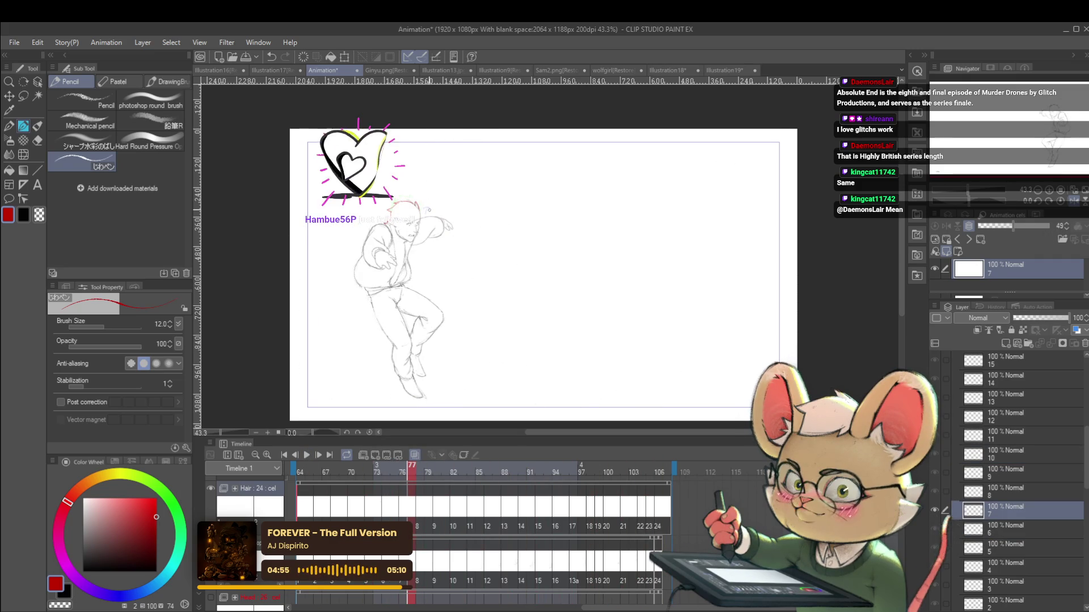